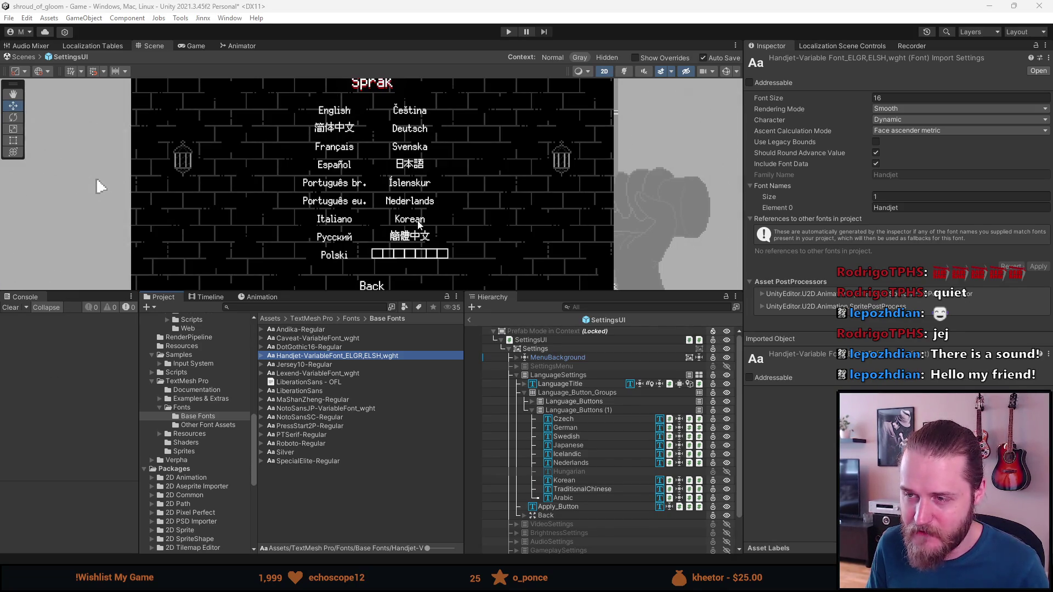
- Zoom and pan the Scene view onto the lower language buttons, where the one after Polski shows empty boxes
{"action": "scroll", "coordinate": [414, 269], "scroll_direction": "up", "scroll_amount": 3}
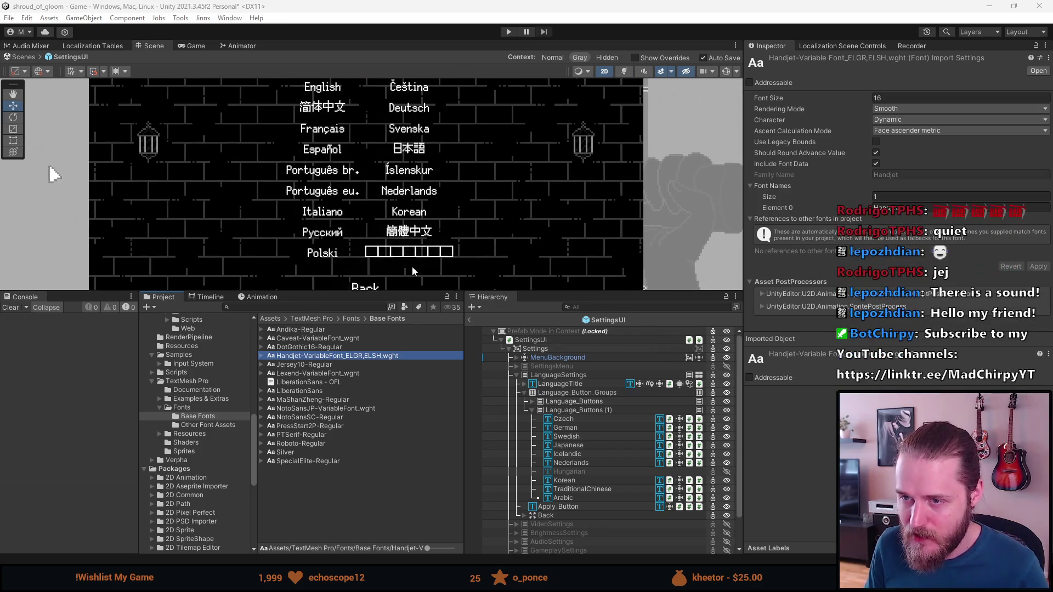
{"action": "scroll", "coordinate": [413, 270], "scroll_direction": "up", "scroll_amount": 2}
{"action": "mouse_move", "coordinate": [364, 204]}
{"action": "left_mouse_down"}
{"action": "mouse_move", "coordinate": [359, 232]}
{"action": "mouse_move", "coordinate": [369, 149]}
{"action": "mouse_move", "coordinate": [389, 149]}
{"action": "left_mouse_up"}
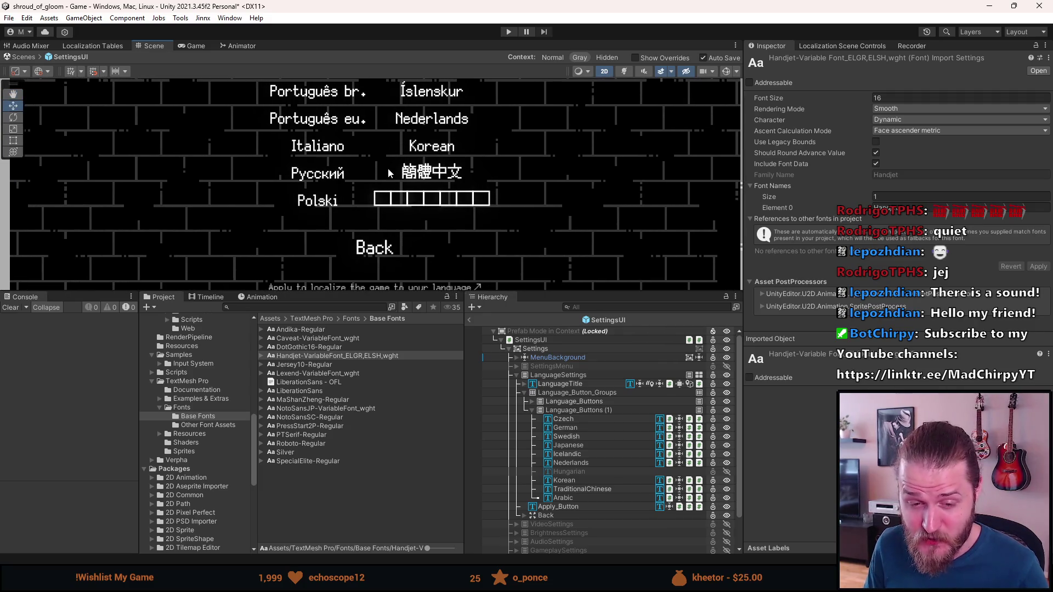
{"action": "left_click_drag", "start_coordinate": [377, 206], "coordinate": [386, 206]}
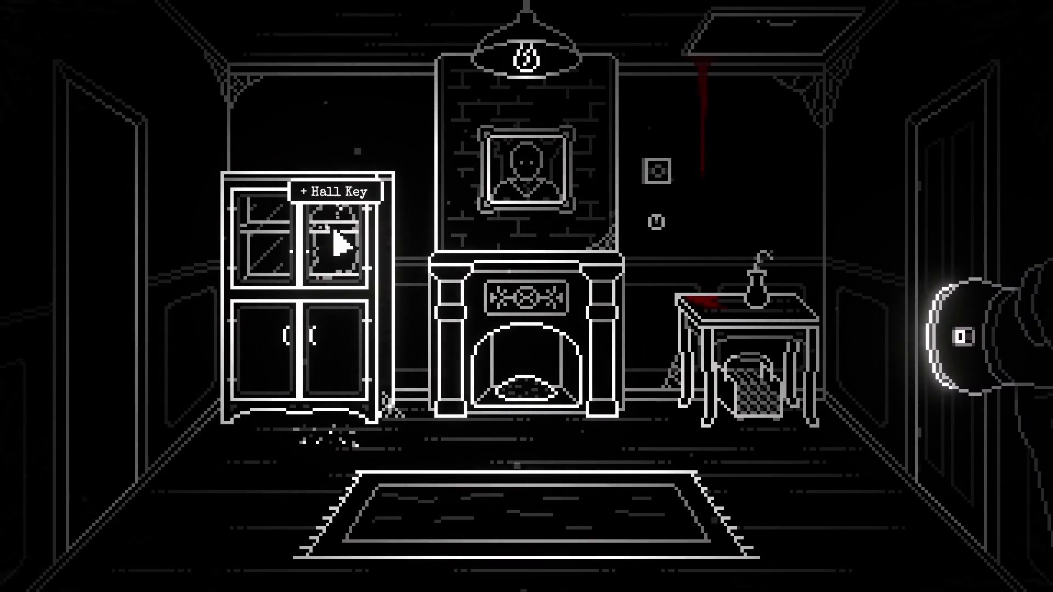
{"action": "left_click", "coordinate": [340, 242]}
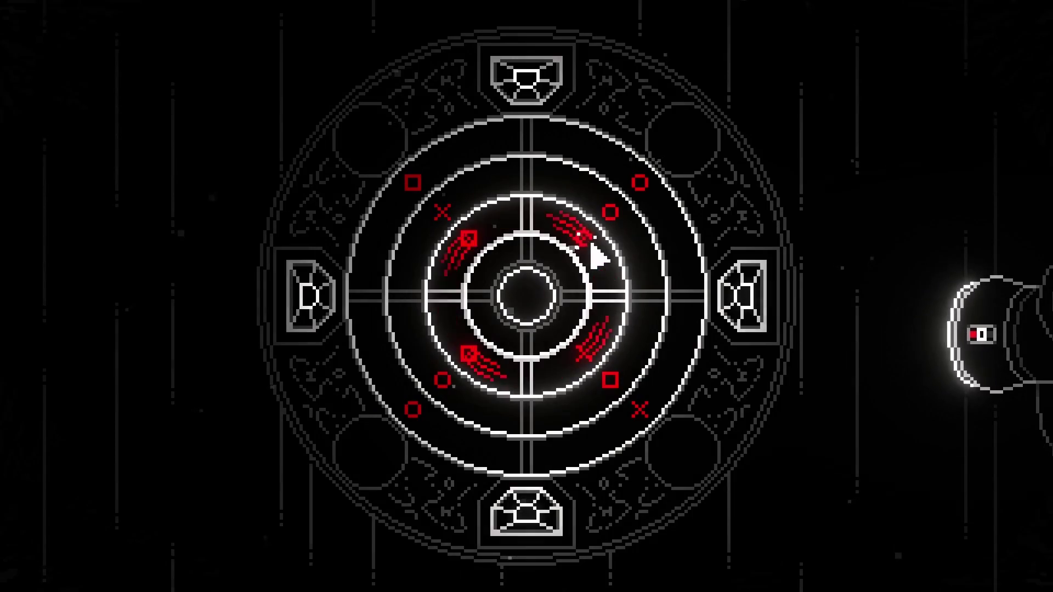
{"action": "right_click", "coordinate": [622, 247]}
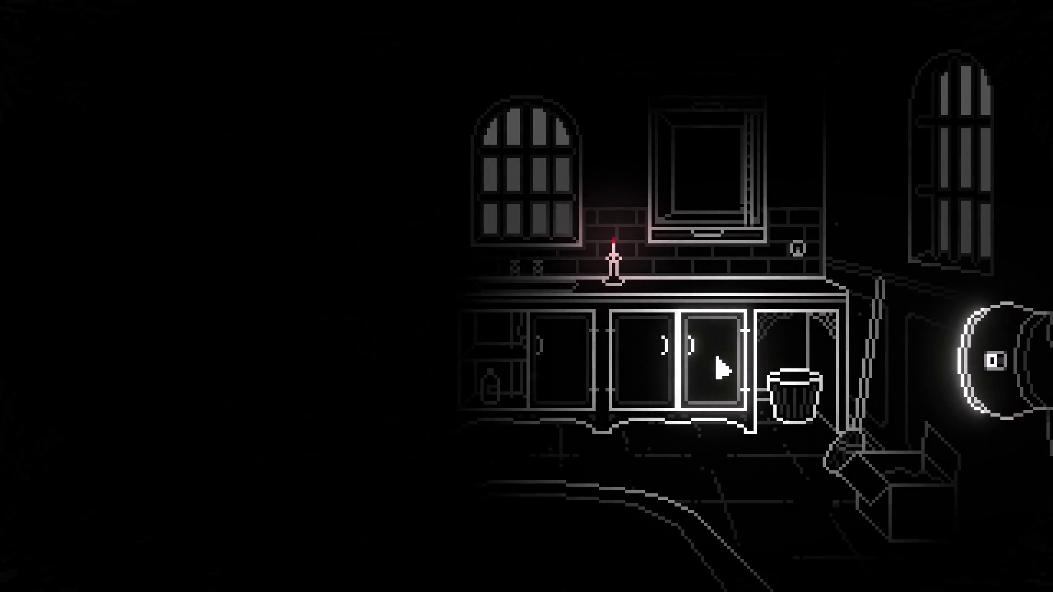
{"action": "left_click", "coordinate": [698, 369]}
{"action": "right_click", "coordinate": [765, 450]}
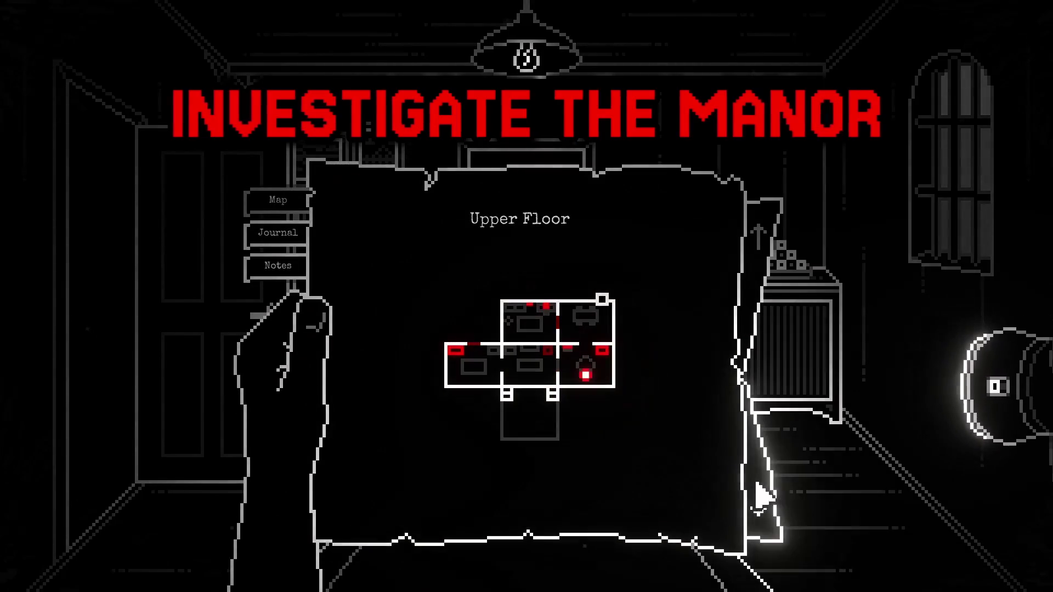
{"action": "left_click", "coordinate": [776, 494]}
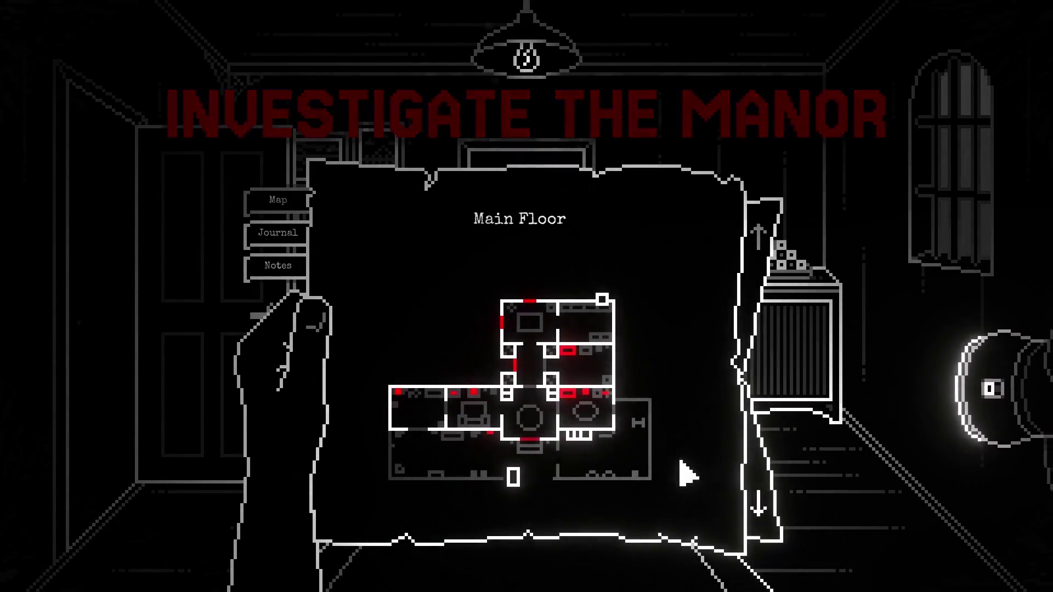
{"action": "right_click", "coordinate": [689, 481]}
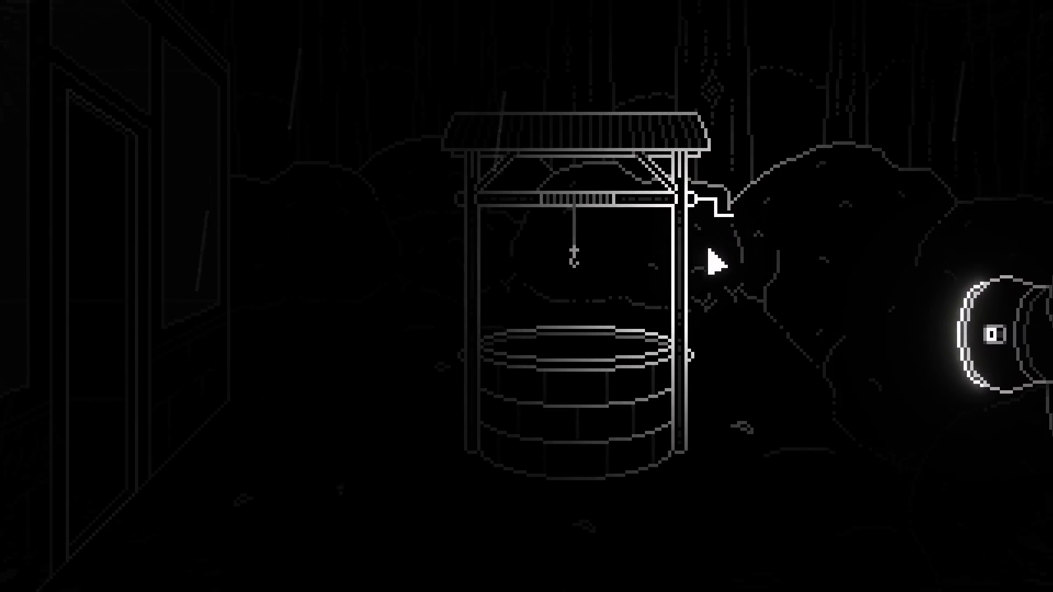
{"action": "left_click", "coordinate": [712, 258]}
{"action": "left_click", "coordinate": [571, 301]}
{"action": "left_click", "coordinate": [570, 301]}
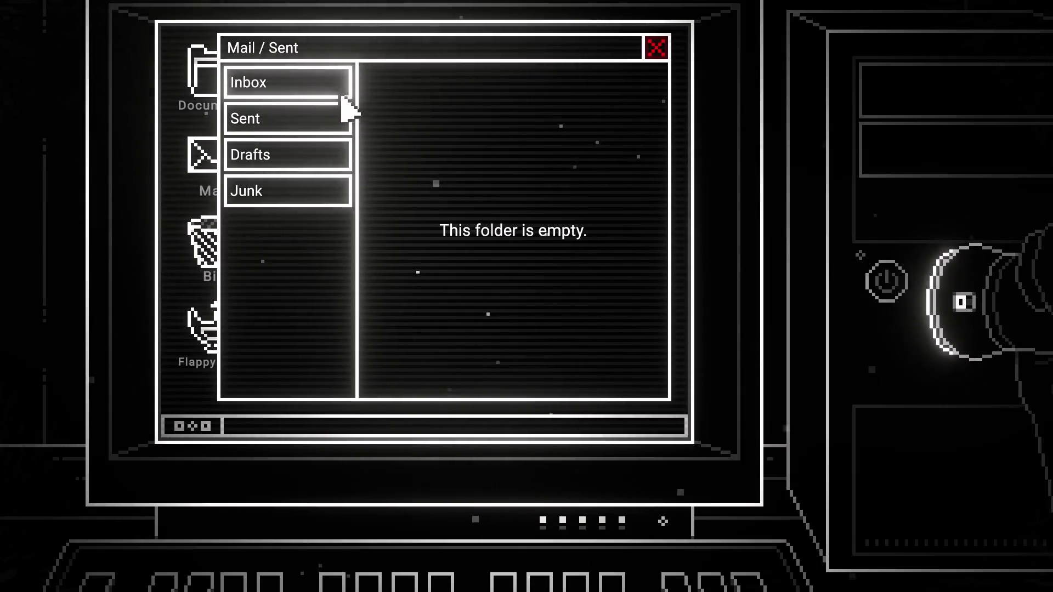
{"action": "left_click", "coordinate": [343, 97]}
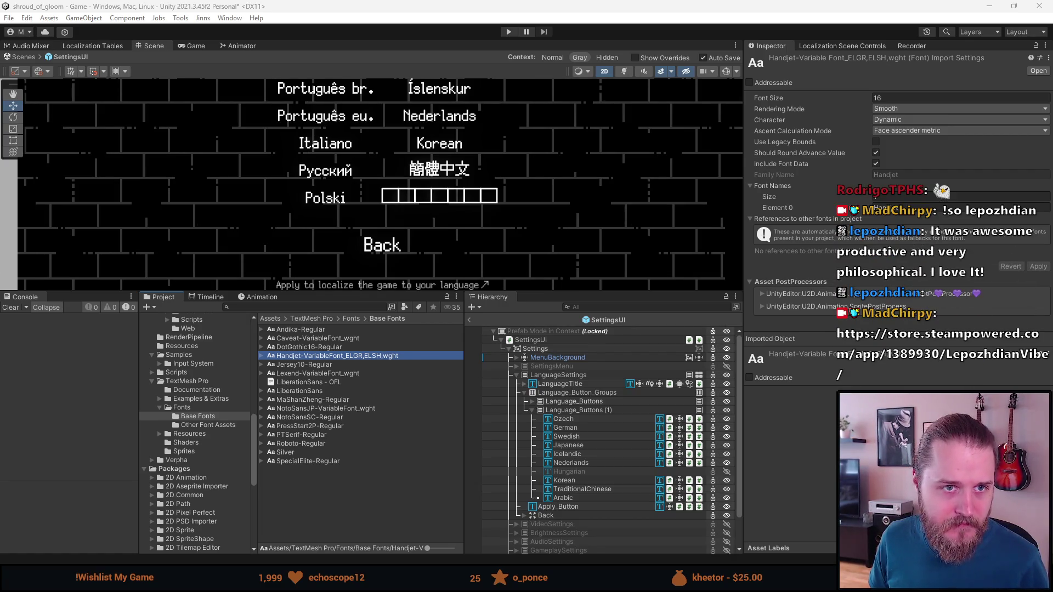
{"action": "key", "text": "alt+Tab"}
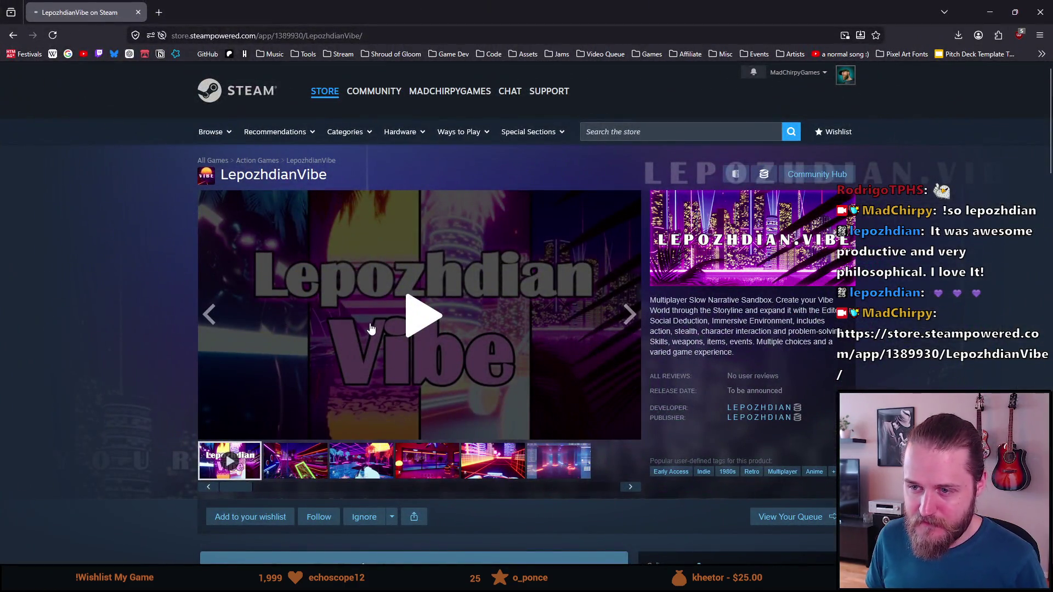
{"action": "scroll", "coordinate": [582, 276], "scroll_direction": "down", "scroll_amount": 2}
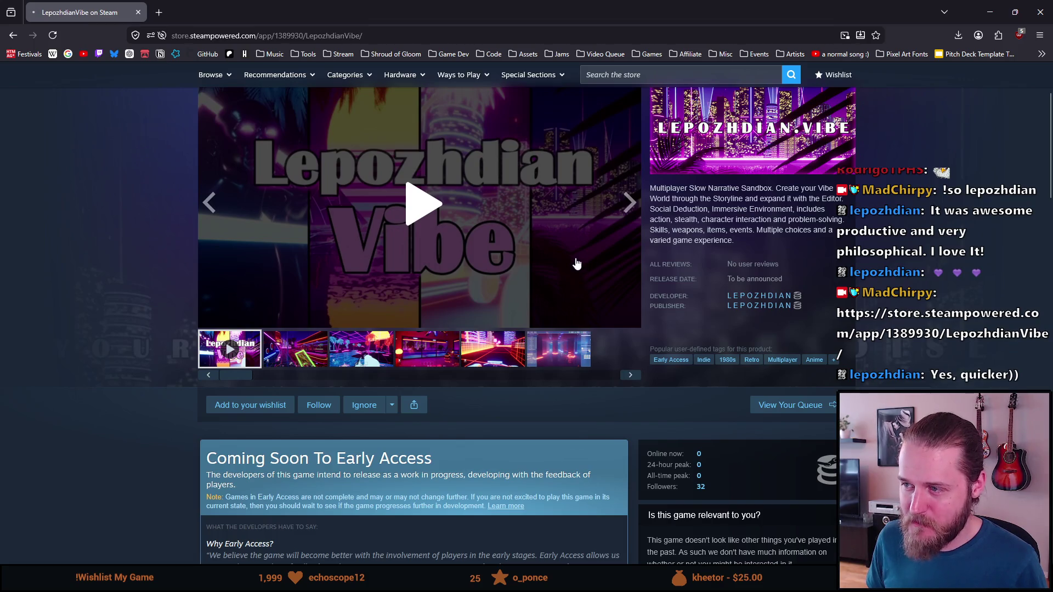
{"action": "scroll", "coordinate": [575, 264], "scroll_direction": "up", "scroll_amount": 1}
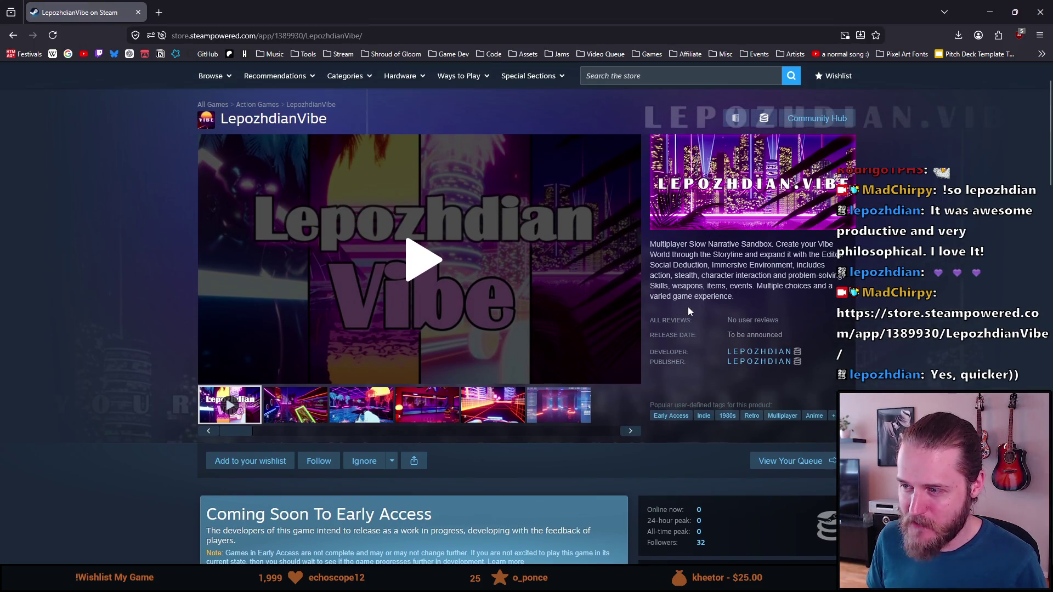
{"action": "left_click", "coordinate": [287, 408]}
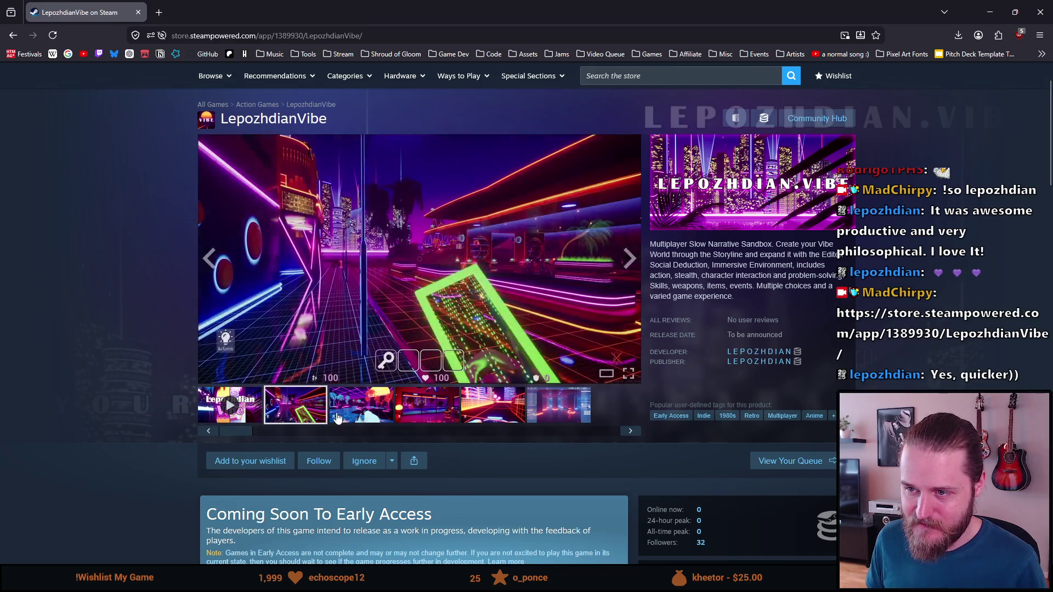
{"action": "left_click", "coordinate": [367, 408]}
{"action": "left_click", "coordinate": [418, 409]}
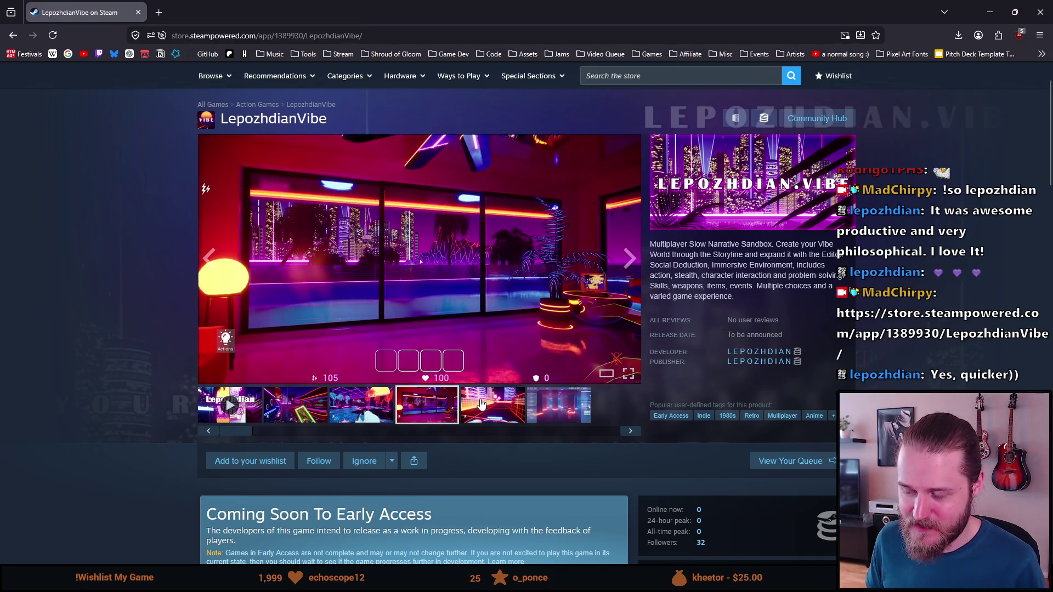
{"action": "left_click", "coordinate": [488, 406]}
{"action": "left_click", "coordinate": [553, 404]}
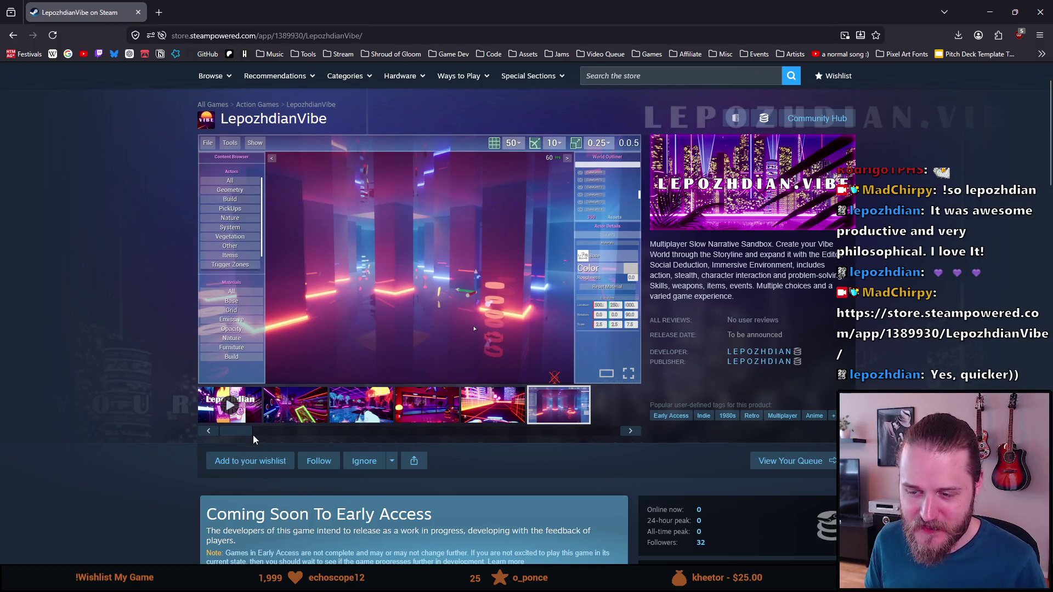
{"action": "left_click", "coordinate": [298, 416]}
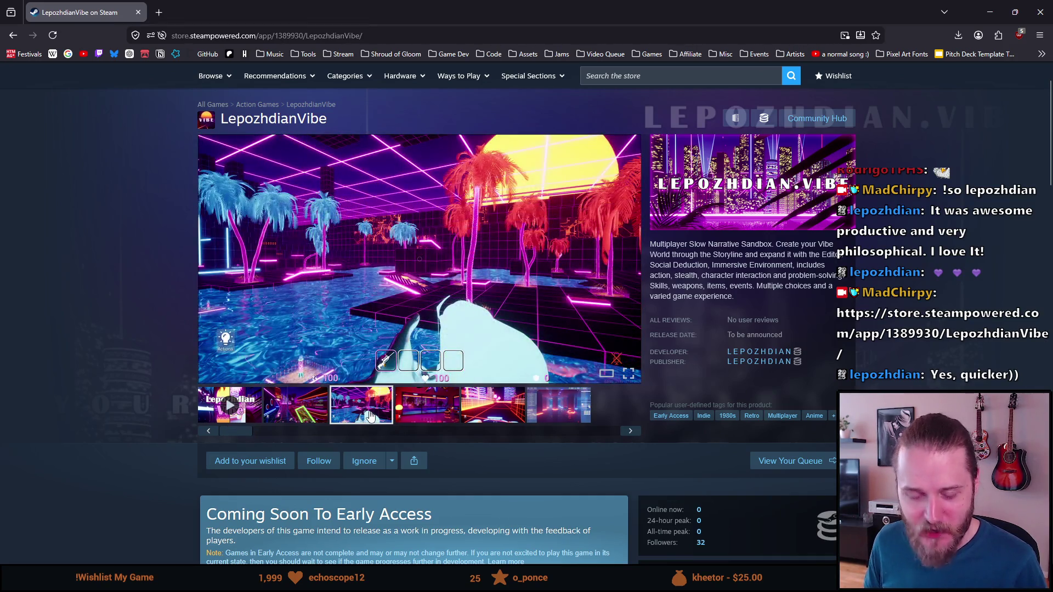
{"action": "left_click", "coordinate": [402, 419]}
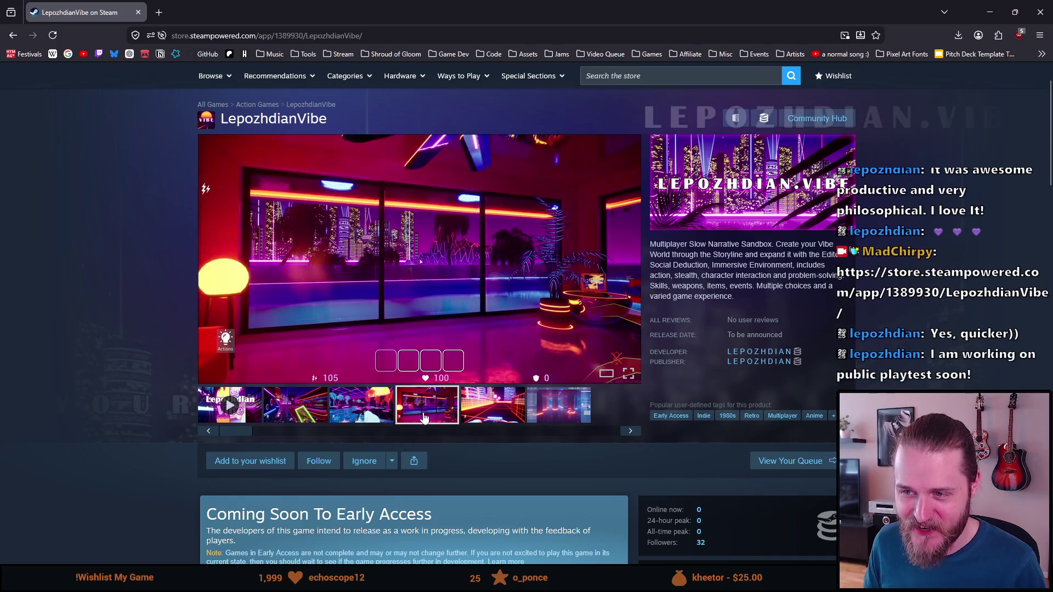
{"action": "left_click", "coordinate": [497, 410]}
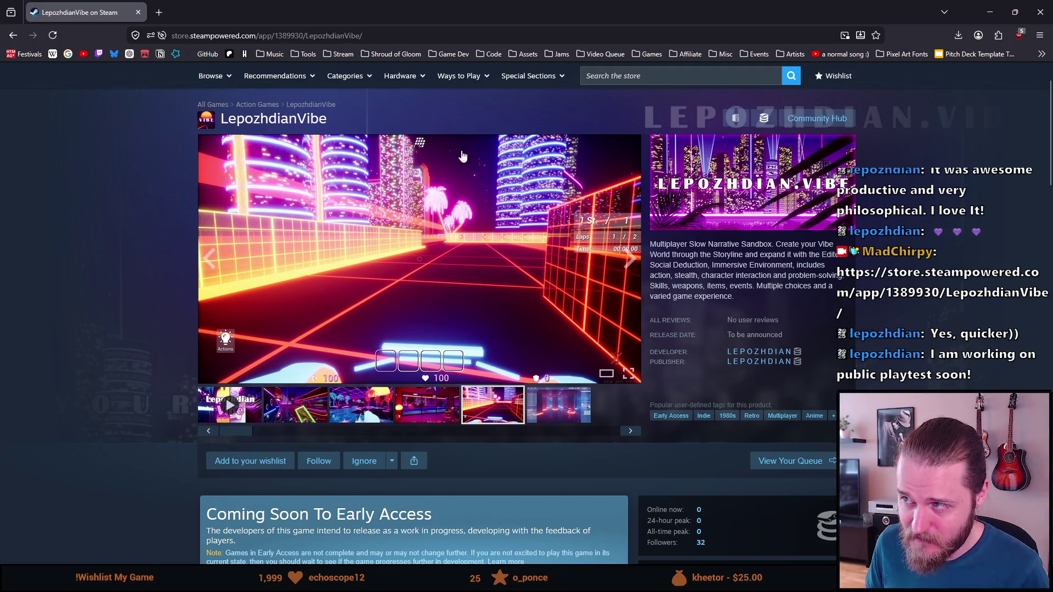
{"action": "left_click", "coordinate": [1033, 13]}
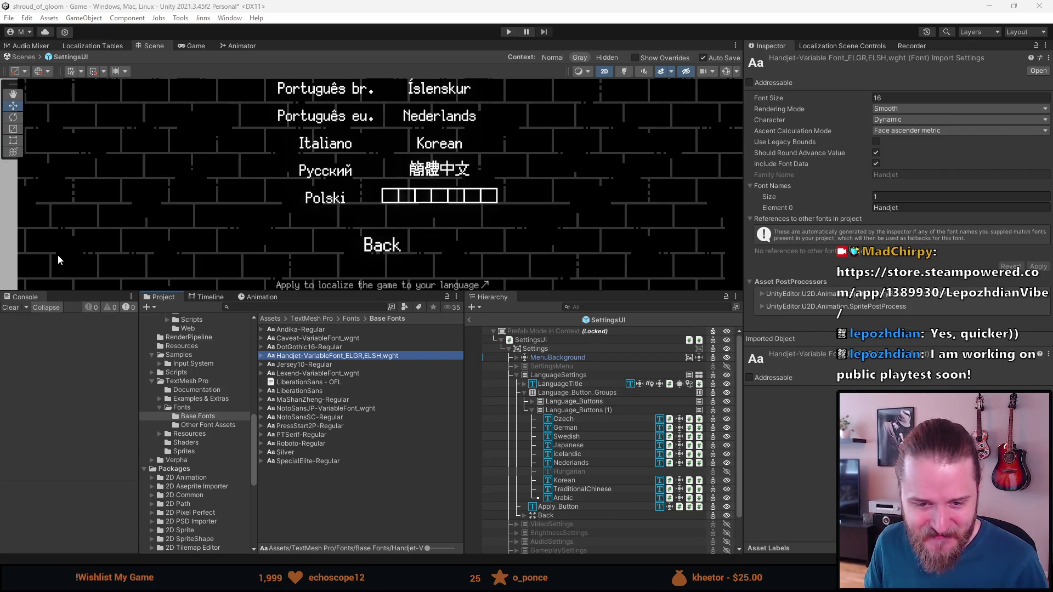
- Generate an SDF font asset from the Handjet font via Create > TextMeshPro > FontAsset > SDF
{"action": "right_click", "coordinate": [323, 356]}
{"action": "mouse_move", "coordinate": [373, 36]}
{"action": "mouse_move", "coordinate": [547, 244]}
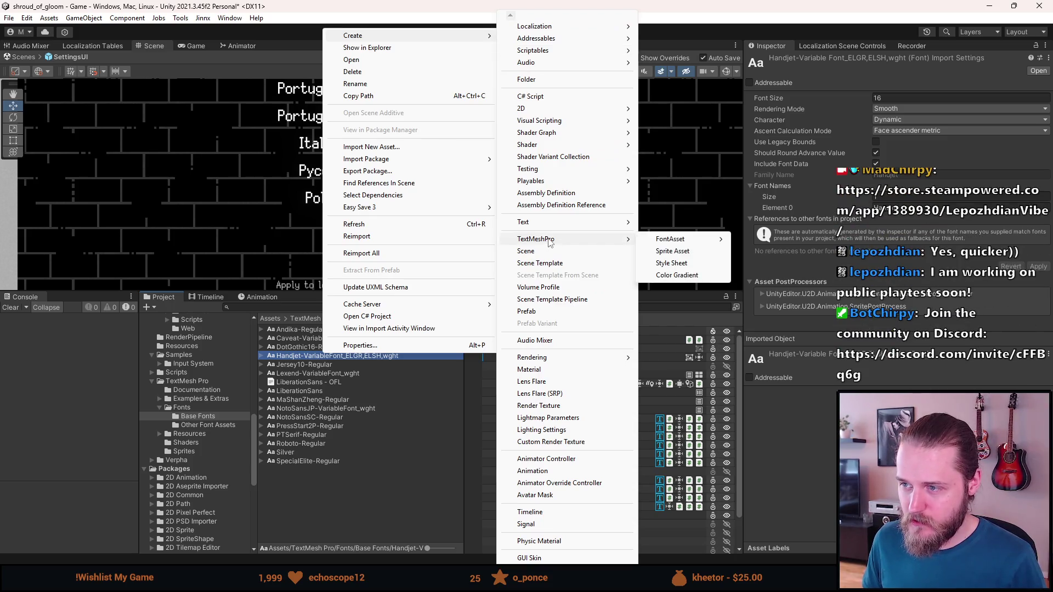
{"action": "mouse_move", "coordinate": [672, 240]}
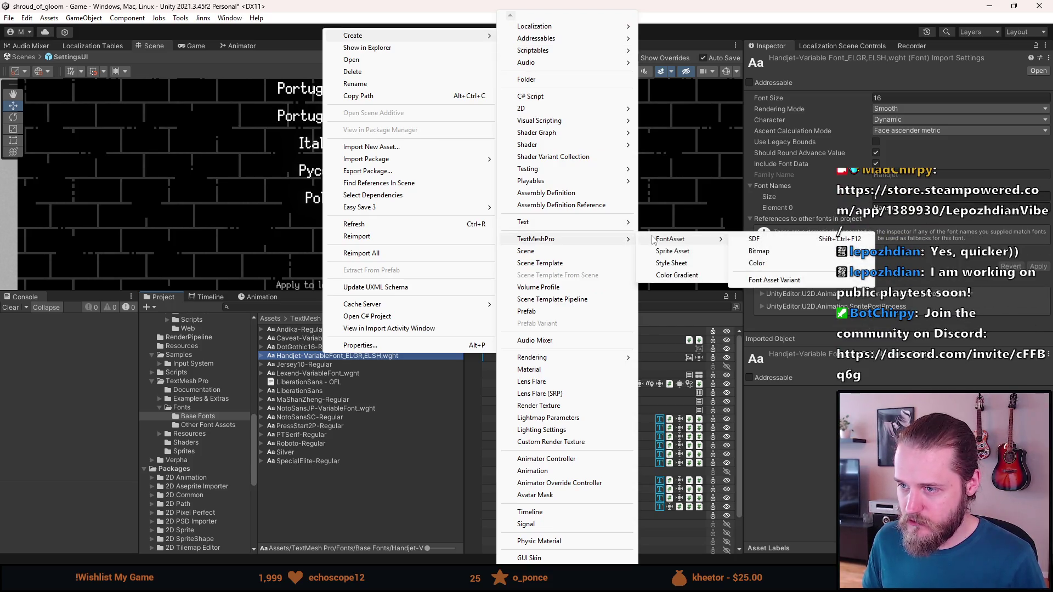
{"action": "left_click", "coordinate": [752, 241]}
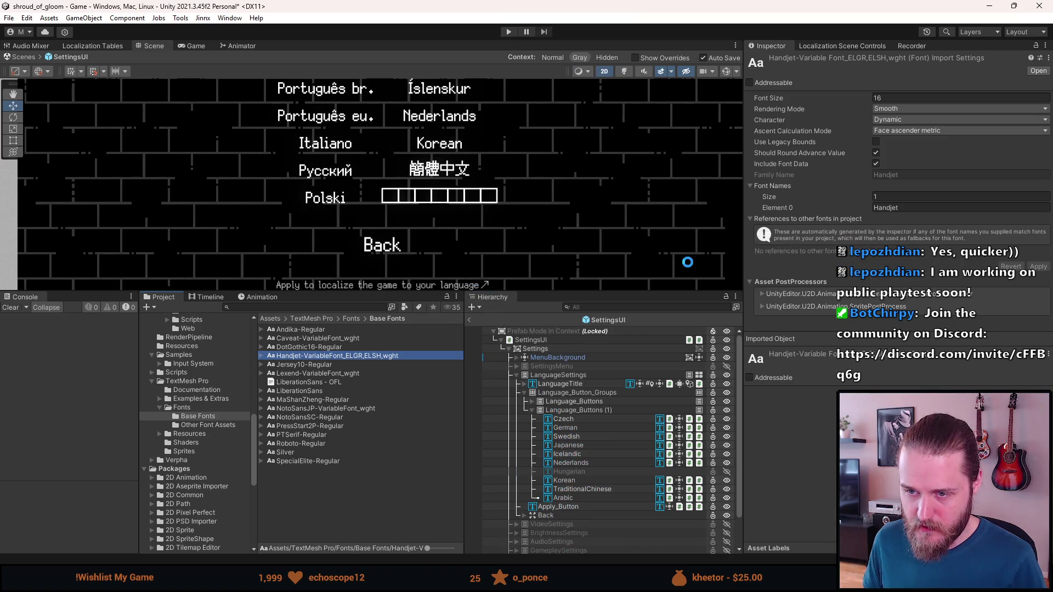
- Move the new SDF font asset into the Fonts folder, rename it Arabic_PX, and clear the console
{"action": "mouse_move", "coordinate": [307, 357]}
{"action": "left_mouse_down"}
{"action": "mouse_move", "coordinate": [262, 366]}
{"action": "mouse_move", "coordinate": [174, 419]}
{"action": "mouse_move", "coordinate": [182, 409]}
{"action": "left_mouse_up"}
{"action": "left_click", "coordinate": [182, 409]}
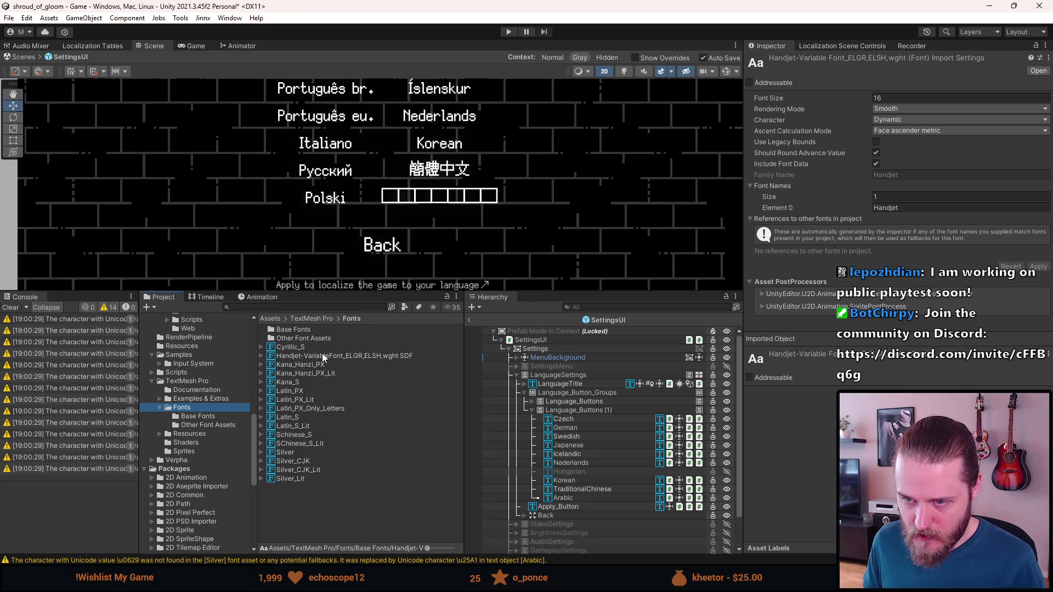
{"action": "right_click", "coordinate": [323, 356]}
{"action": "left_click", "coordinate": [321, 355]}
{"action": "right_click", "coordinate": [322, 354]}
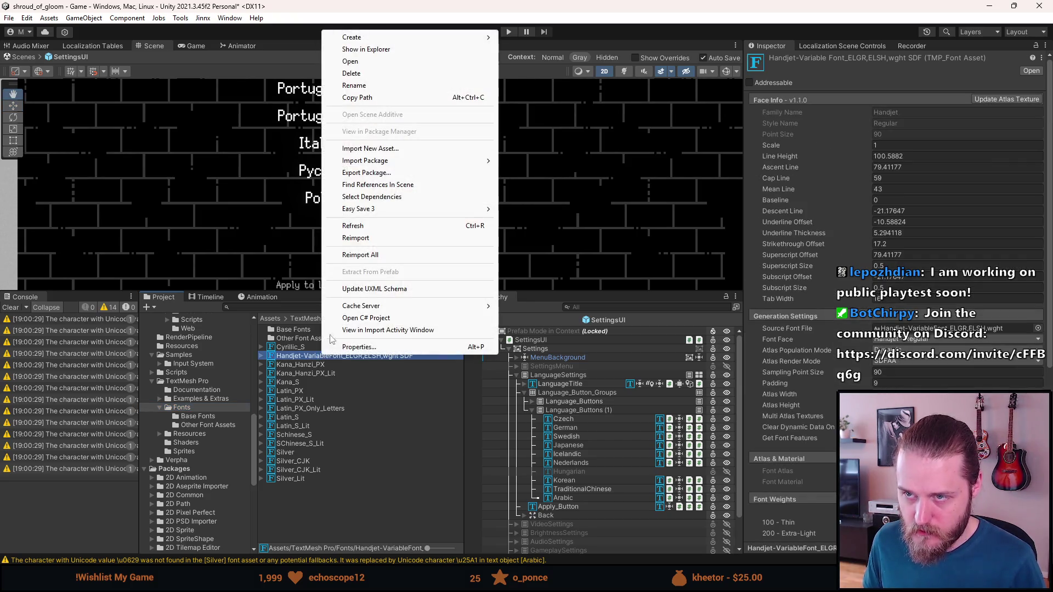
{"action": "left_click", "coordinate": [367, 85]}
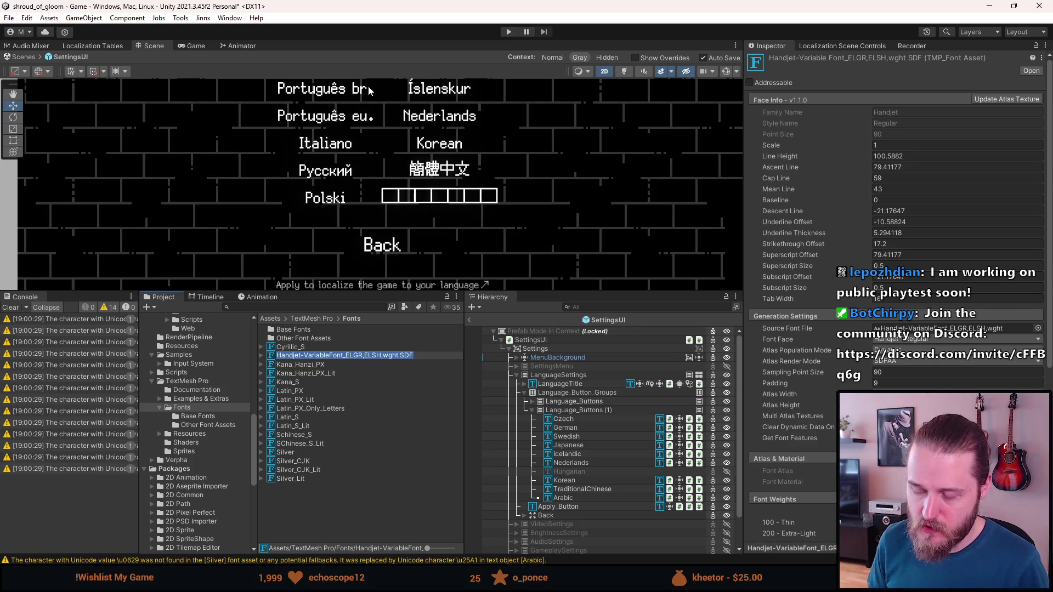
{"action": "type", "text": "Arabi"}
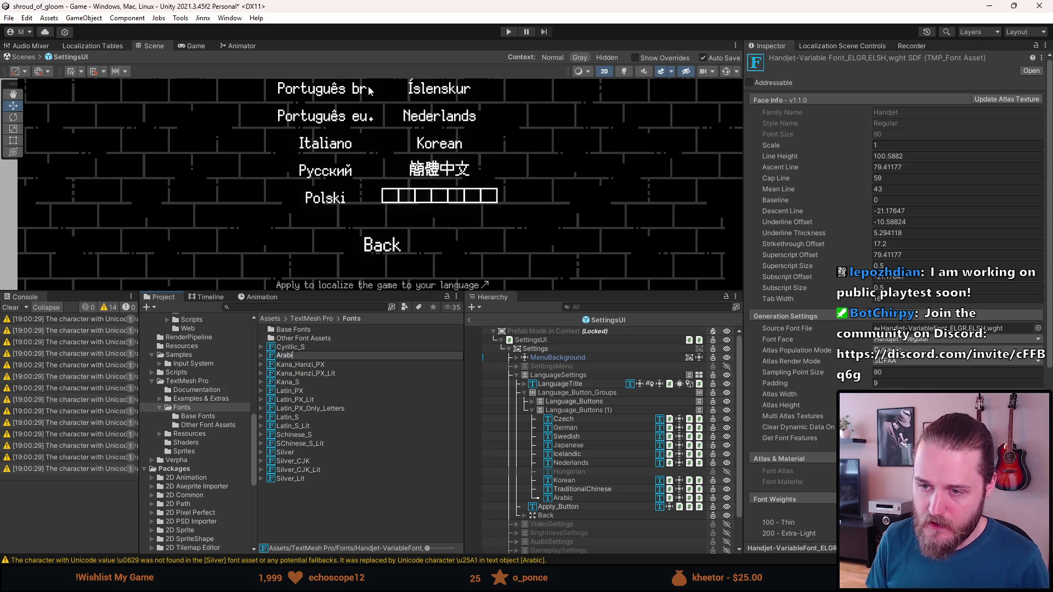
{"action": "type", "text": "c"}
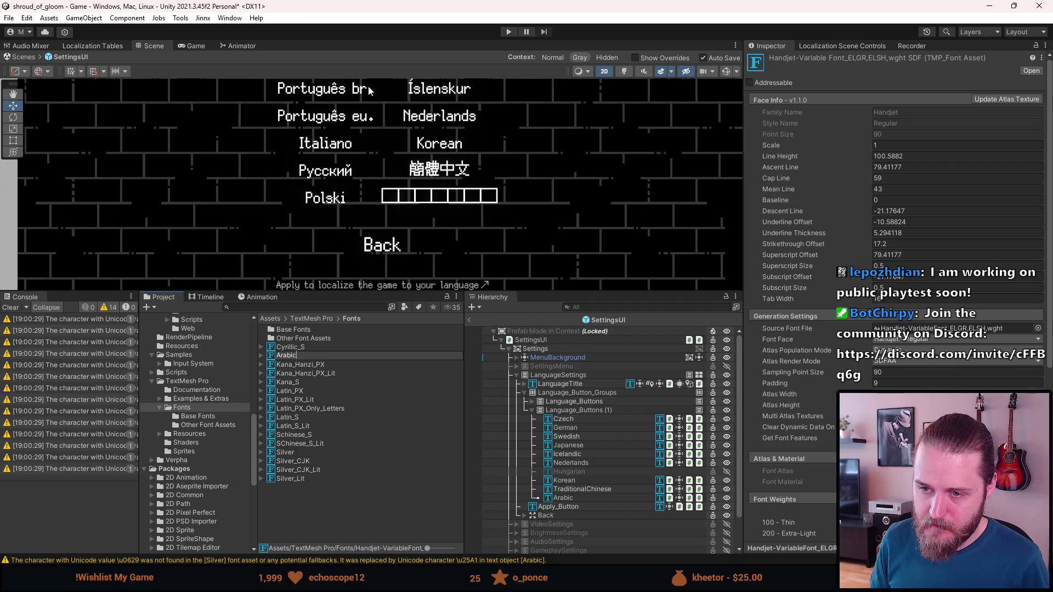
{"action": "type", "text": "_PX"}
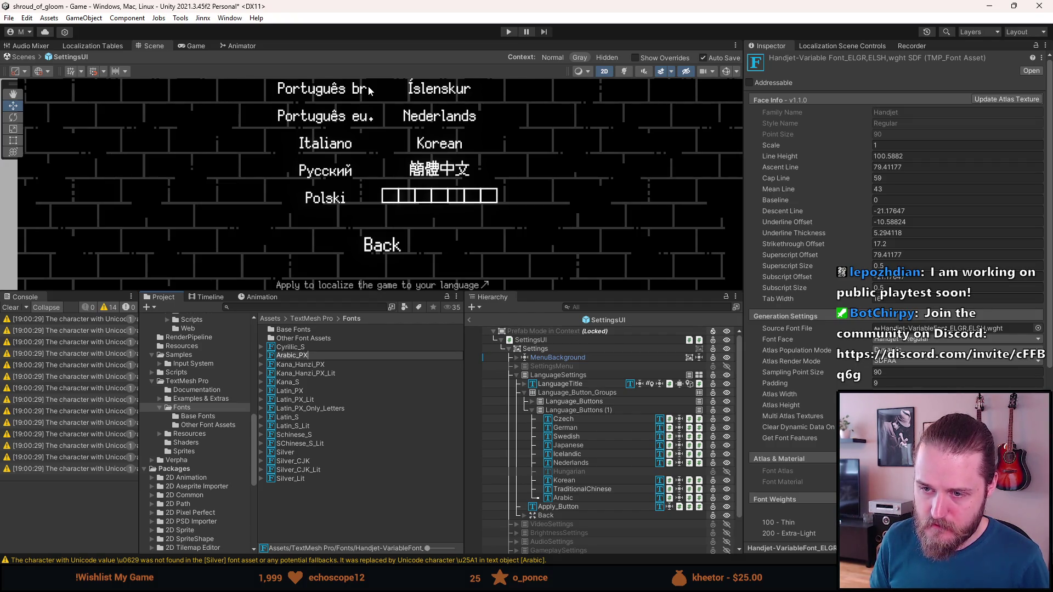
{"action": "key", "text": "Return"}
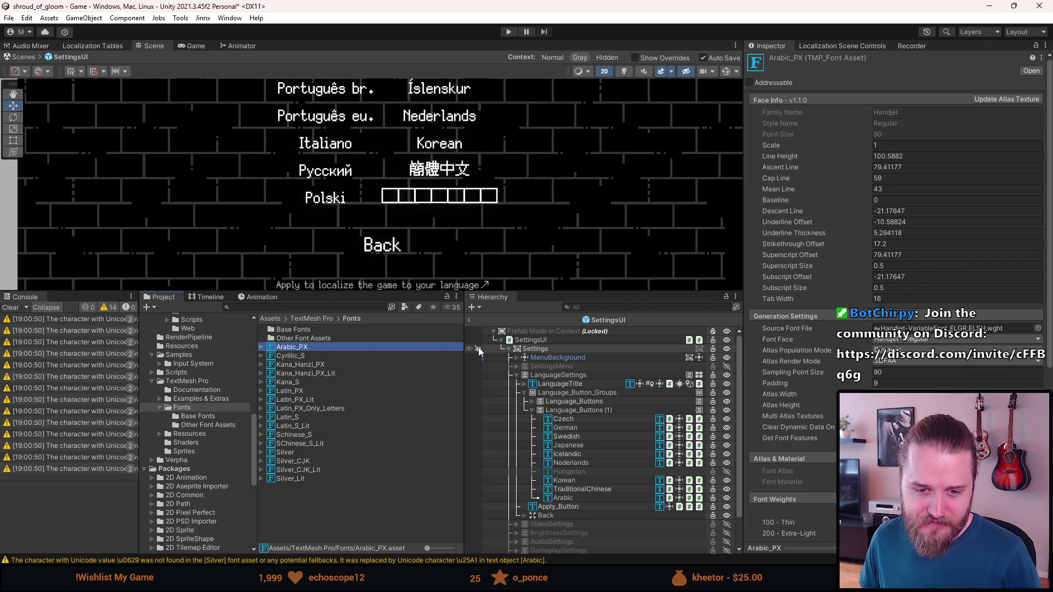
{"action": "left_click", "coordinate": [10, 308]}
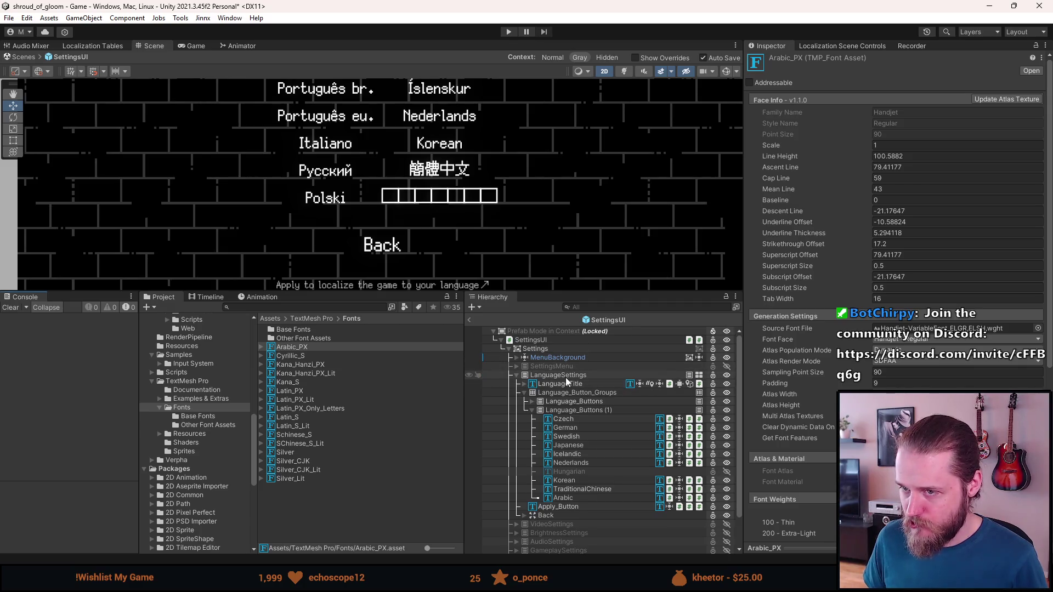
- Assign the Arabic_PX font asset to the Arabic language button's TextMeshPro label
{"action": "left_click", "coordinate": [578, 496]}
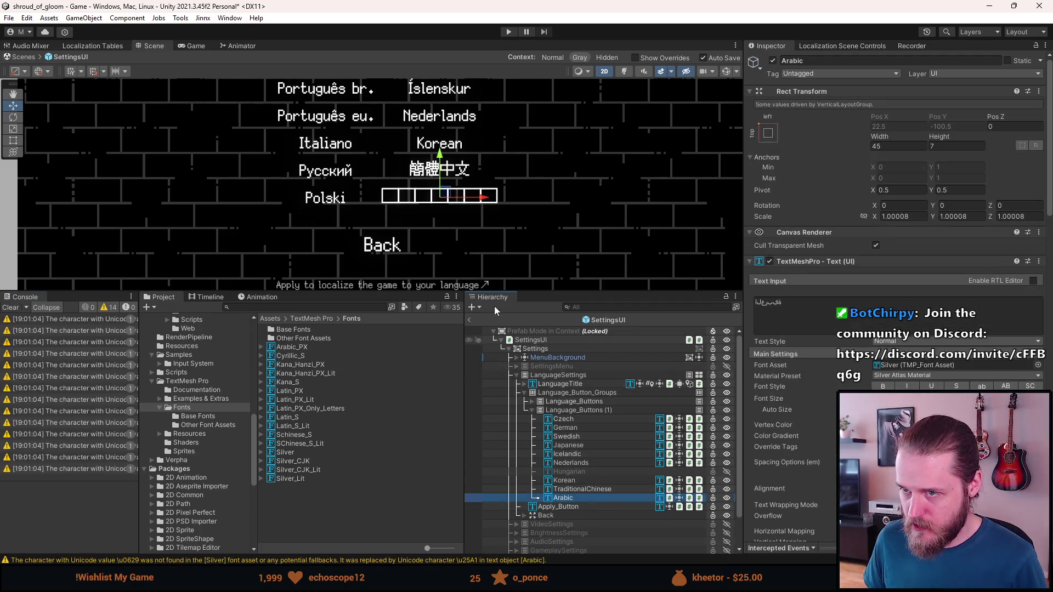
{"action": "left_click", "coordinate": [1038, 365]}
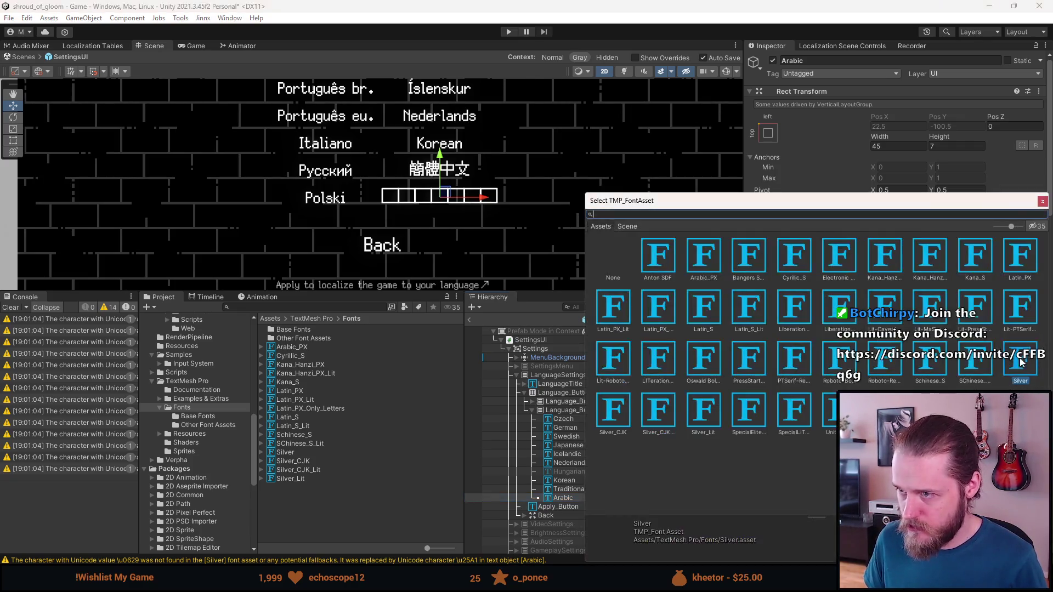
{"action": "left_click", "coordinate": [710, 269]}
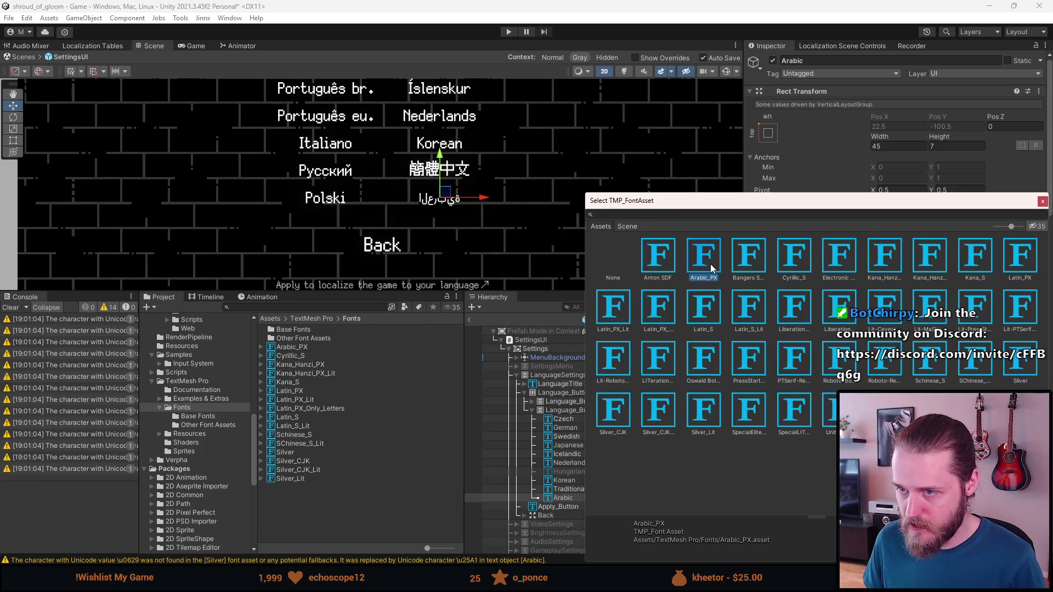
{"action": "double_click", "coordinate": [711, 268]}
{"action": "scroll", "coordinate": [386, 190], "scroll_direction": "up", "scroll_amount": 5}
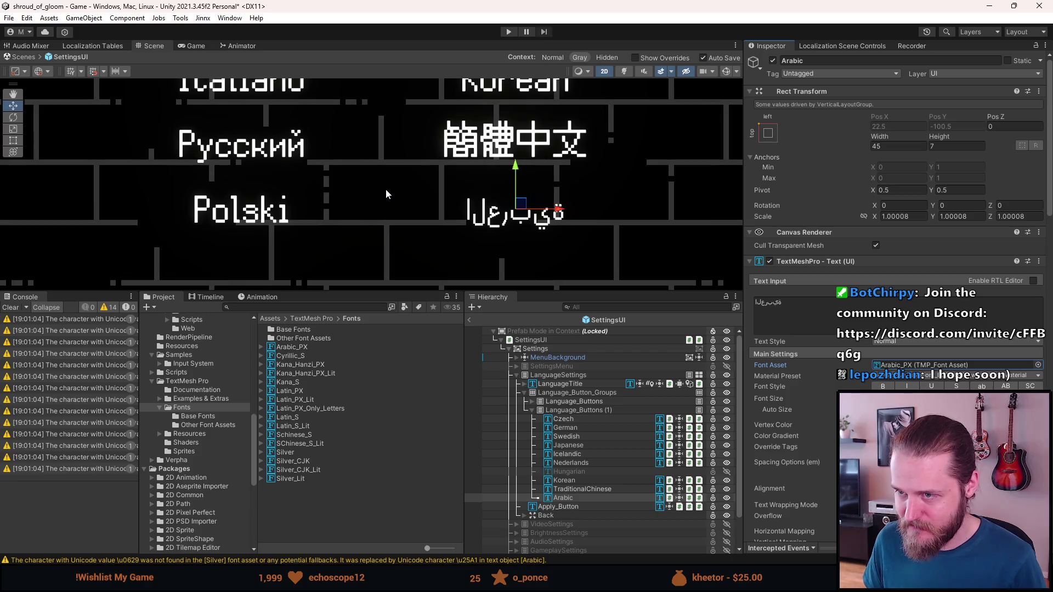
{"action": "scroll", "coordinate": [821, 405], "scroll_direction": "down", "scroll_amount": 5}
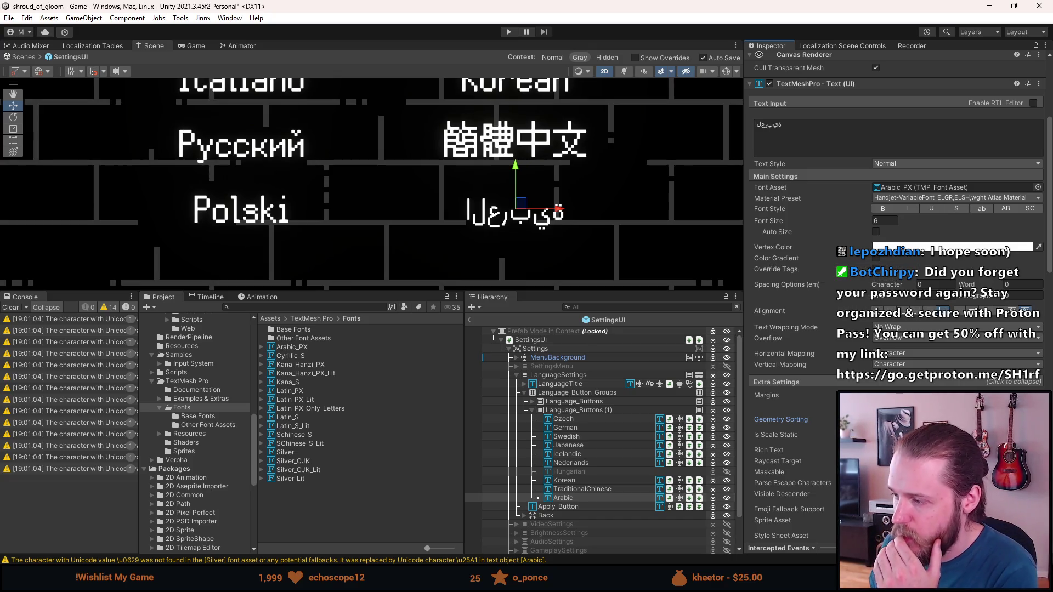
- Replace the label's Text Input with the pasted word العربية
{"action": "left_click", "coordinate": [822, 119]}
{"action": "key", "text": "BackSpace"}
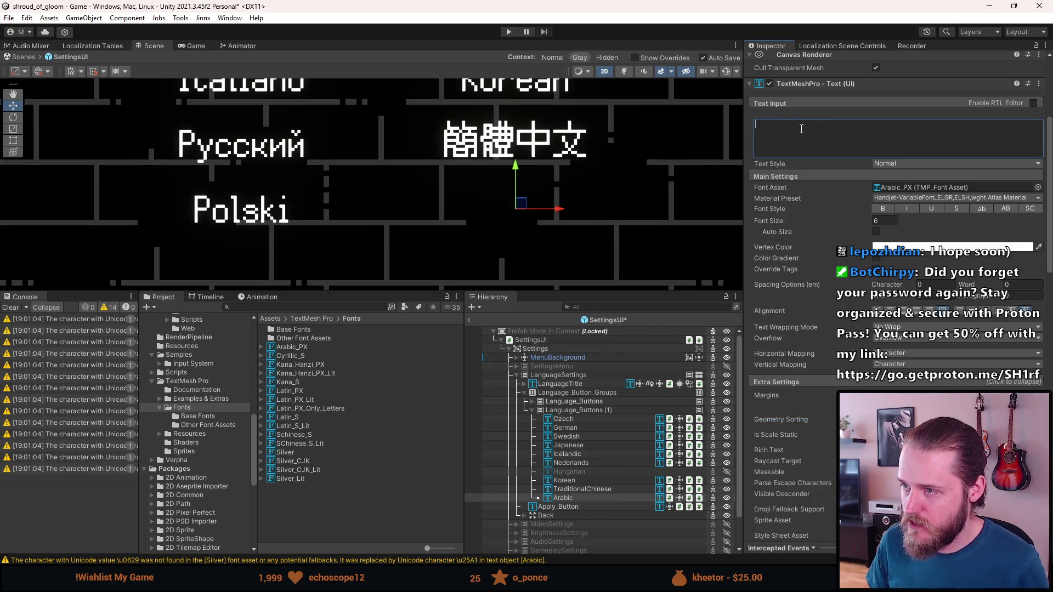
{"action": "type", "text": "العربية"}
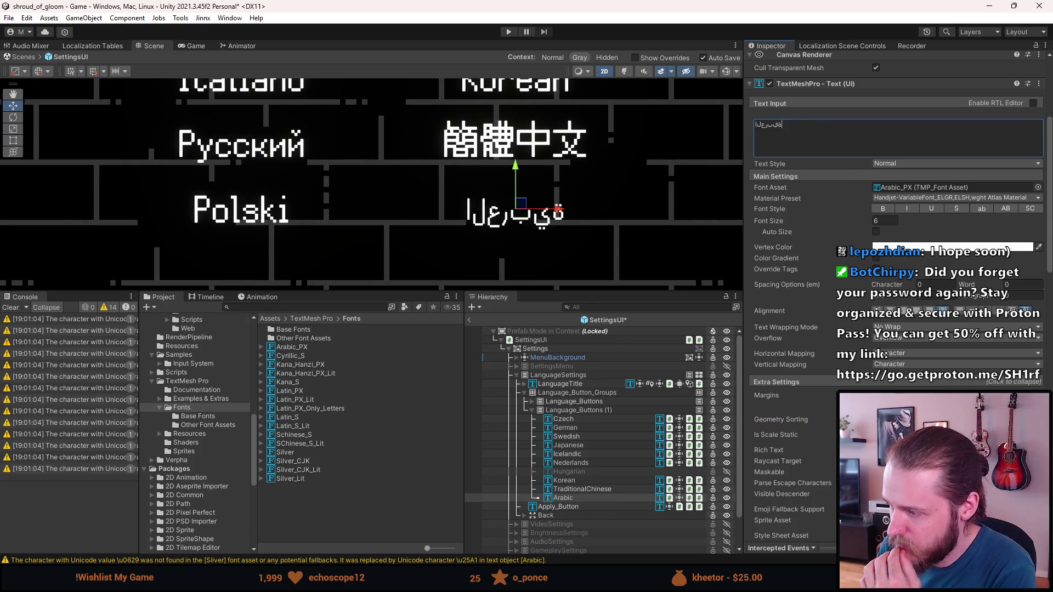
{"action": "left_click", "coordinate": [905, 419]}
{"action": "scroll", "coordinate": [899, 274], "scroll_direction": "down", "scroll_amount": 2}
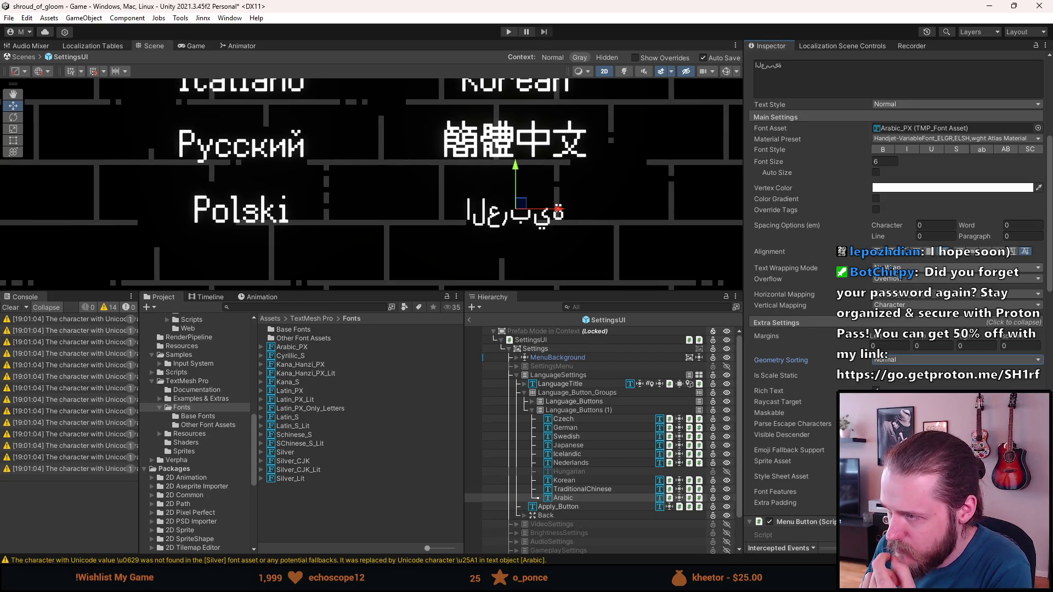
- Check the Horizontal Mapping options and leave them unchanged
{"action": "left_click", "coordinate": [878, 295]}
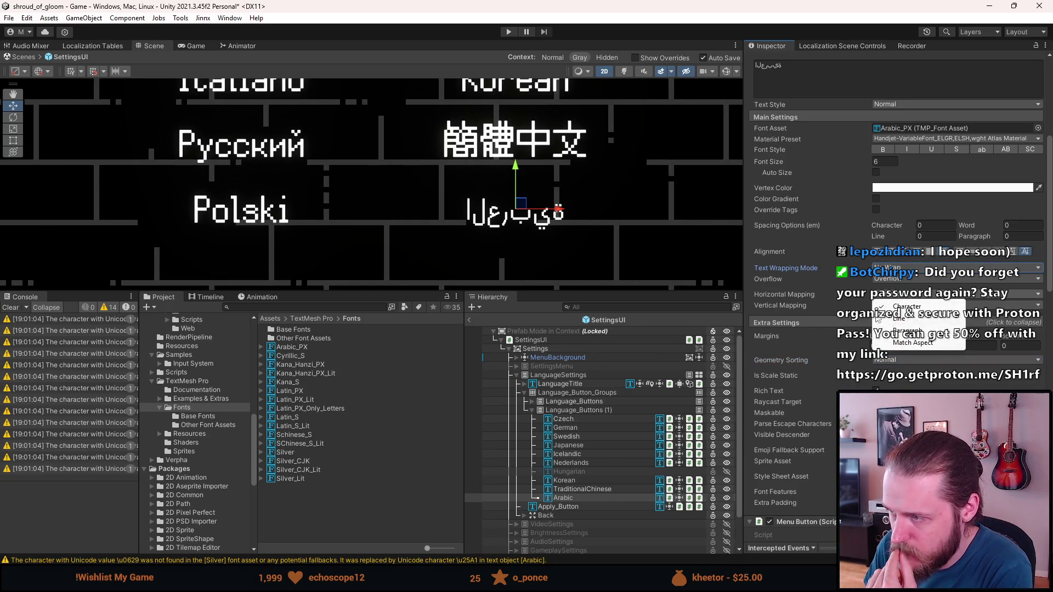
{"action": "left_click", "coordinate": [817, 286]}
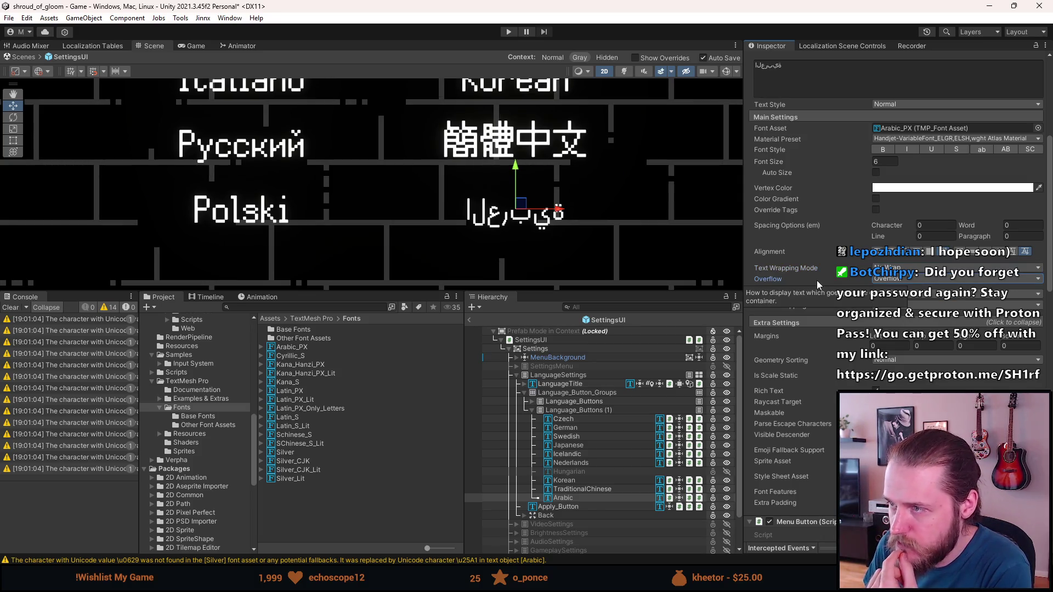
{"action": "scroll", "coordinate": [815, 283], "scroll_direction": "up", "scroll_amount": 2}
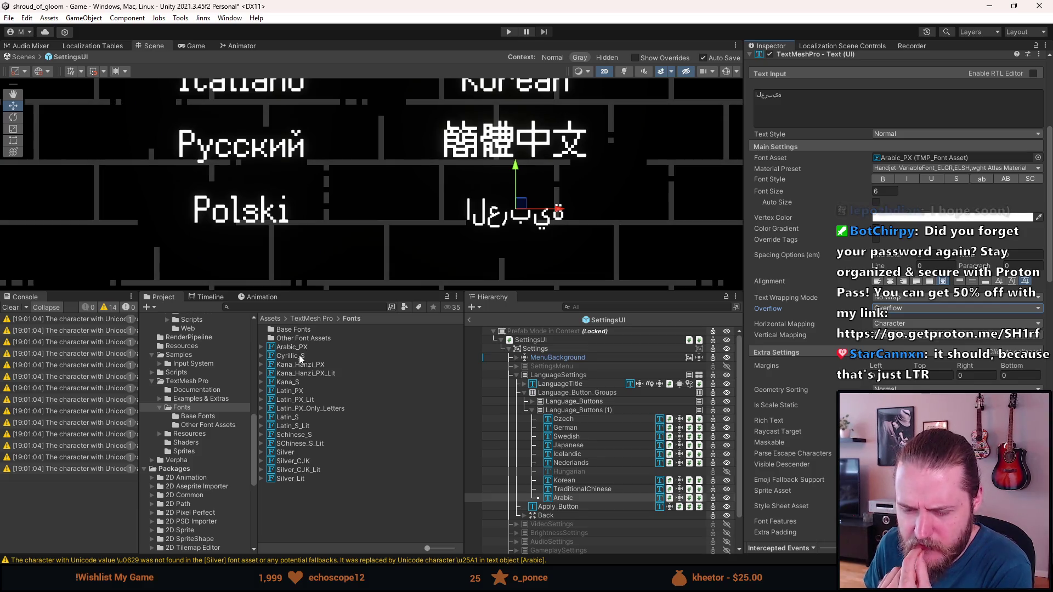
{"action": "scroll", "coordinate": [820, 332], "scroll_direction": "down", "scroll_amount": 5}
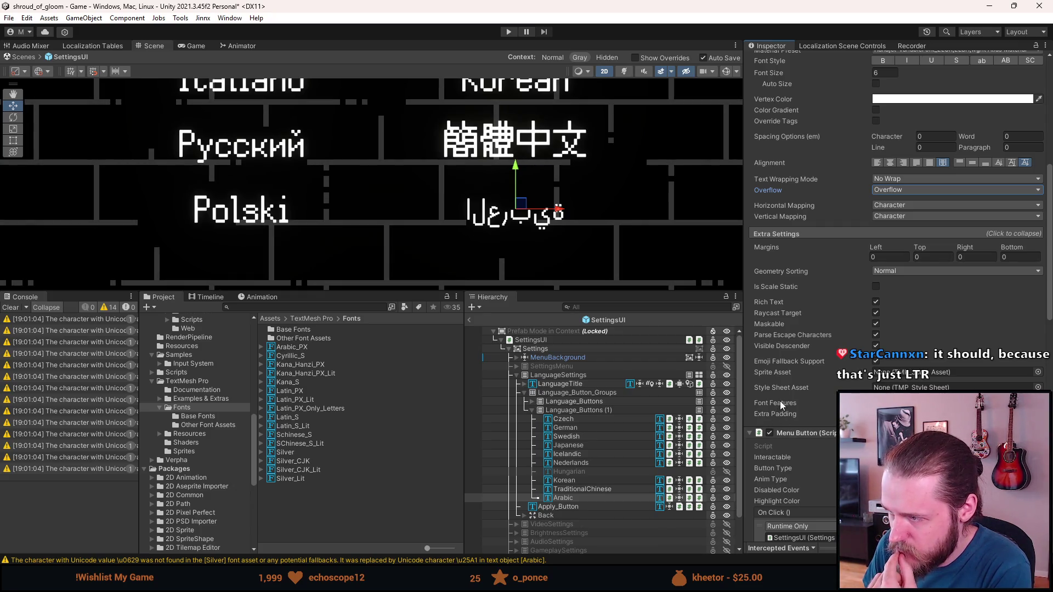
{"action": "scroll", "coordinate": [801, 416], "scroll_direction": "down", "scroll_amount": 6}
{"action": "scroll", "coordinate": [801, 415], "scroll_direction": "up", "scroll_amount": 7}
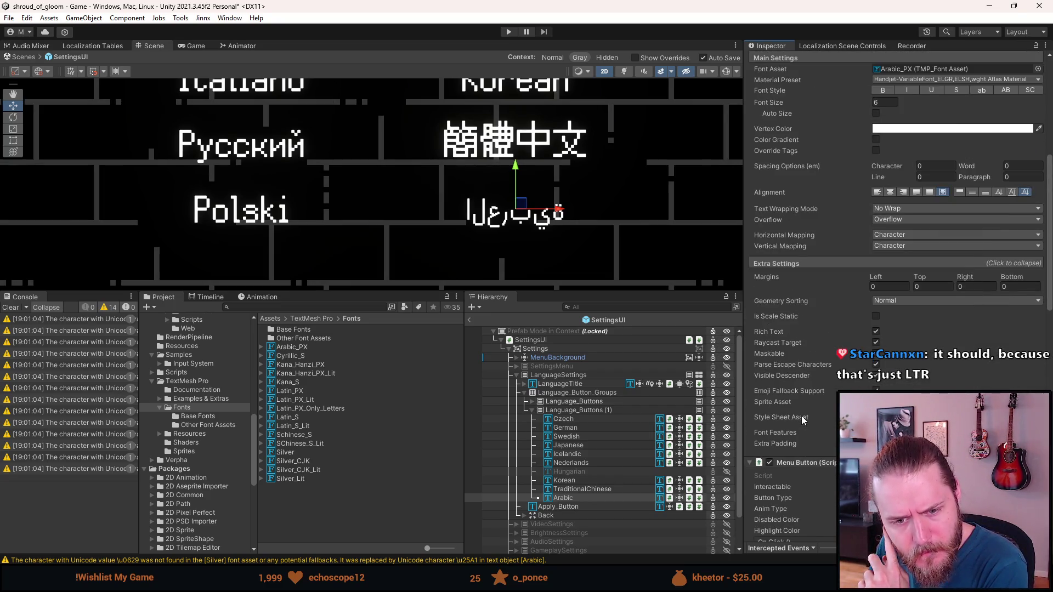
{"action": "scroll", "coordinate": [801, 416], "scroll_direction": "up", "scroll_amount": 5}
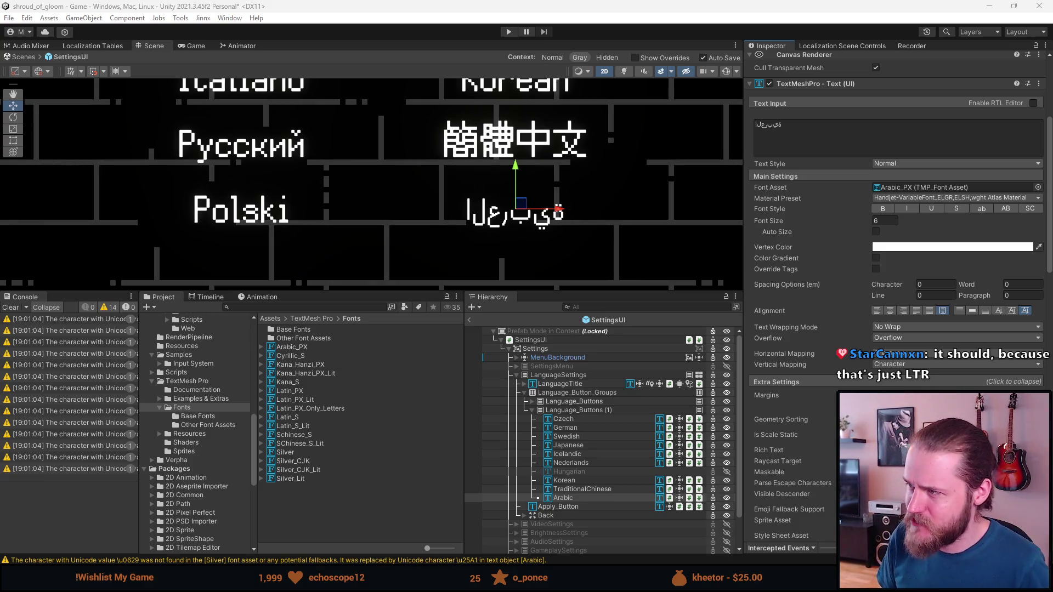
{"action": "scroll", "coordinate": [753, 190], "scroll_direction": "up", "scroll_amount": 5}
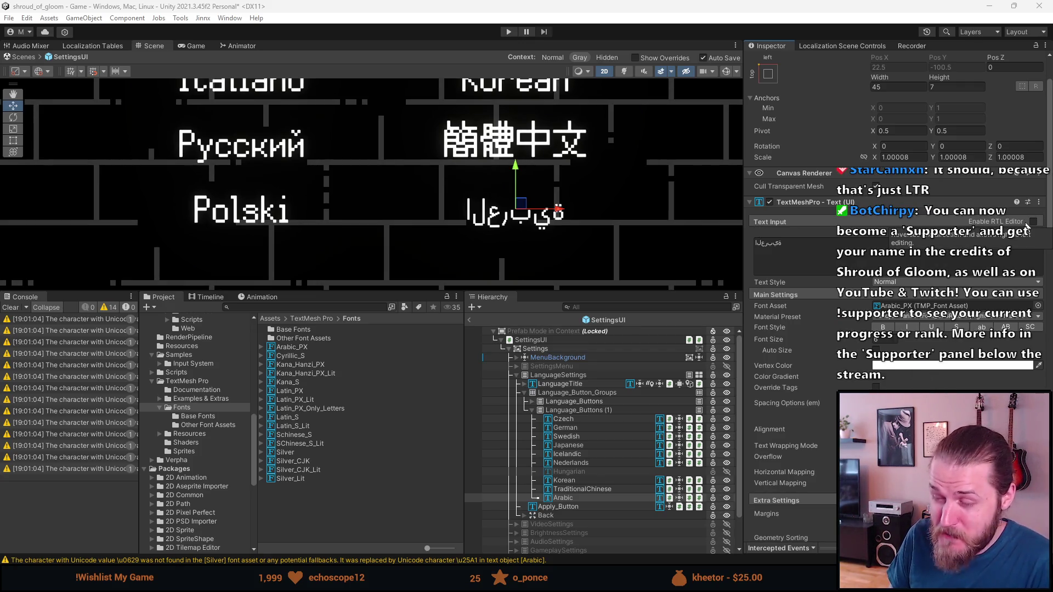
- Enable the RTL Editor on the Arabic label's TextMeshPro component
{"action": "left_click", "coordinate": [1033, 223]}
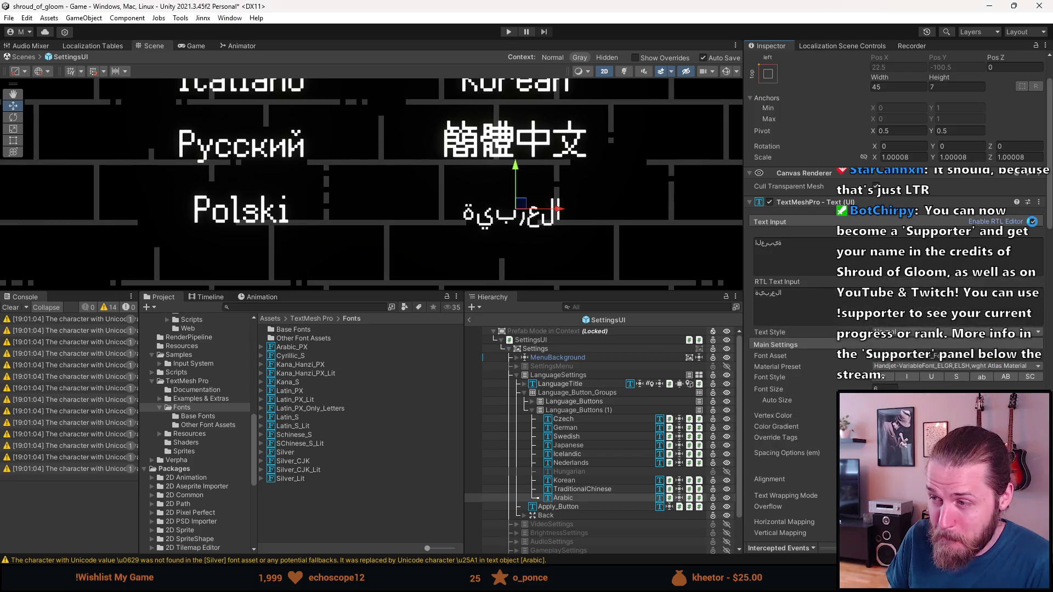
{"action": "left_click", "coordinate": [1033, 223]}
{"action": "left_click", "coordinate": [1033, 222]}
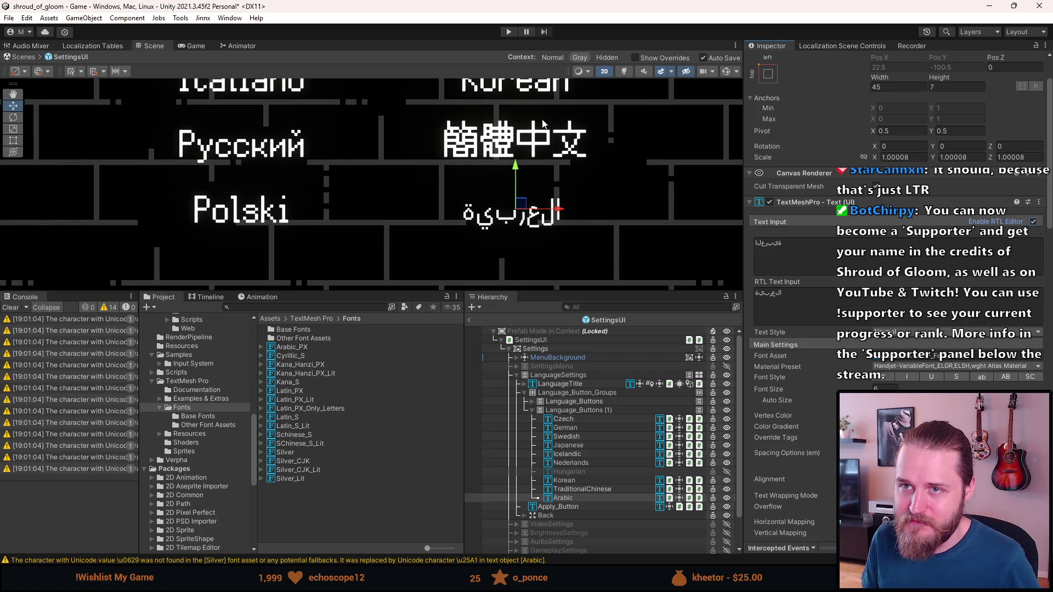
{"action": "scroll", "coordinate": [784, 246], "scroll_direction": "down", "scroll_amount": 15}
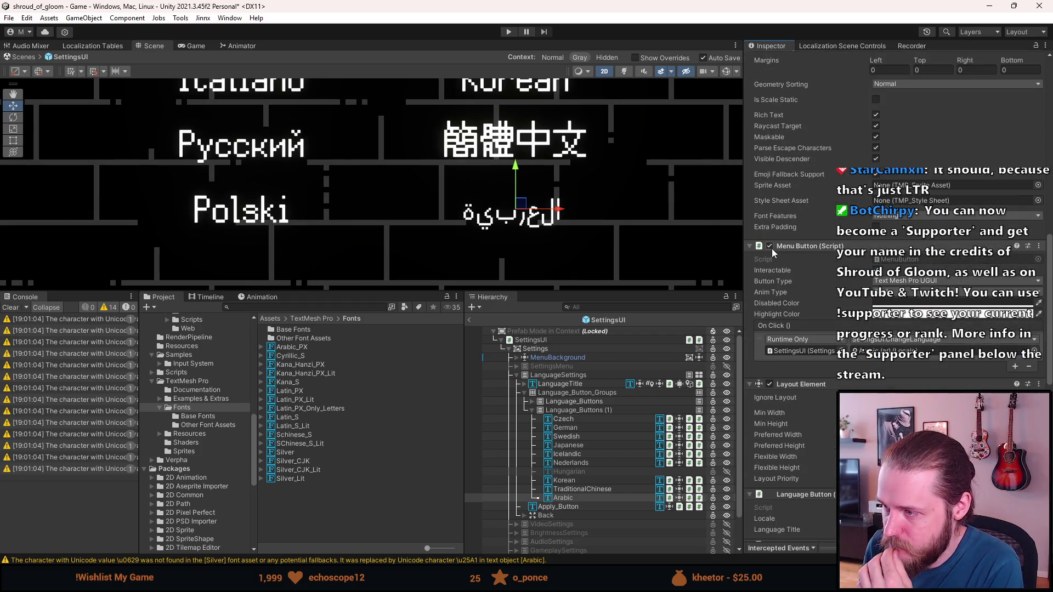
{"action": "scroll", "coordinate": [771, 248], "scroll_direction": "down", "scroll_amount": 6}
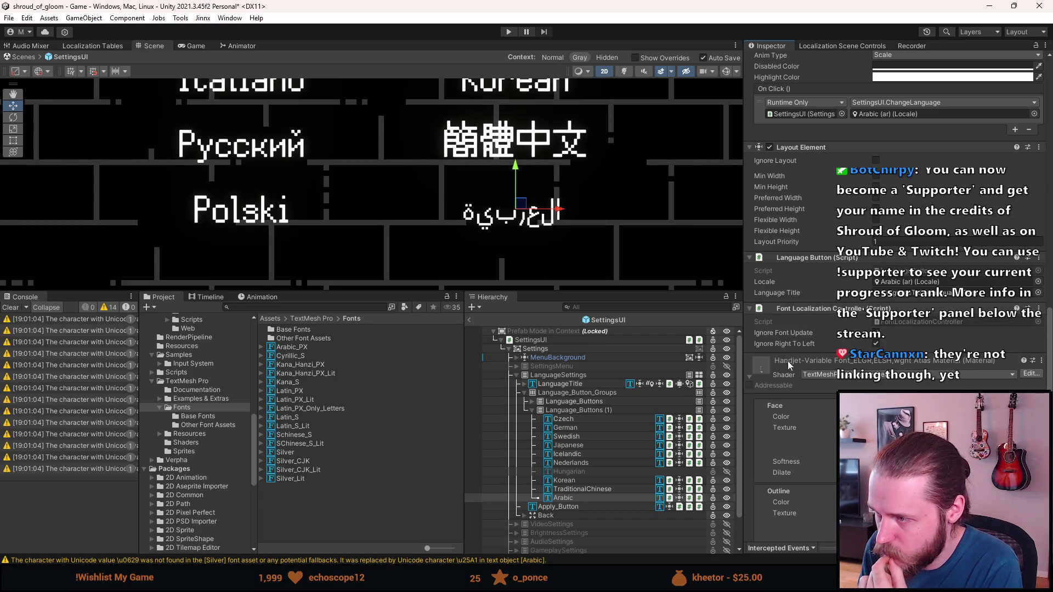
{"action": "scroll", "coordinate": [821, 361], "scroll_direction": "down", "scroll_amount": 3}
{"action": "scroll", "coordinate": [802, 386], "scroll_direction": "up", "scroll_amount": 4}
{"action": "scroll", "coordinate": [801, 383], "scroll_direction": "up", "scroll_amount": 4}
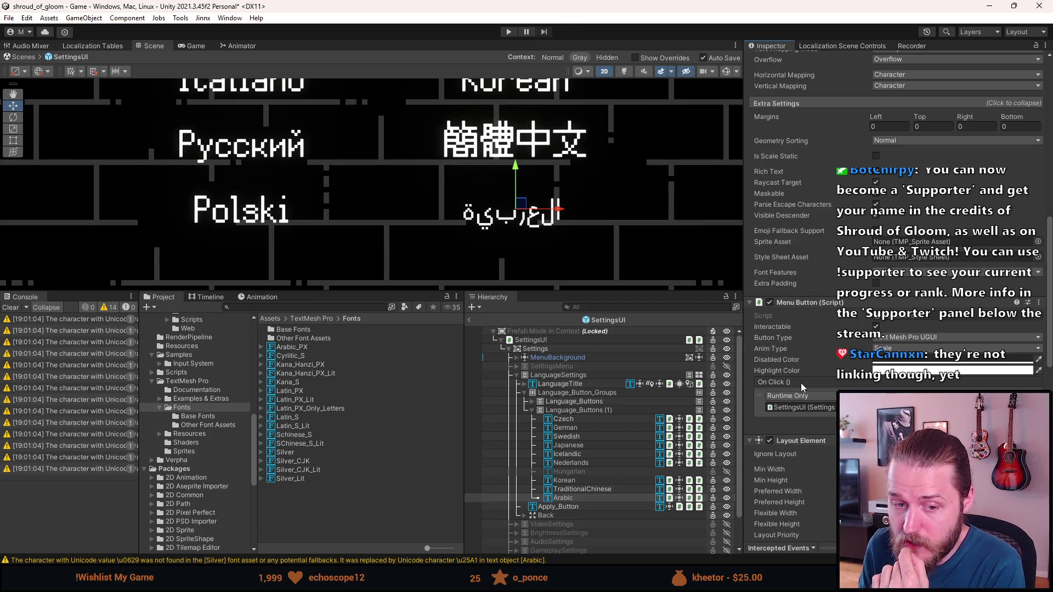
{"action": "scroll", "coordinate": [801, 383], "scroll_direction": "up", "scroll_amount": 3}
{"action": "scroll", "coordinate": [801, 388], "scroll_direction": "up", "scroll_amount": 5}
- Clear the RTL Text Input and paste العربية again, then switch to the Handjet browser page
{"action": "left_click", "coordinate": [797, 263]}
{"action": "key", "text": "BackSpace"}
{"action": "type", "text": "العربية"}
{"action": "key", "text": "ctrl+a"}
{"action": "key", "text": "ctrl+c"}
{"action": "key", "text": "BackSpace"}
{"action": "left_click", "coordinate": [785, 228]}
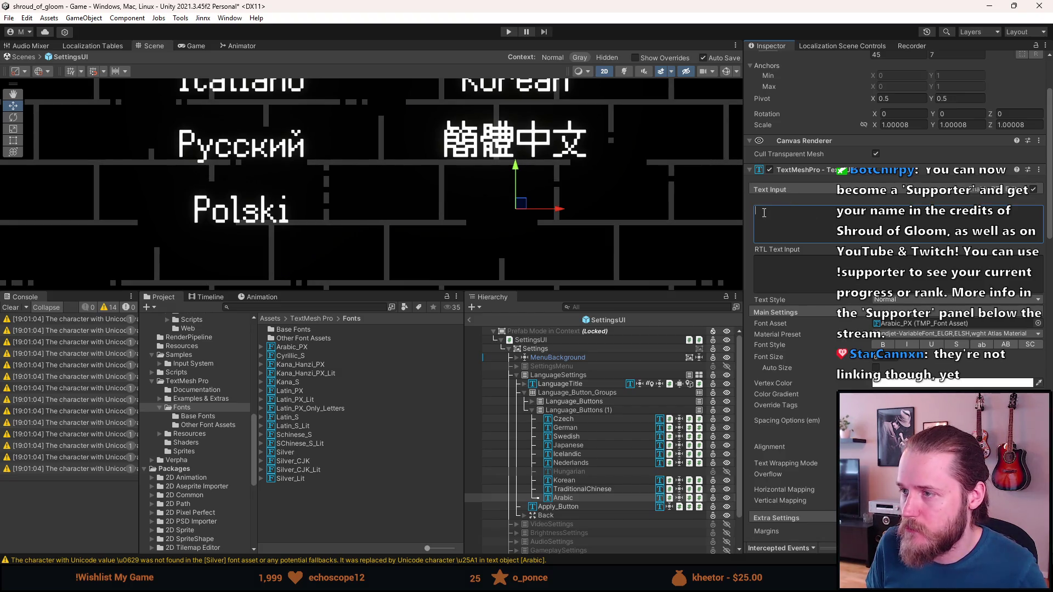
{"action": "key", "text": "ctrl+v"}
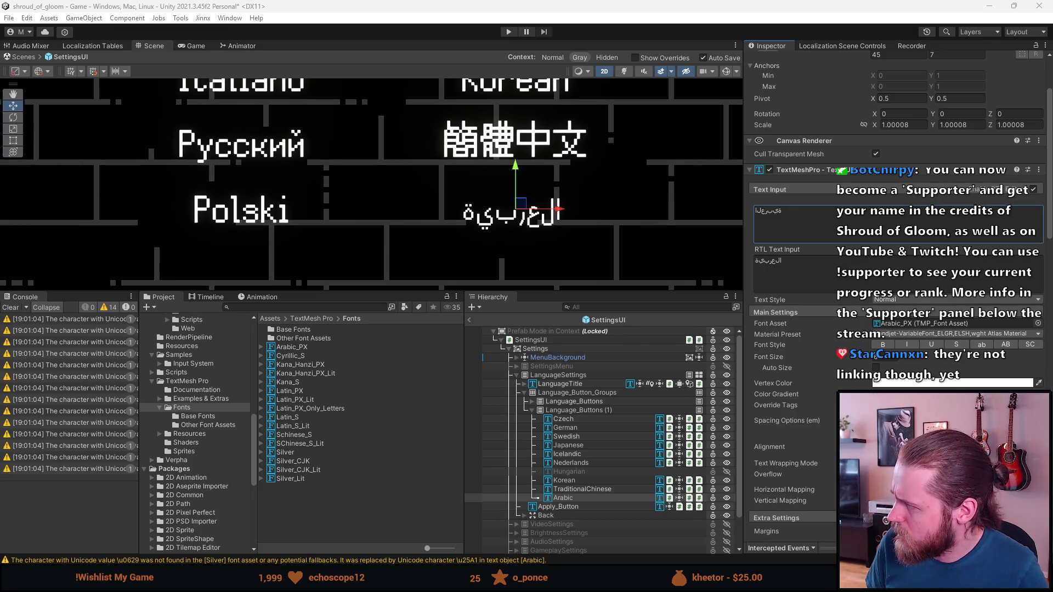
{"action": "key", "text": "alt+Tab"}
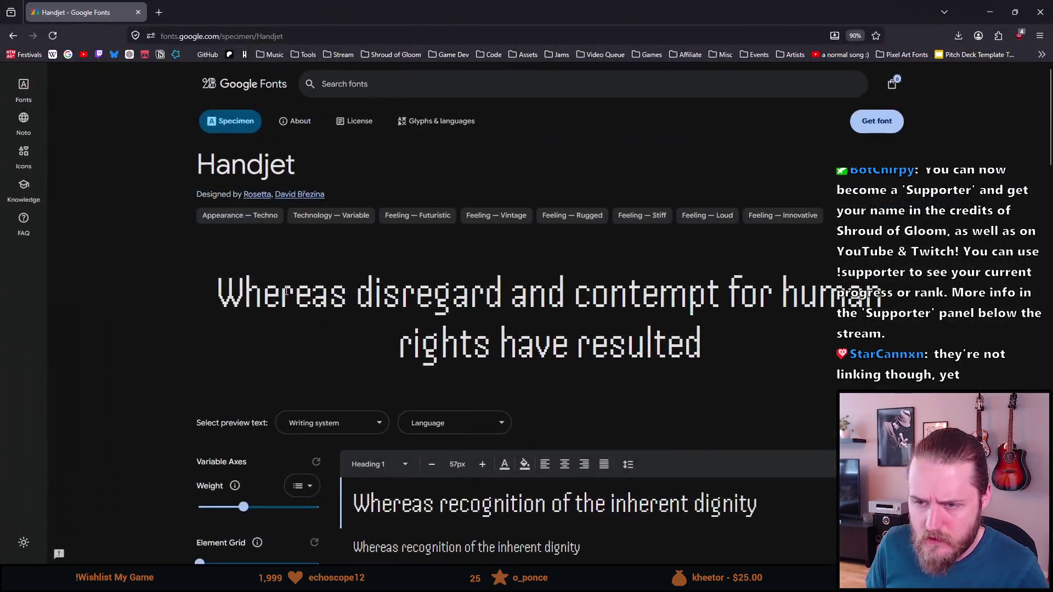
{"action": "left_click", "coordinate": [331, 425]}
{"action": "left_click", "coordinate": [326, 449]}
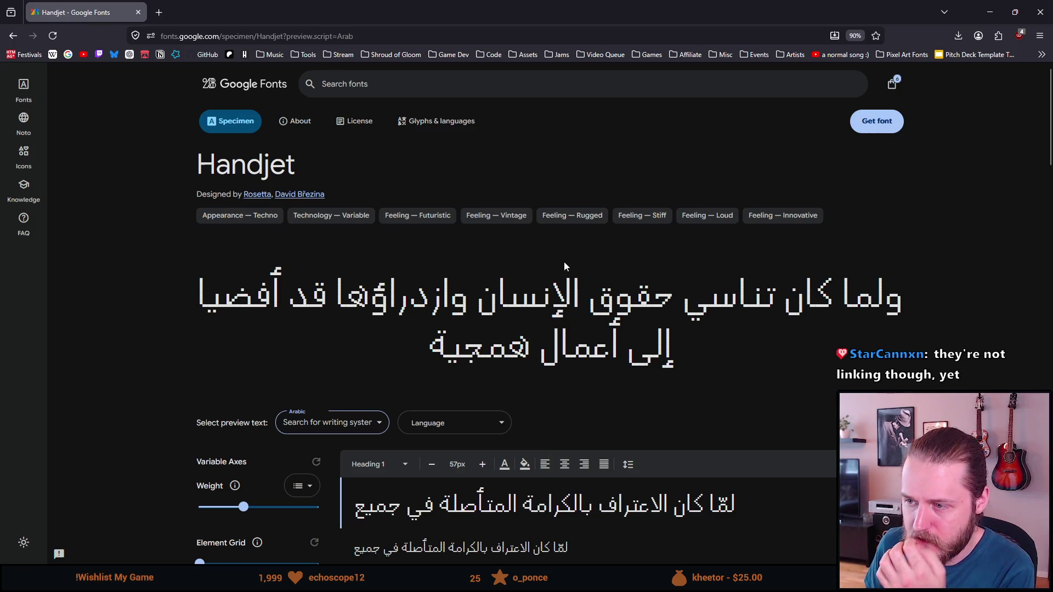
{"action": "double_click", "coordinate": [441, 351]}
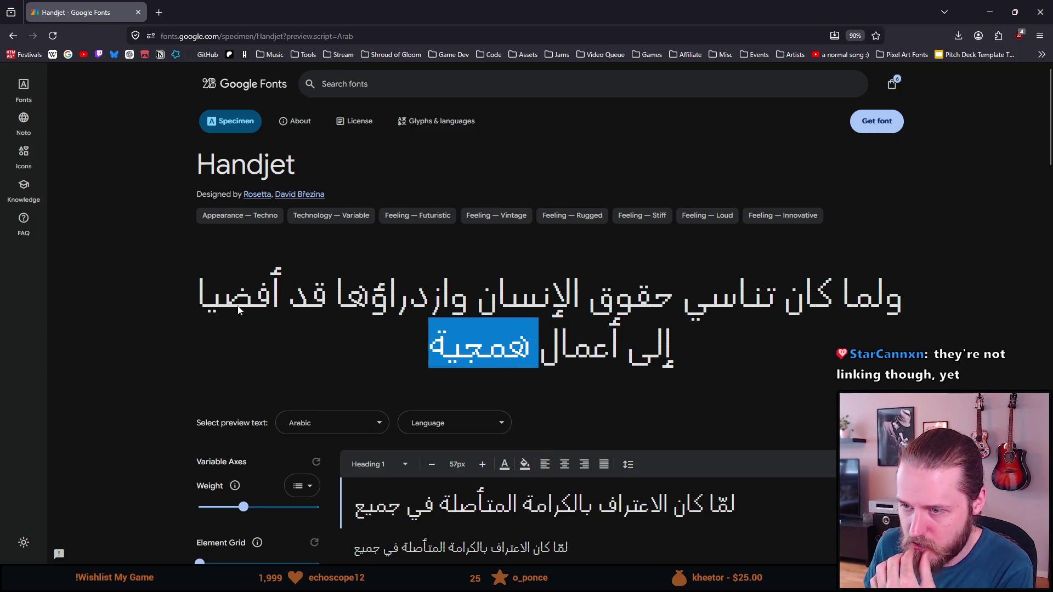
{"action": "left_click", "coordinate": [143, 306]}
{"action": "mouse_move", "coordinate": [381, 8]}
{"action": "left_mouse_down"}
{"action": "mouse_move", "coordinate": [818, 164]}
{"action": "mouse_move", "coordinate": [1030, 117]}
{"action": "mouse_move", "coordinate": [948, 142]}
{"action": "mouse_move", "coordinate": [391, 4]}
{"action": "left_mouse_up"}
{"action": "scroll", "coordinate": [341, 277], "scroll_direction": "down", "scroll_amount": 6}
{"action": "left_click", "coordinate": [299, 357]}
{"action": "type", "text": "العربية"}
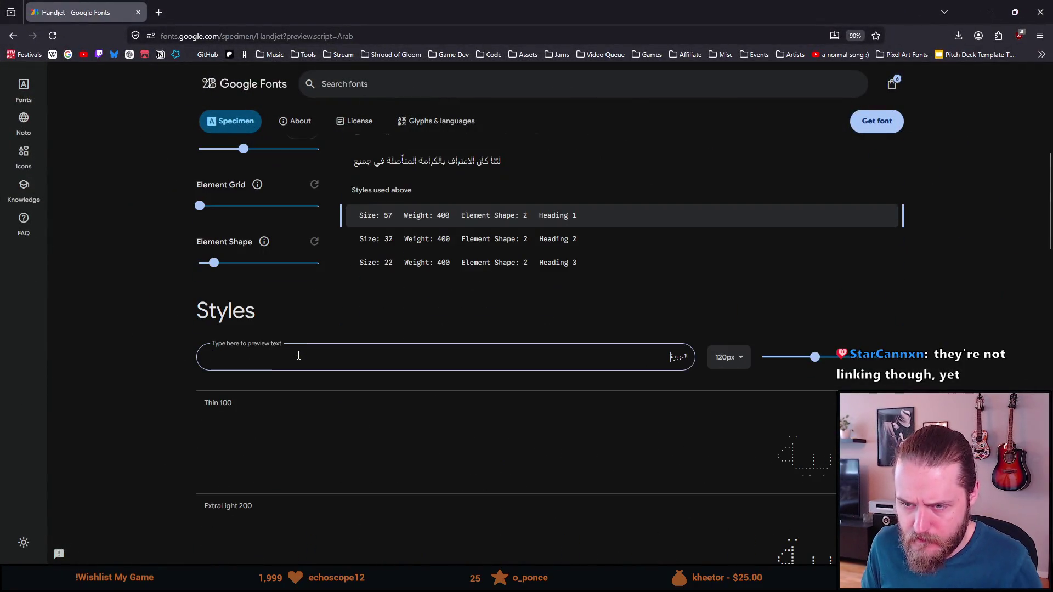
{"action": "scroll", "coordinate": [295, 357], "scroll_direction": "down", "scroll_amount": 8}
{"action": "scroll", "coordinate": [294, 357], "scroll_direction": "down", "scroll_amount": 3}
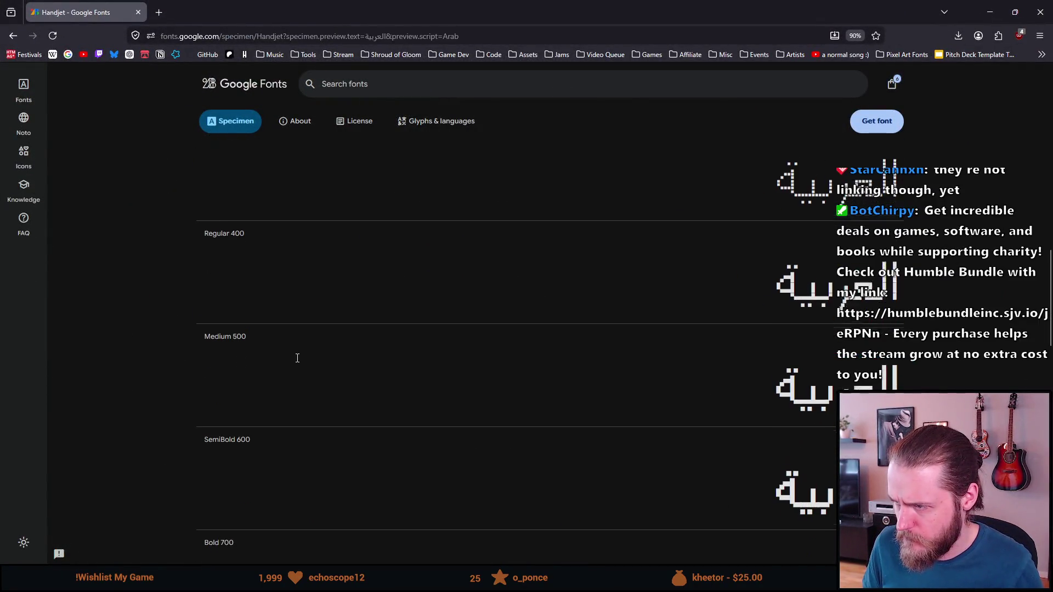
{"action": "scroll", "coordinate": [288, 296], "scroll_direction": "up", "scroll_amount": 2}
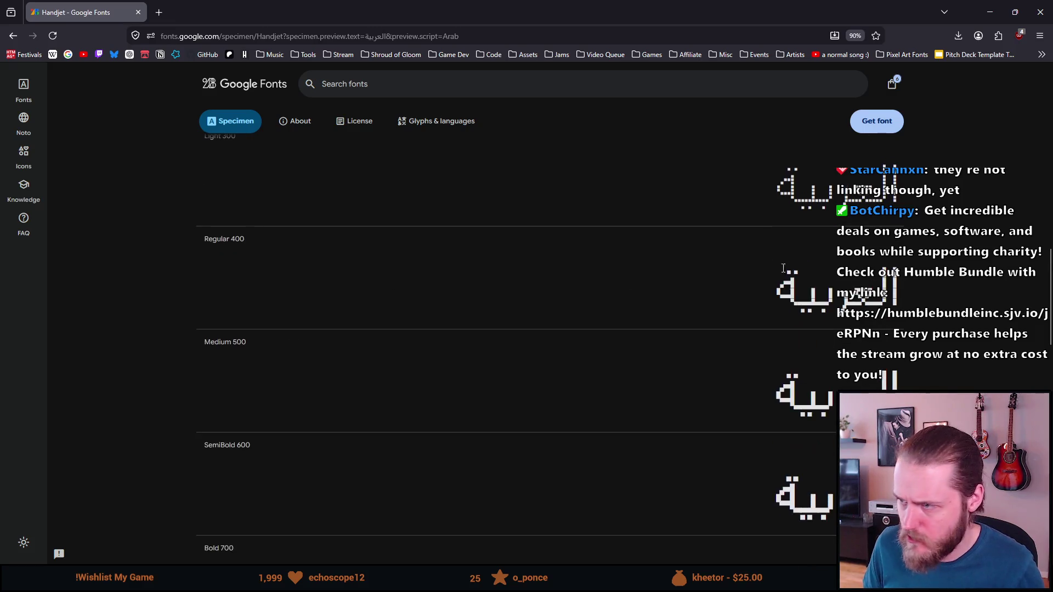
{"action": "double_click", "coordinate": [788, 276]}
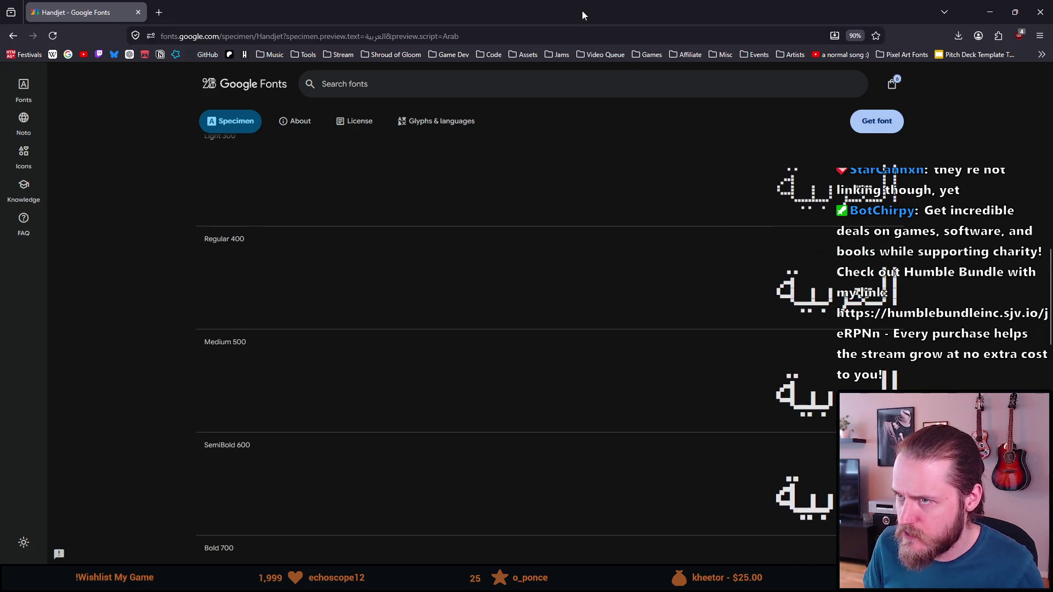
{"action": "mouse_move", "coordinate": [583, 12]}
{"action": "left_mouse_down"}
{"action": "mouse_move", "coordinate": [983, 153]}
{"action": "mouse_move", "coordinate": [1052, 147]}
{"action": "left_mouse_up"}
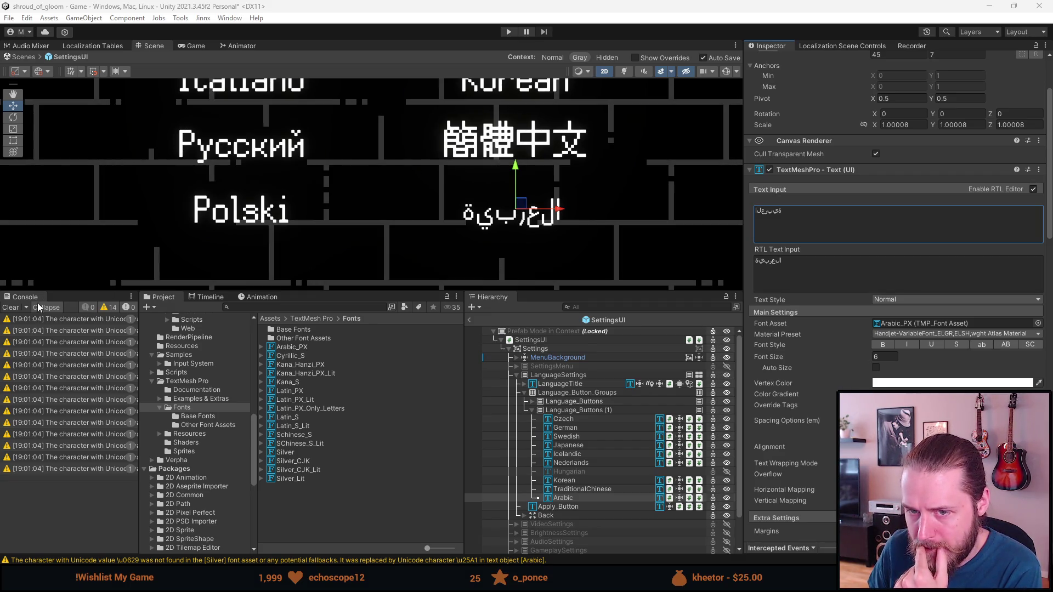
- Clear the missing-character warnings from the Unity console
{"action": "left_click", "coordinate": [18, 309]}
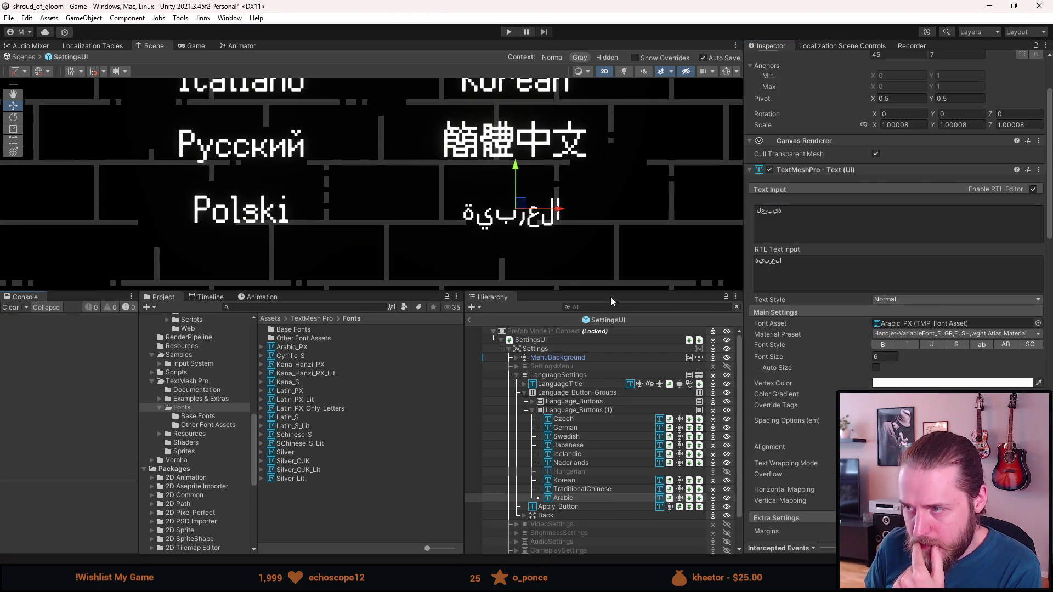
- Set the Korean and TraditionalChinese buttons' Font Asset to Silver_CJK
{"action": "left_click", "coordinate": [584, 384]}
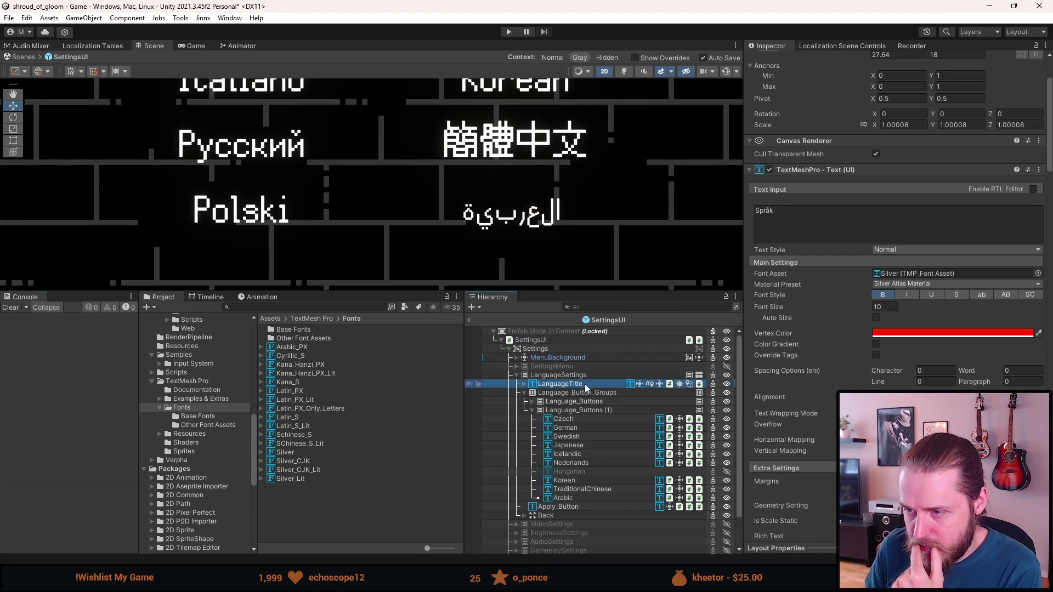
{"action": "left_click", "coordinate": [573, 481]}
{"action": "left_click", "coordinate": [1038, 274]}
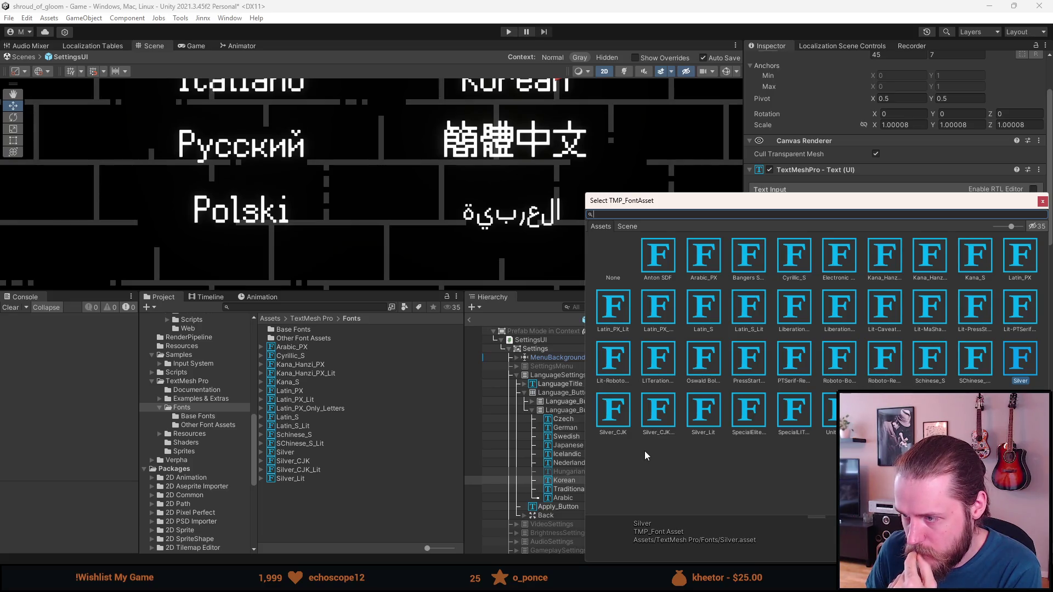
{"action": "left_click", "coordinate": [620, 413]}
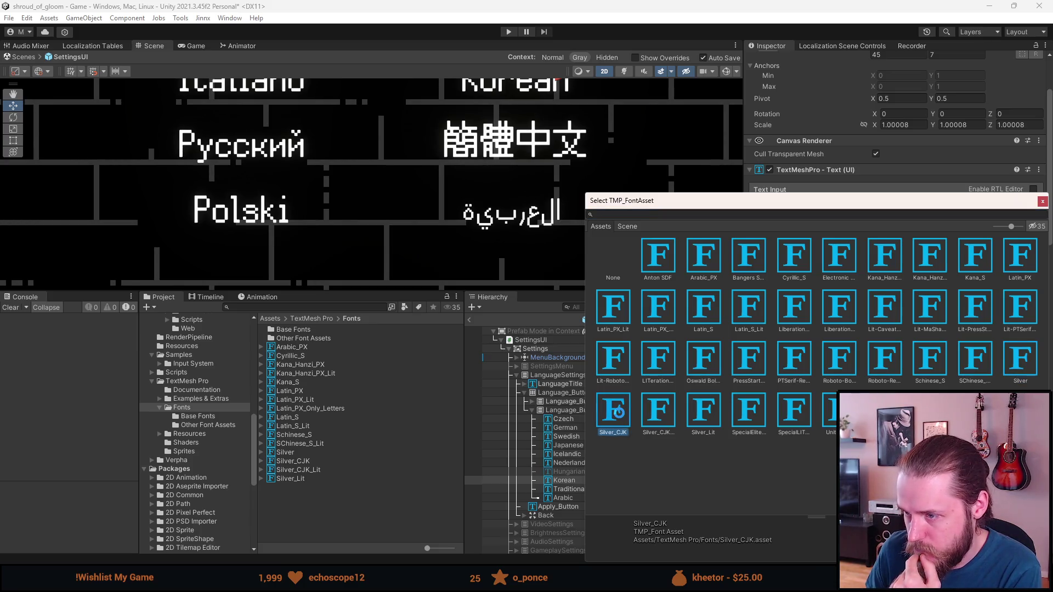
{"action": "double_click", "coordinate": [620, 413]}
{"action": "left_click", "coordinate": [575, 486]}
{"action": "left_click", "coordinate": [1038, 274]}
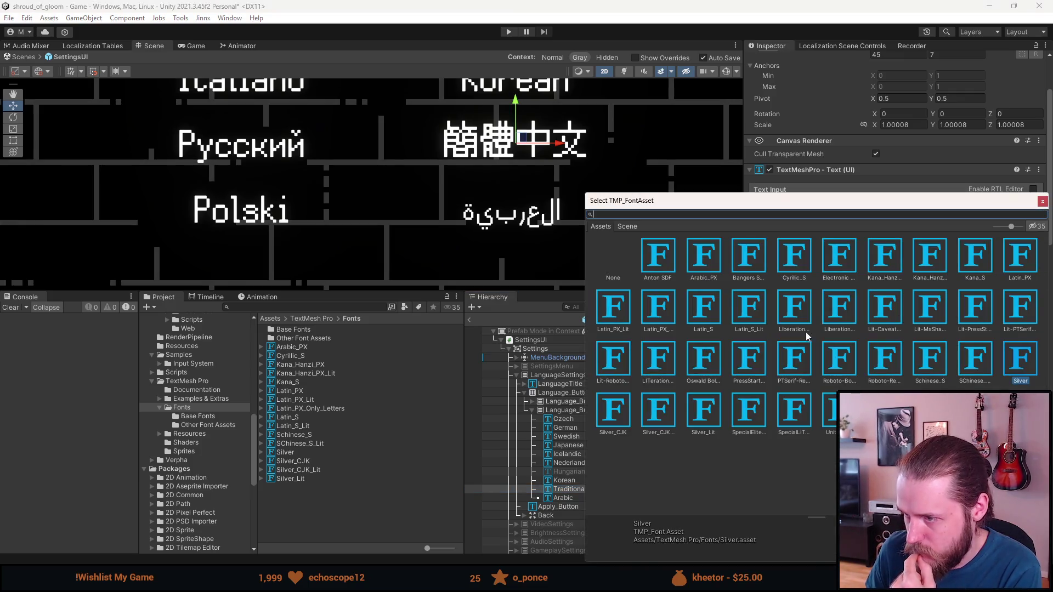
{"action": "left_click", "coordinate": [610, 420]}
{"action": "double_click", "coordinate": [610, 420]}
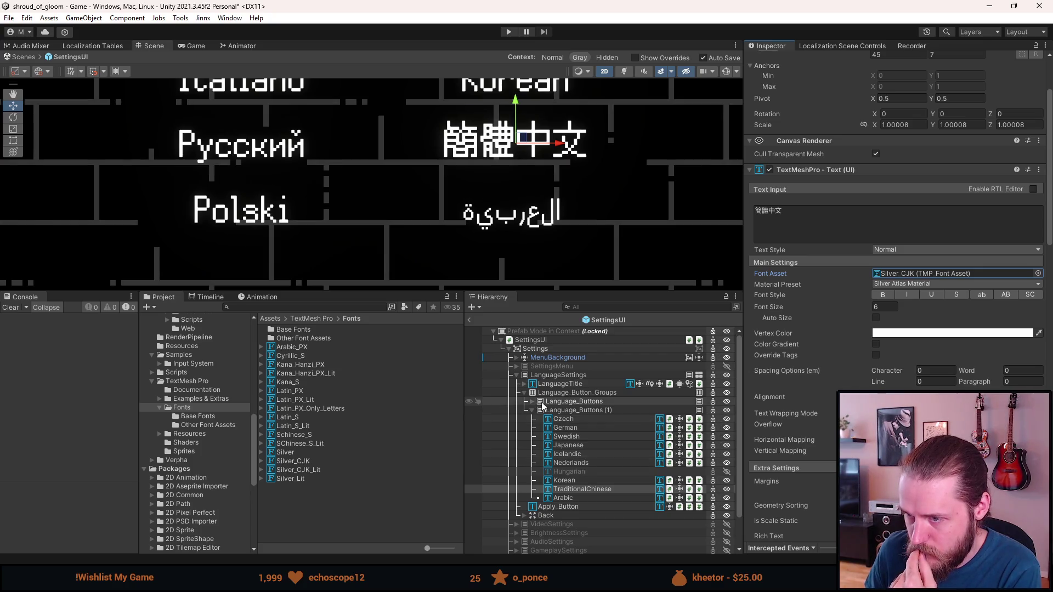
- Set the SimplifiedChinese and Japanese buttons' Font Asset to Silver_CJK
{"action": "left_click", "coordinate": [532, 401]}
{"action": "left_click", "coordinate": [578, 419]}
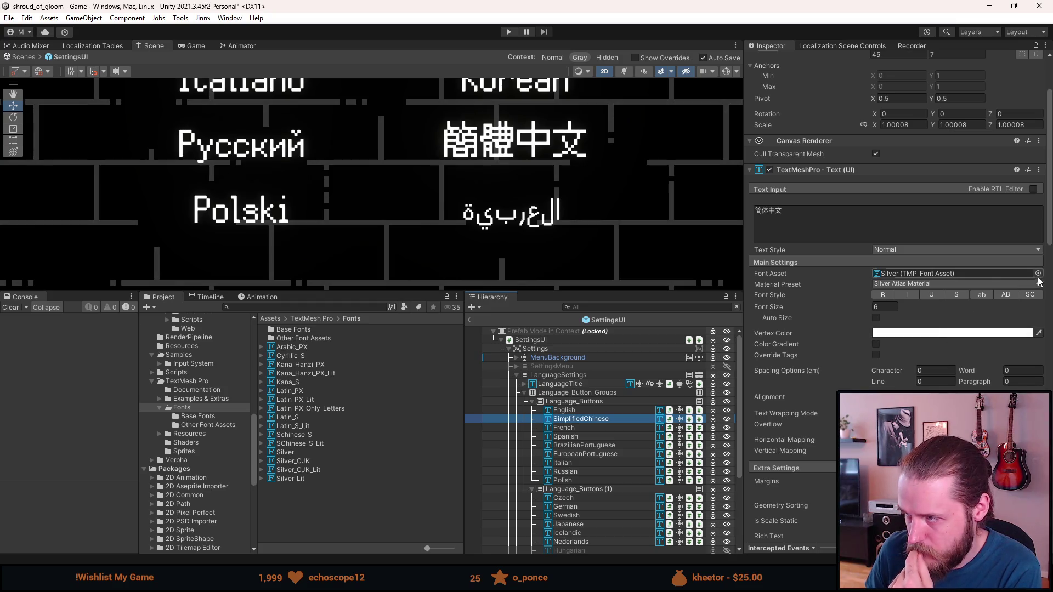
{"action": "left_click", "coordinate": [1038, 273]}
{"action": "left_click", "coordinate": [626, 411]}
{"action": "double_click", "coordinate": [626, 411]}
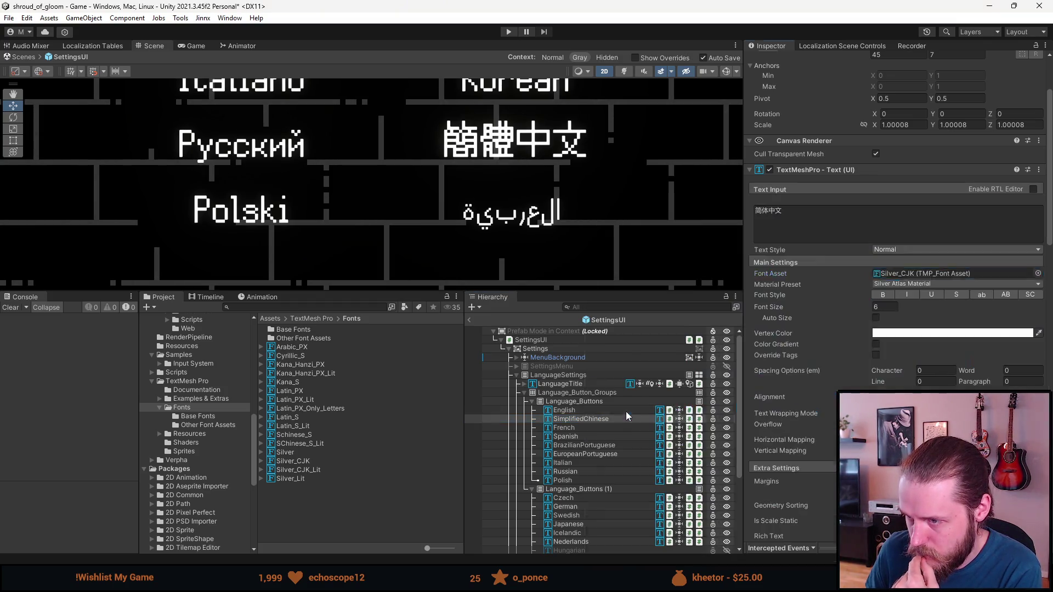
{"action": "left_click", "coordinate": [591, 525]}
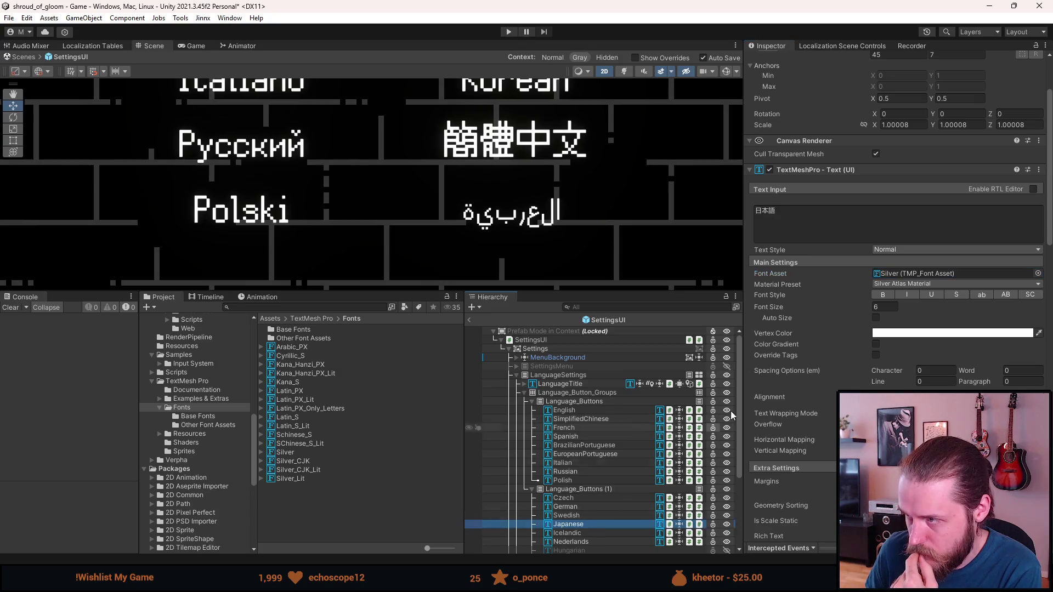
{"action": "left_click", "coordinate": [1037, 274]}
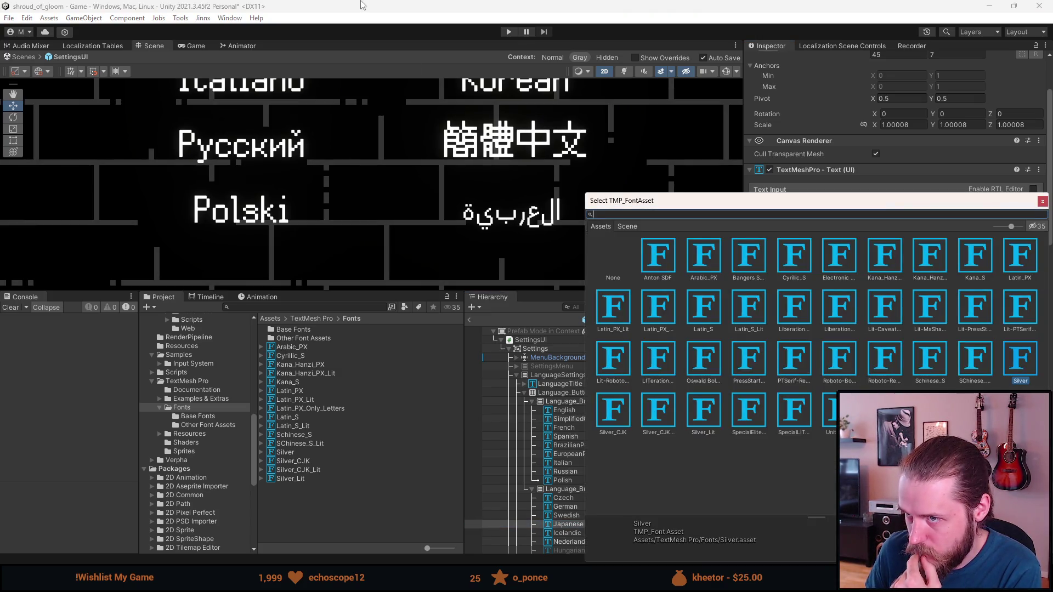
{"action": "scroll", "coordinate": [353, 141], "scroll_direction": "up", "scroll_amount": 3}
{"action": "scroll", "coordinate": [354, 121], "scroll_direction": "down", "scroll_amount": 8}
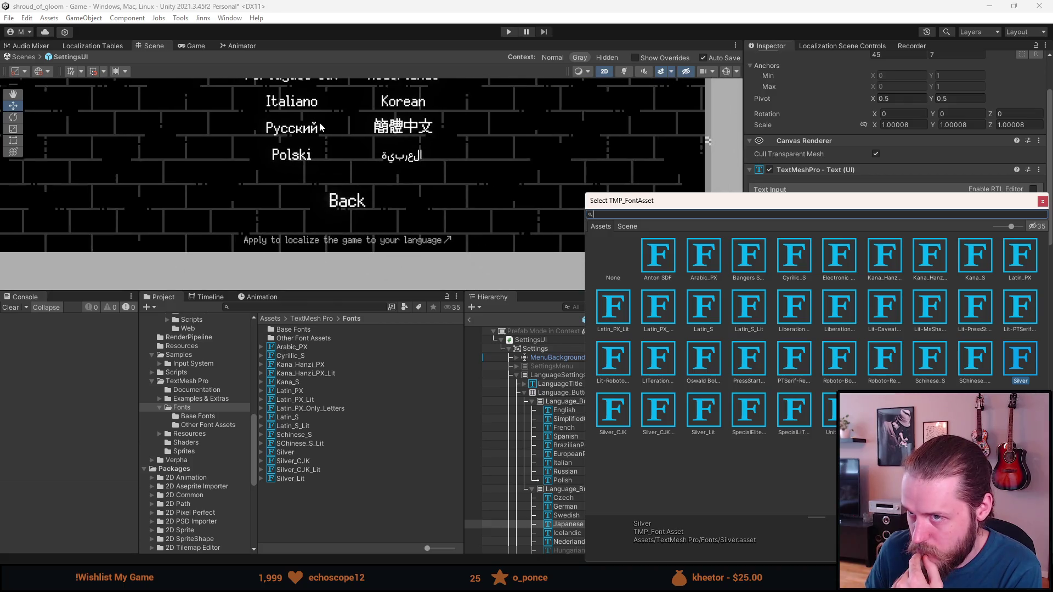
{"action": "scroll", "coordinate": [321, 127], "scroll_direction": "down", "scroll_amount": 3}
{"action": "key", "text": "Escape"}
{"action": "scroll", "coordinate": [321, 127], "scroll_direction": "up", "scroll_amount": 2}
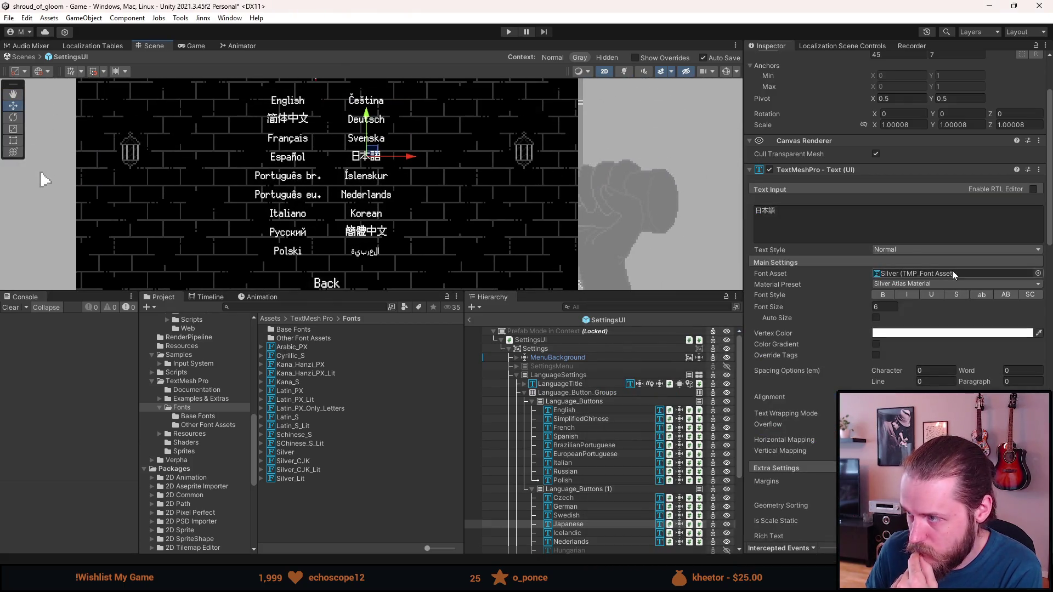
{"action": "left_click", "coordinate": [1038, 274]}
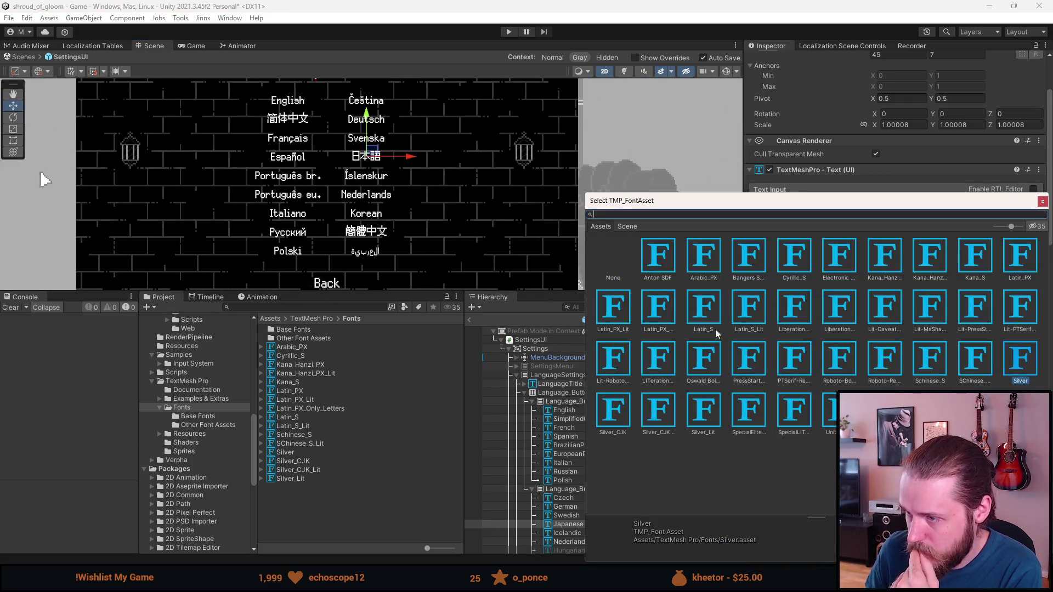
{"action": "double_click", "coordinate": [619, 419]}
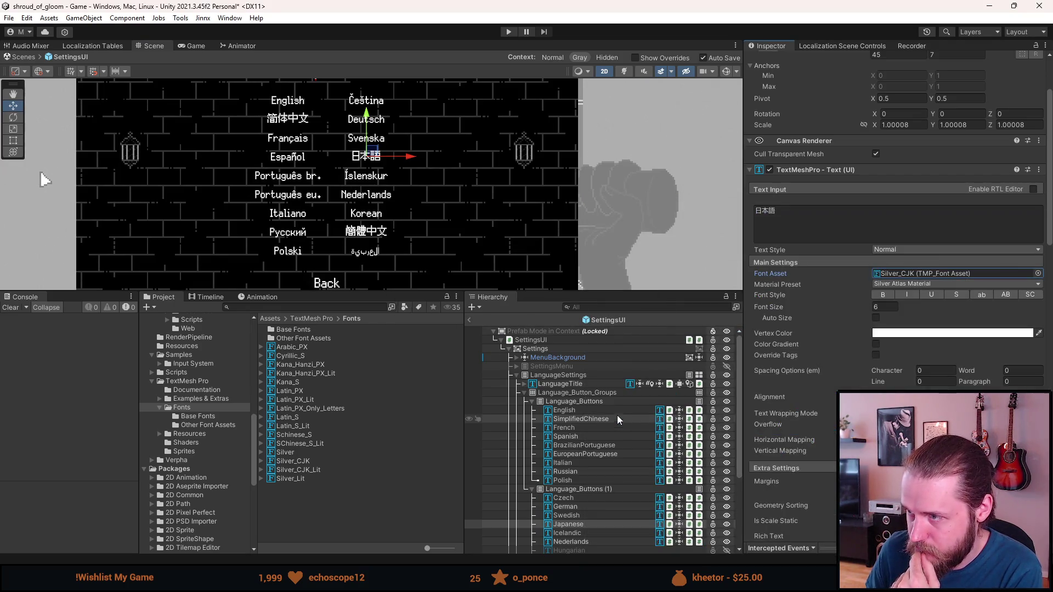
- Select the Arabic language button to recheck its Arabic_PX label
{"action": "scroll", "coordinate": [581, 487], "scroll_direction": "down", "scroll_amount": 3}
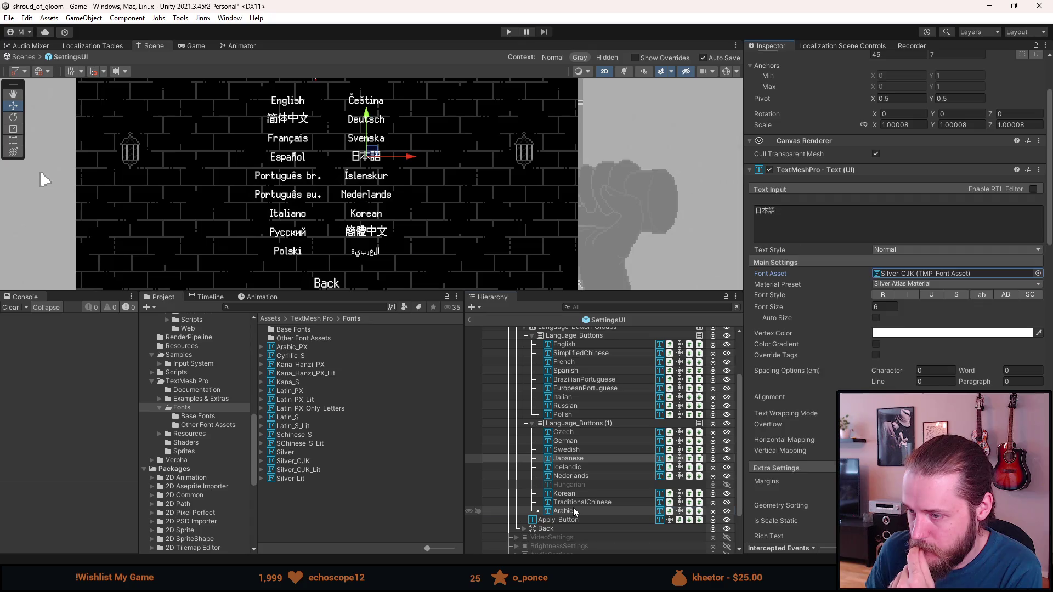
{"action": "left_click", "coordinate": [572, 510]}
{"action": "scroll", "coordinate": [350, 258], "scroll_direction": "up", "scroll_amount": 3}
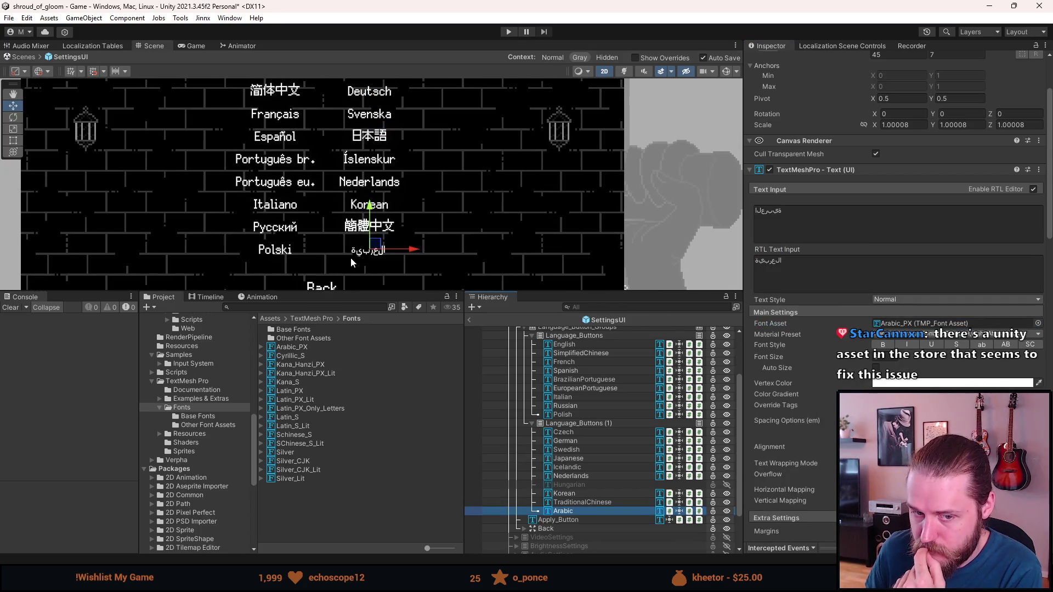
{"action": "scroll", "coordinate": [351, 251], "scroll_direction": "up", "scroll_amount": 4}
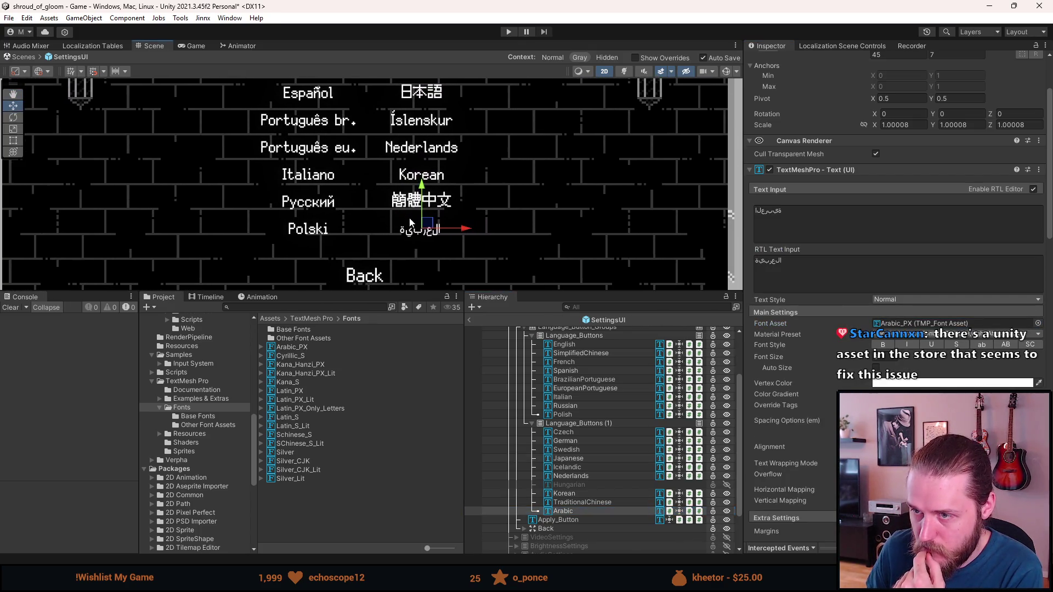
{"action": "scroll", "coordinate": [361, 228], "scroll_direction": "up", "scroll_amount": 1}
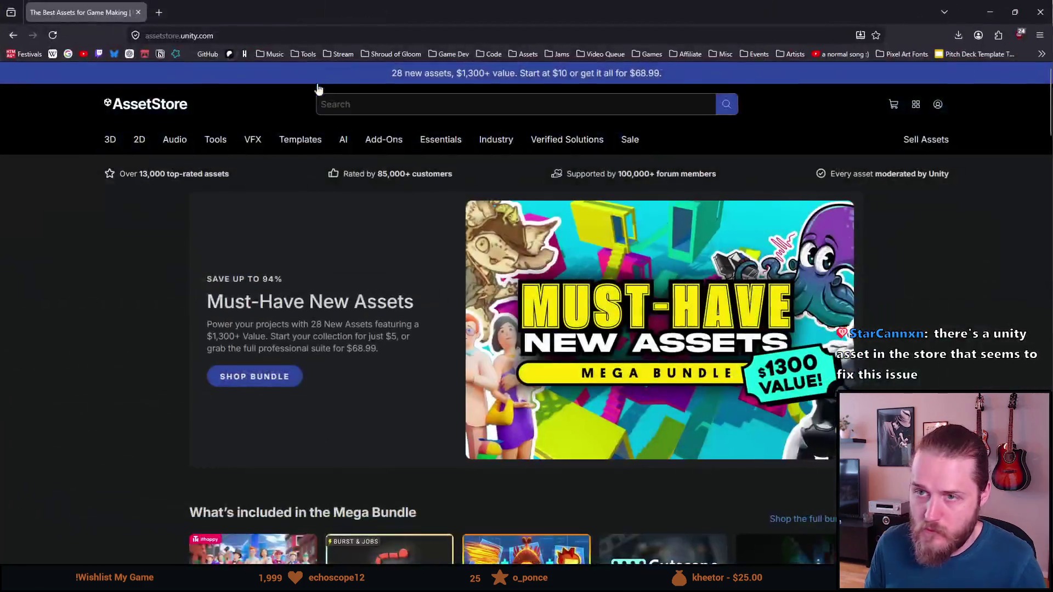
- Search the Asset Store for 'arabic' and open Arabic Support for Unity in its own tab
{"action": "type", "text": "arabic"}
{"action": "key", "text": "Return"}
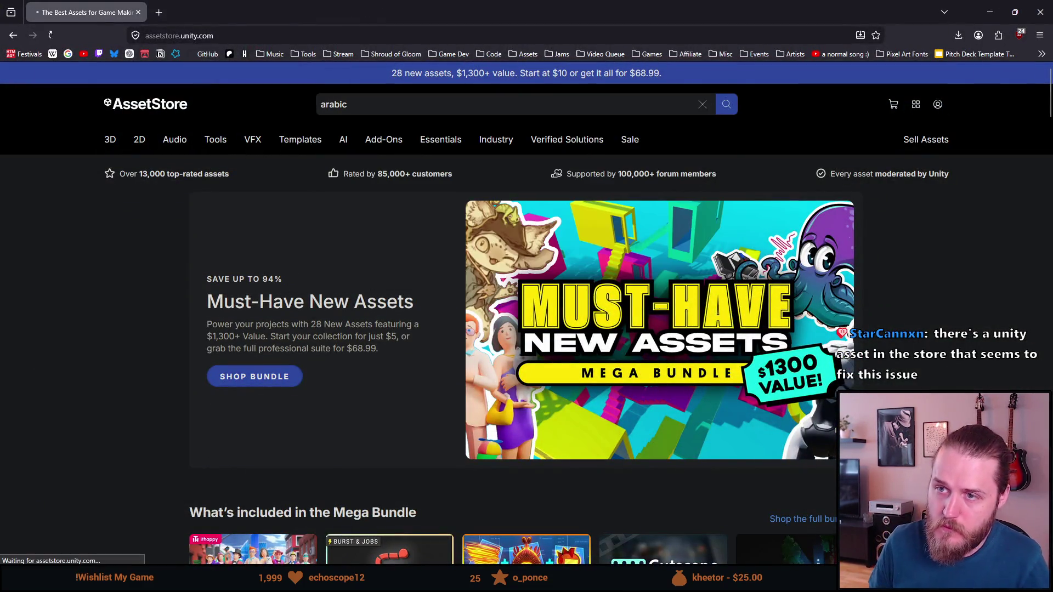
{"action": "scroll", "coordinate": [190, 340], "scroll_direction": "down", "scroll_amount": 3}
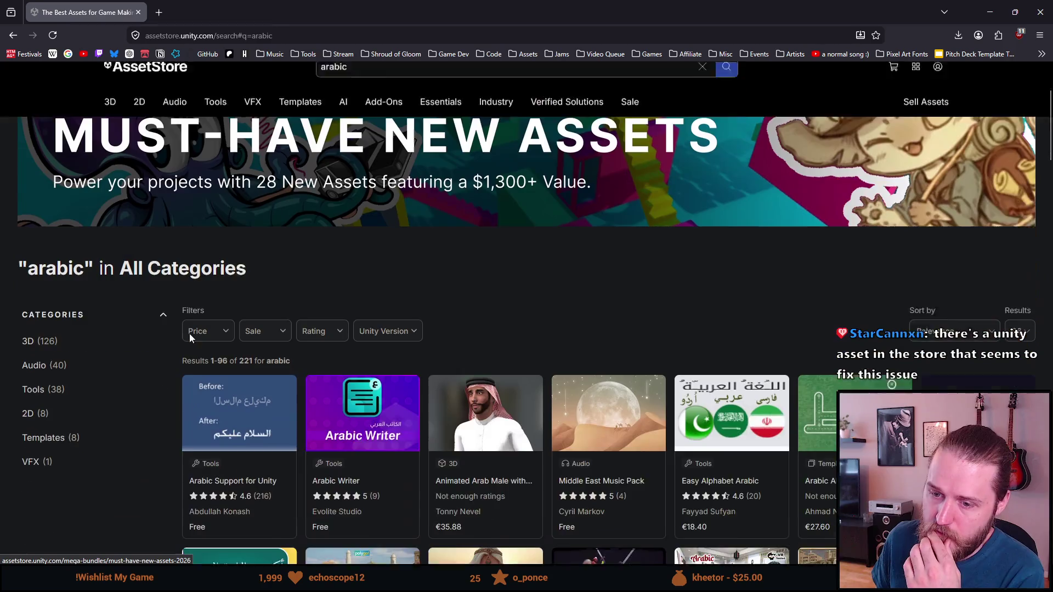
{"action": "scroll", "coordinate": [190, 338], "scroll_direction": "down", "scroll_amount": 1}
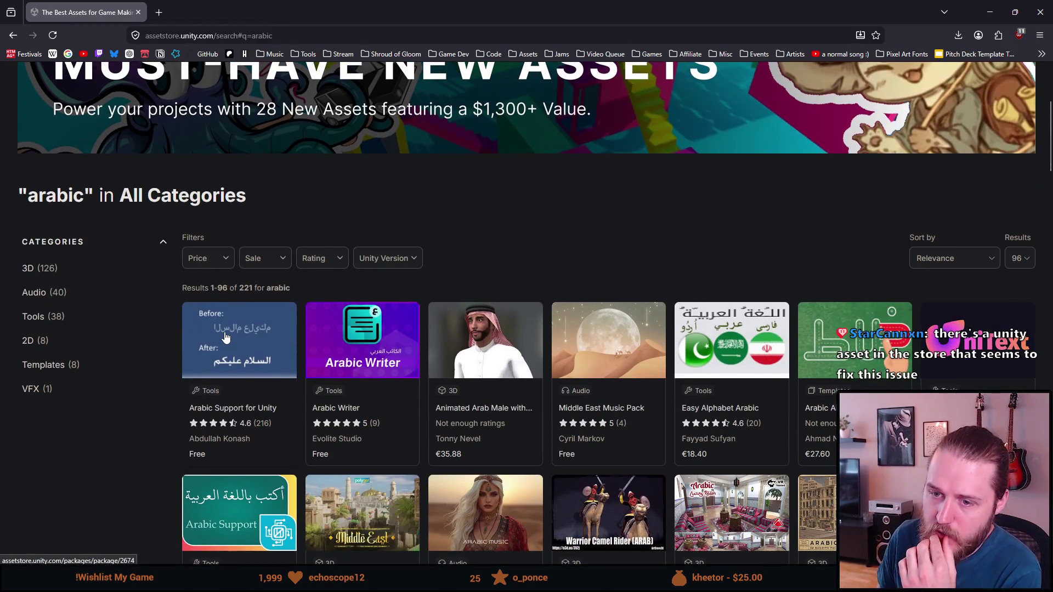
{"action": "middle_click", "coordinate": [225, 338]}
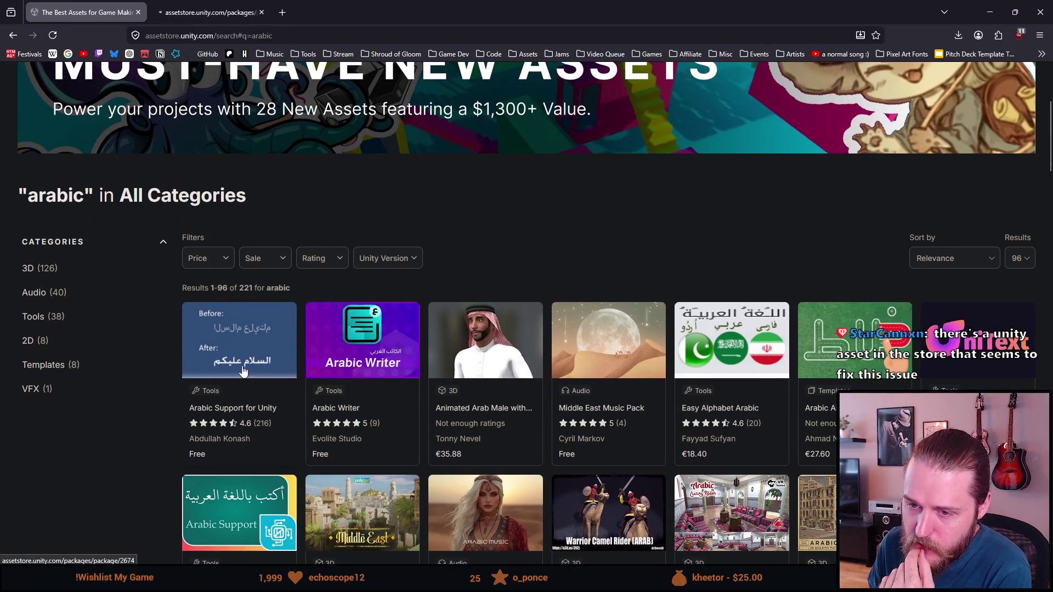
{"action": "scroll", "coordinate": [281, 431], "scroll_direction": "down", "scroll_amount": 1}
{"action": "scroll", "coordinate": [281, 432], "scroll_direction": "down", "scroll_amount": 2}
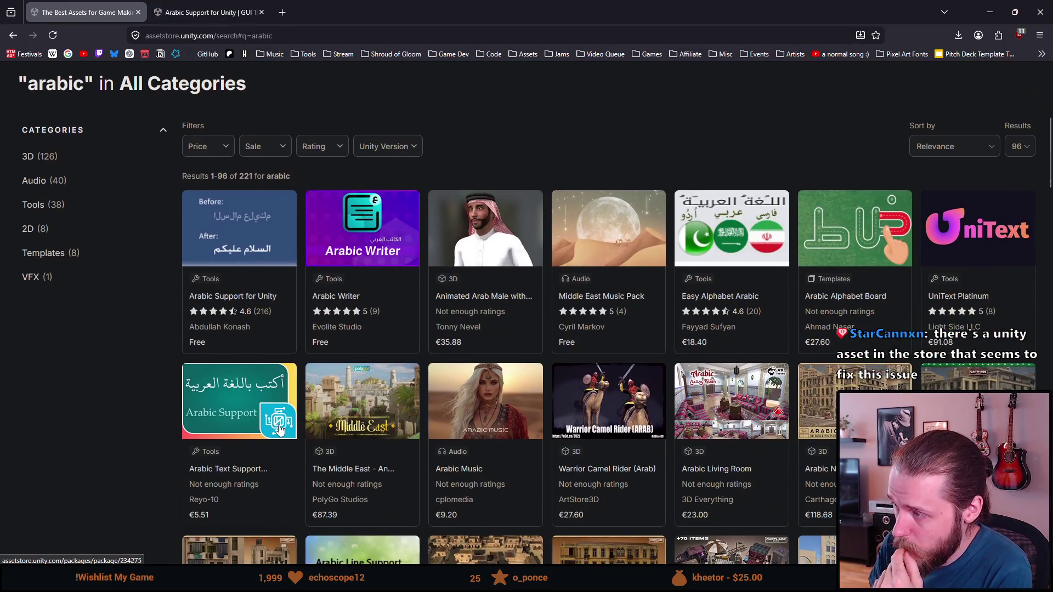
{"action": "scroll", "coordinate": [278, 431], "scroll_direction": "down", "scroll_amount": 1}
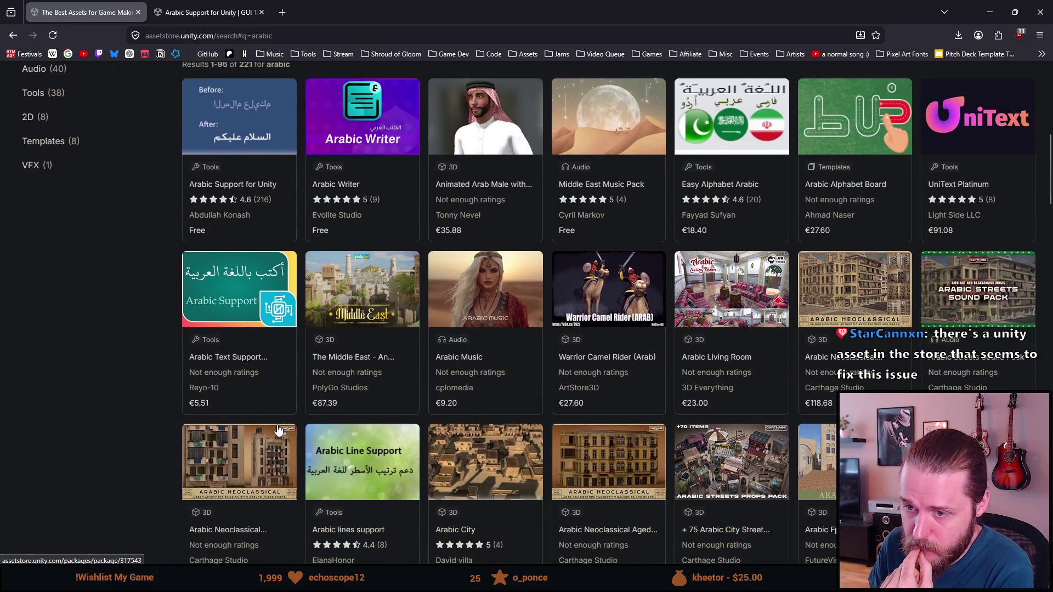
{"action": "scroll", "coordinate": [279, 431], "scroll_direction": "down", "scroll_amount": 2}
{"action": "scroll", "coordinate": [278, 430], "scroll_direction": "down", "scroll_amount": 2}
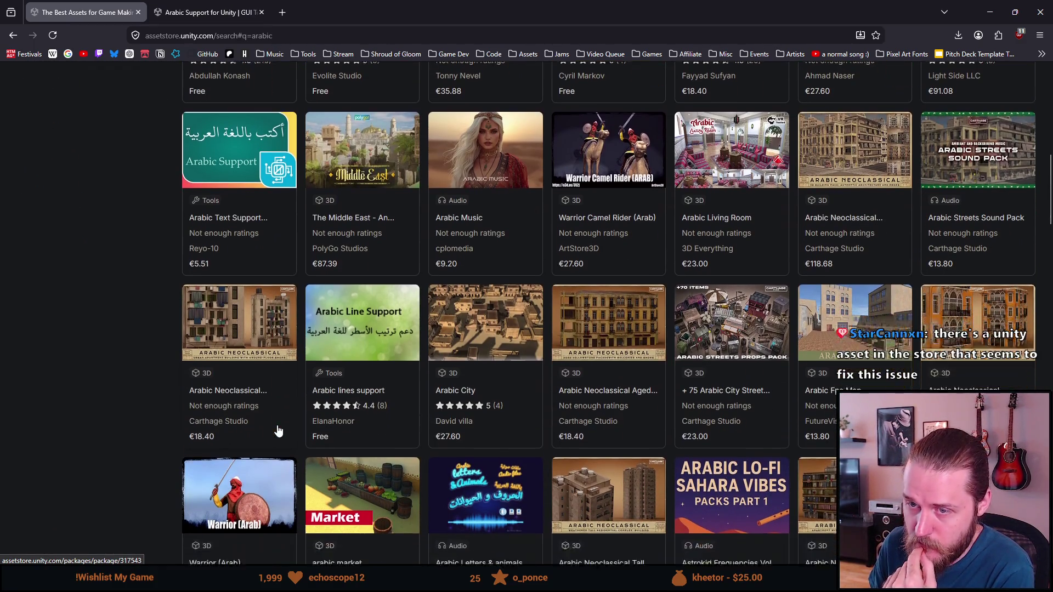
{"action": "scroll", "coordinate": [278, 430], "scroll_direction": "up", "scroll_amount": 6}
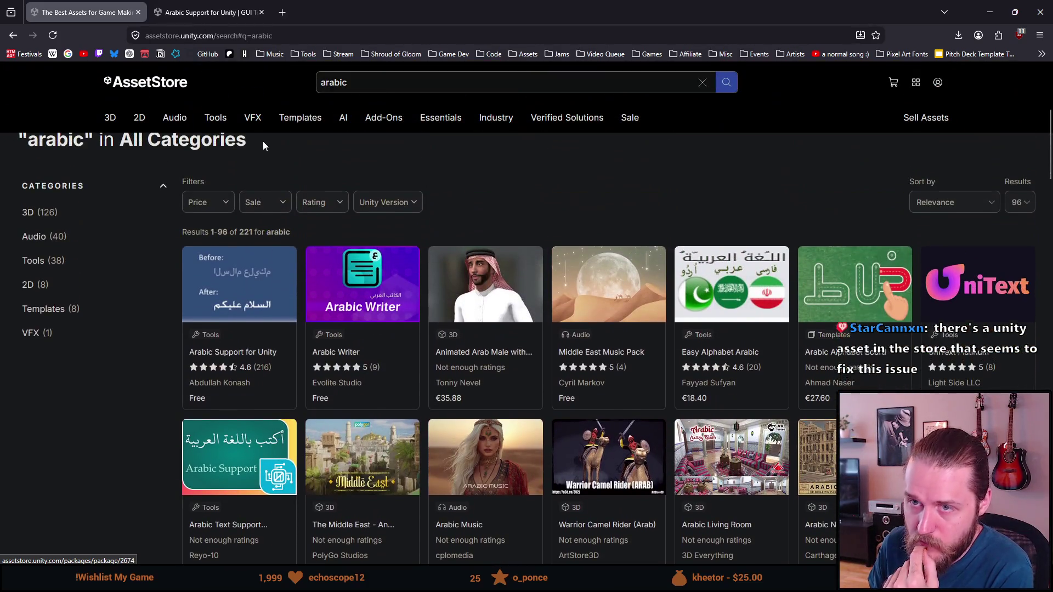
{"action": "left_click", "coordinate": [209, 12]}
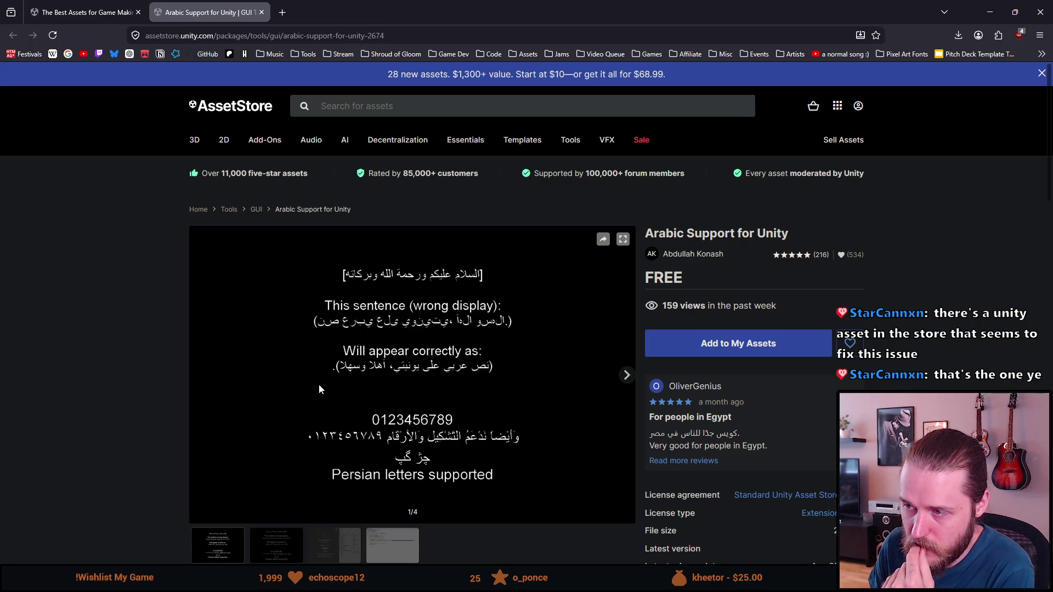
- Read down the product description and highlight its note about Text Mesh Pro support
{"action": "scroll", "coordinate": [226, 376], "scroll_direction": "down", "scroll_amount": 1}
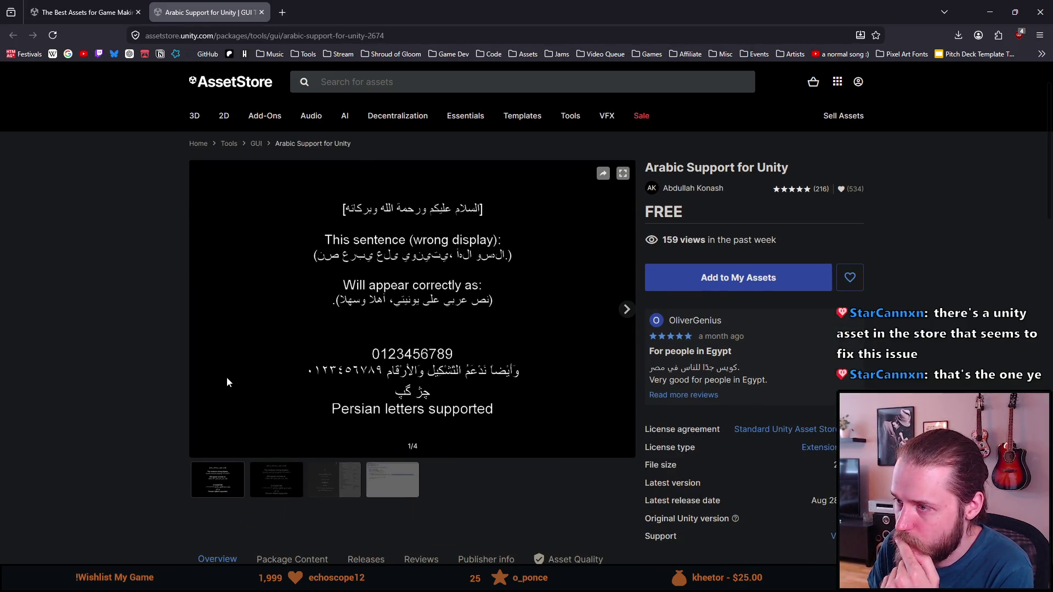
{"action": "scroll", "coordinate": [226, 379], "scroll_direction": "down", "scroll_amount": 2}
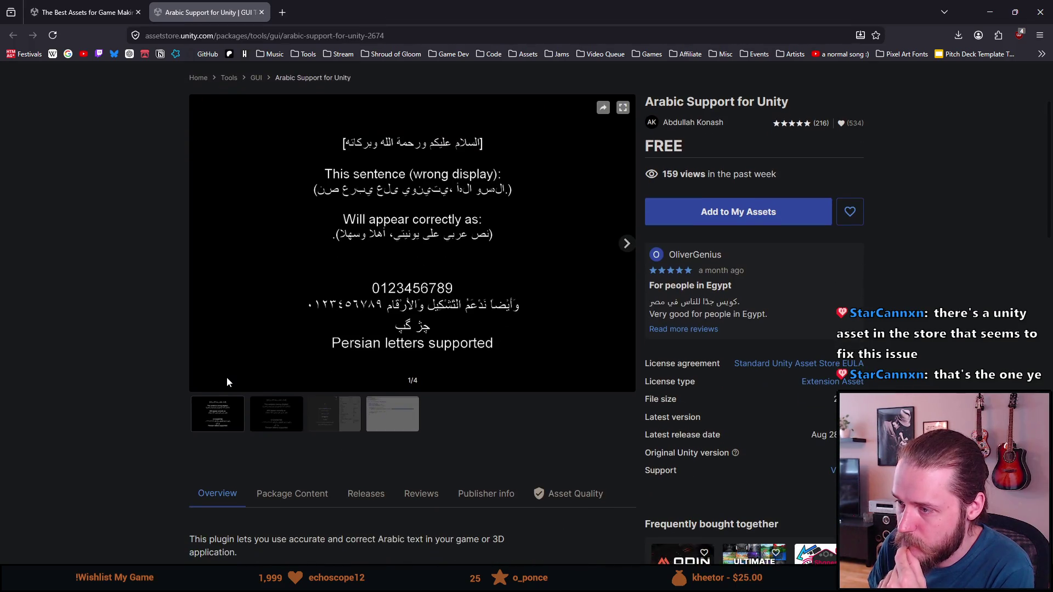
{"action": "scroll", "coordinate": [227, 382], "scroll_direction": "down", "scroll_amount": 1}
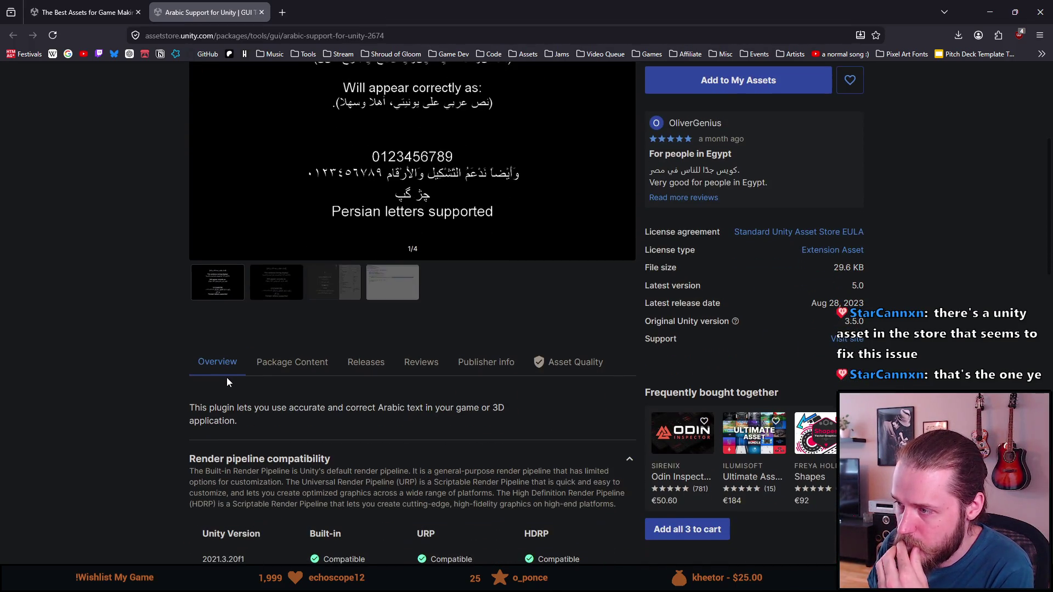
{"action": "scroll", "coordinate": [227, 379], "scroll_direction": "down", "scroll_amount": 1}
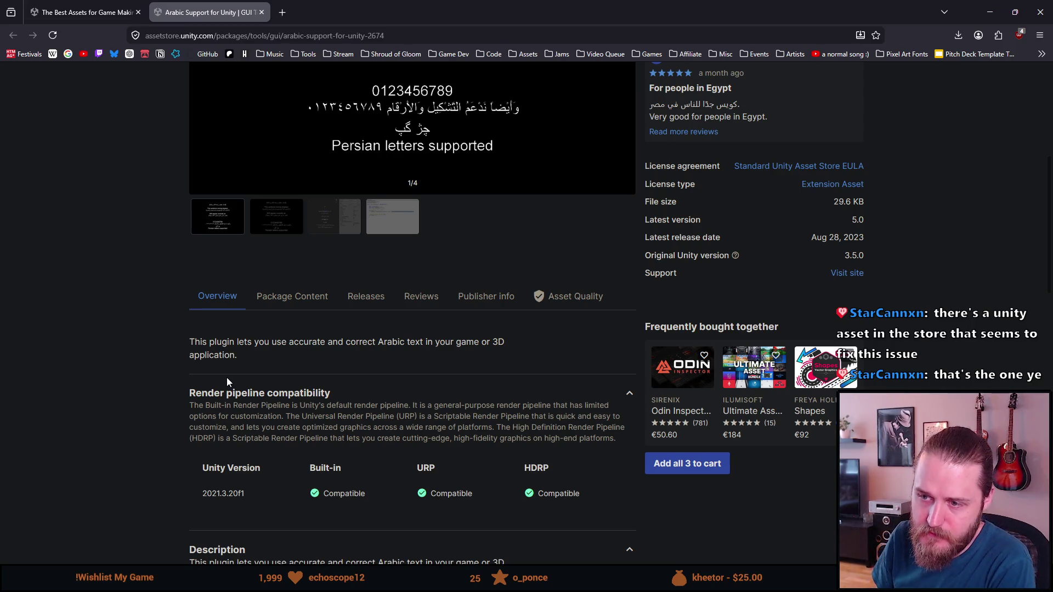
{"action": "scroll", "coordinate": [227, 379], "scroll_direction": "down", "scroll_amount": 1}
{"action": "scroll", "coordinate": [227, 380], "scroll_direction": "down", "scroll_amount": 1}
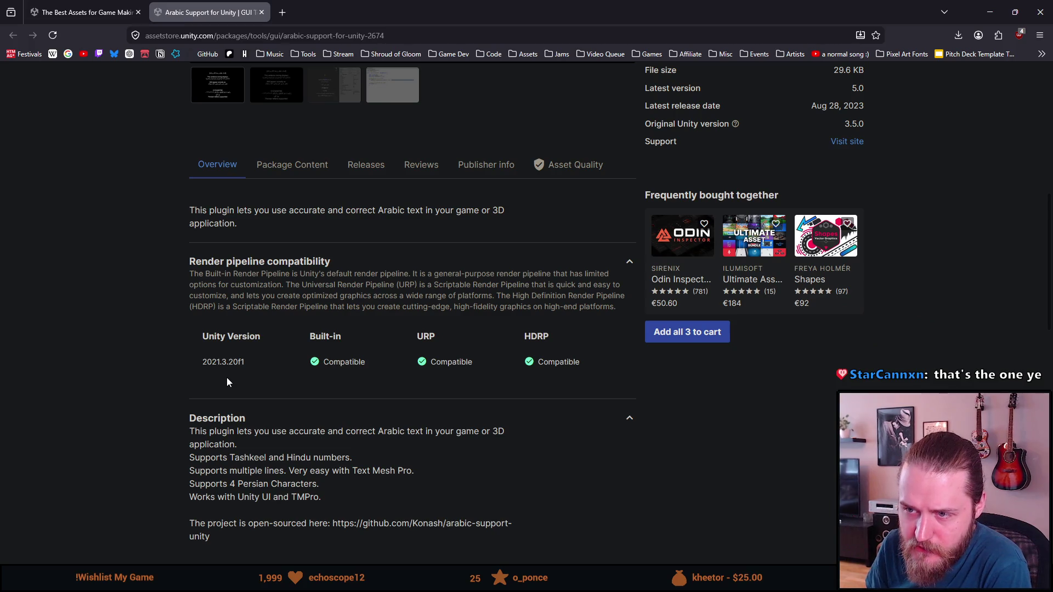
{"action": "scroll", "coordinate": [227, 380], "scroll_direction": "down", "scroll_amount": 1}
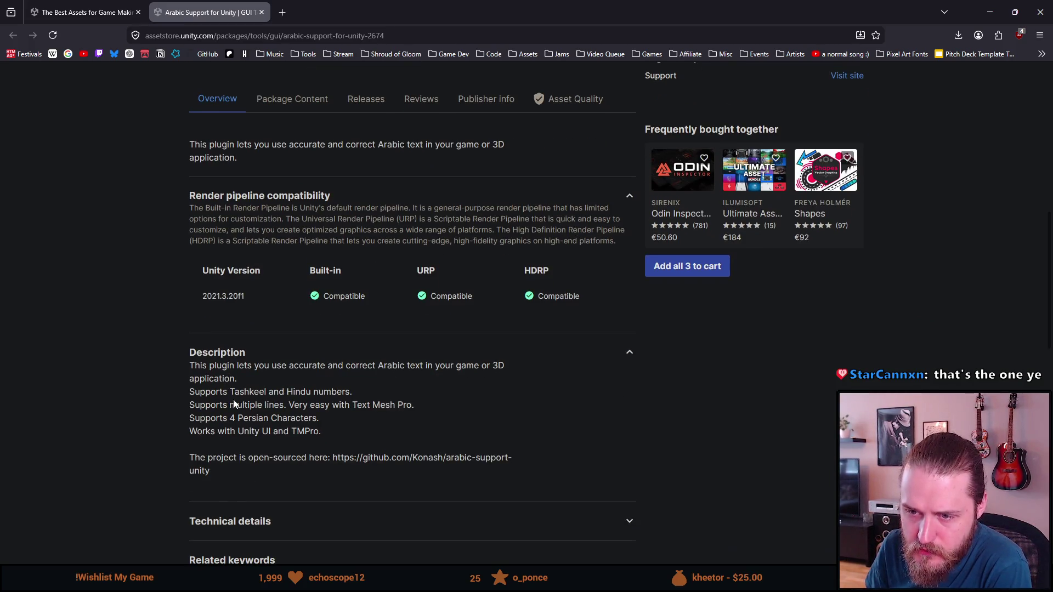
{"action": "left_click_drag", "start_coordinate": [288, 405], "coordinate": [396, 405]}
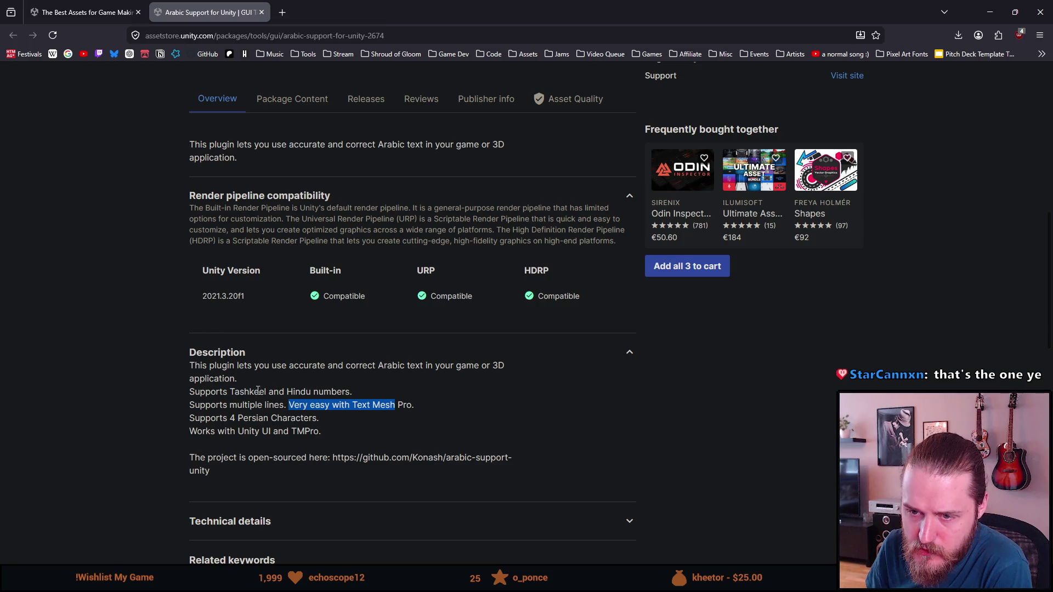
{"action": "left_click", "coordinate": [315, 416]}
{"action": "left_click_drag", "start_coordinate": [289, 406], "coordinate": [422, 406]}
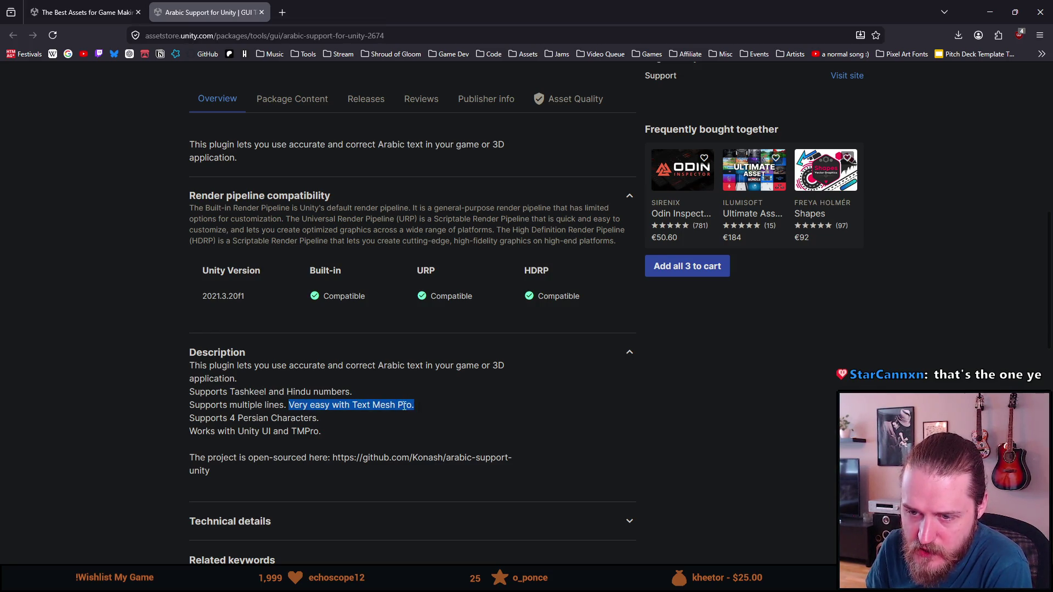
{"action": "left_click", "coordinate": [368, 420]}
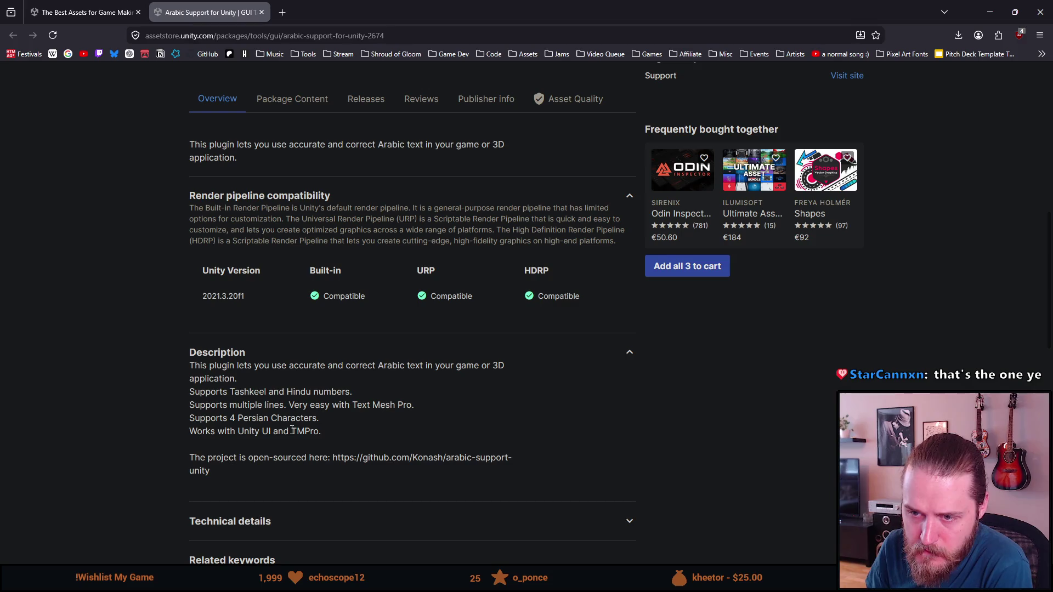
- Highlight the TMPro compatibility mention and scroll through the remaining package details
{"action": "scroll", "coordinate": [291, 431], "scroll_direction": "down", "scroll_amount": 2}
{"action": "left_click_drag", "start_coordinate": [215, 365], "coordinate": [327, 378]}
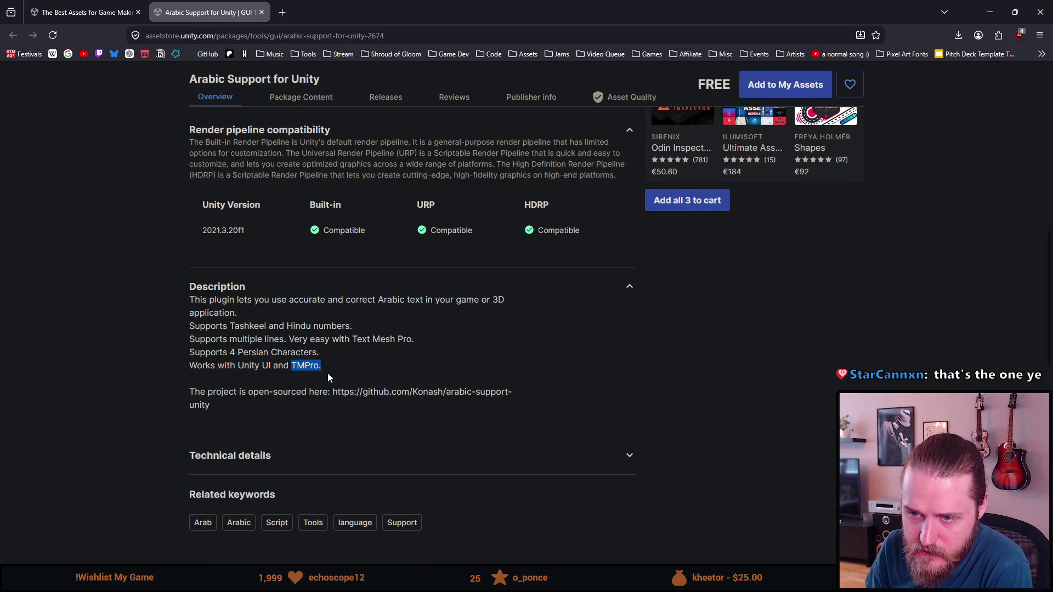
{"action": "scroll", "coordinate": [251, 426], "scroll_direction": "down", "scroll_amount": 4}
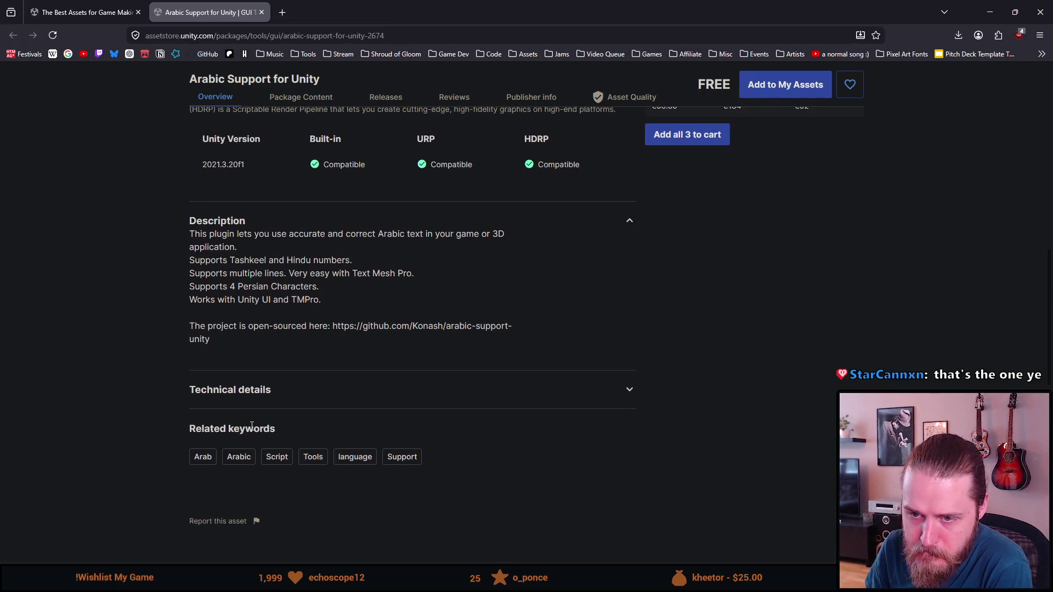
{"action": "scroll", "coordinate": [251, 430], "scroll_direction": "up", "scroll_amount": 5}
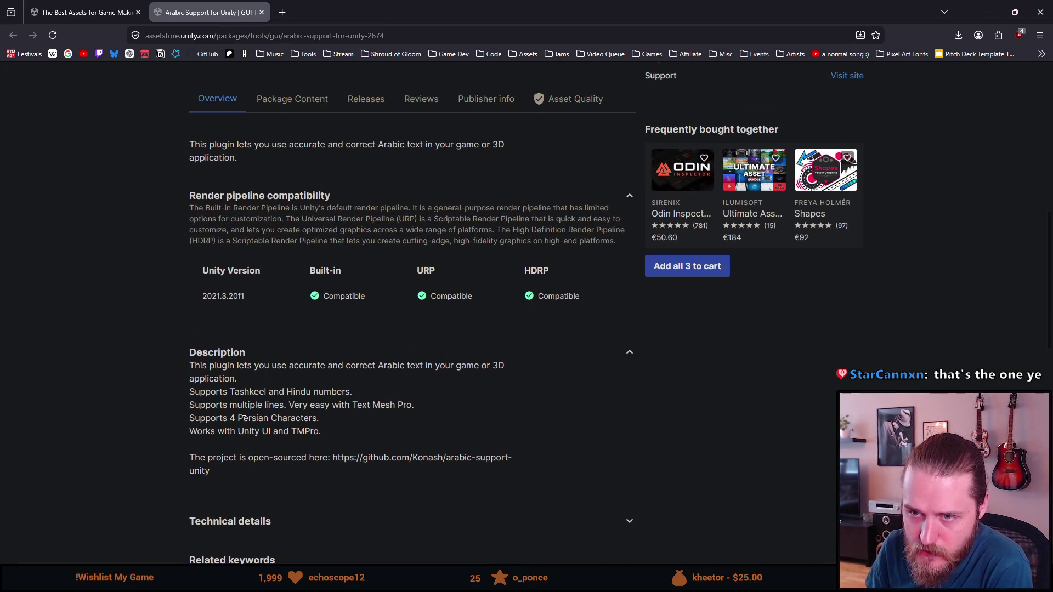
{"action": "scroll", "coordinate": [247, 426], "scroll_direction": "up", "scroll_amount": 3}
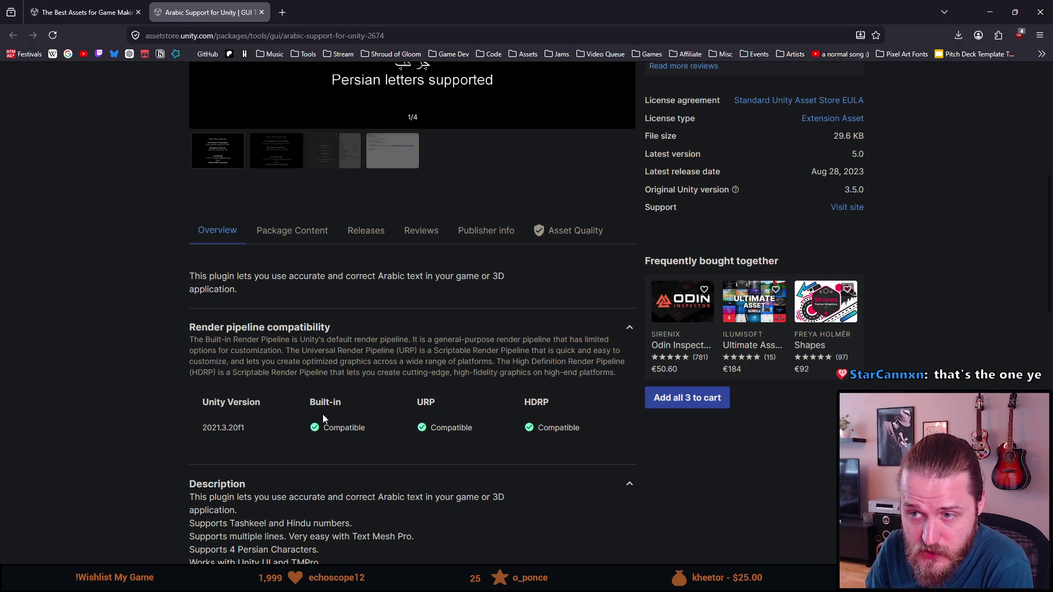
{"action": "scroll", "coordinate": [323, 419], "scroll_direction": "up", "scroll_amount": 6}
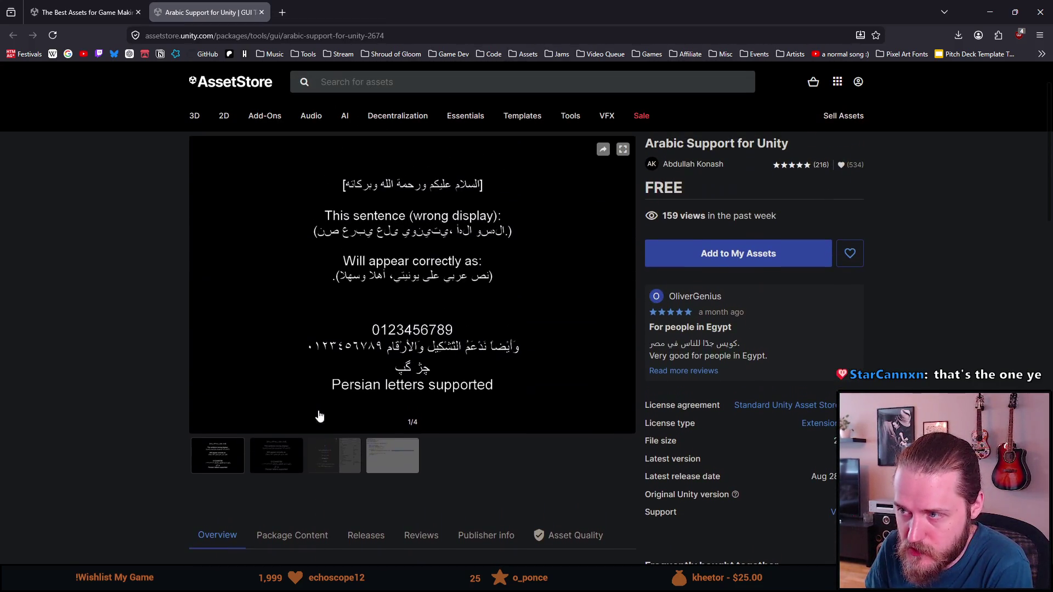
{"action": "scroll", "coordinate": [319, 415], "scroll_direction": "up", "scroll_amount": 2}
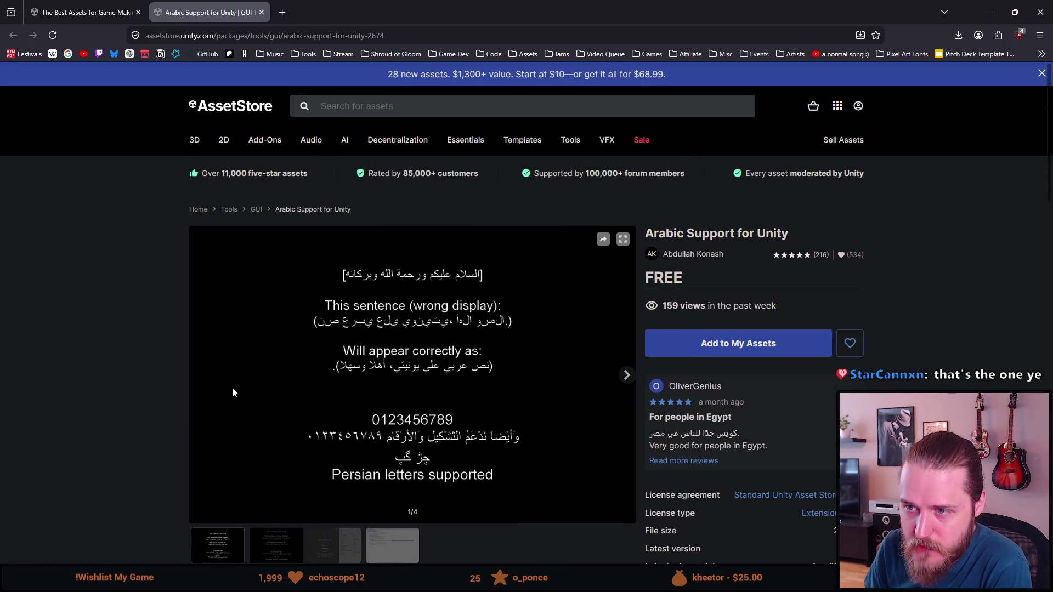
{"action": "scroll", "coordinate": [232, 388], "scroll_direction": "down", "scroll_amount": 4}
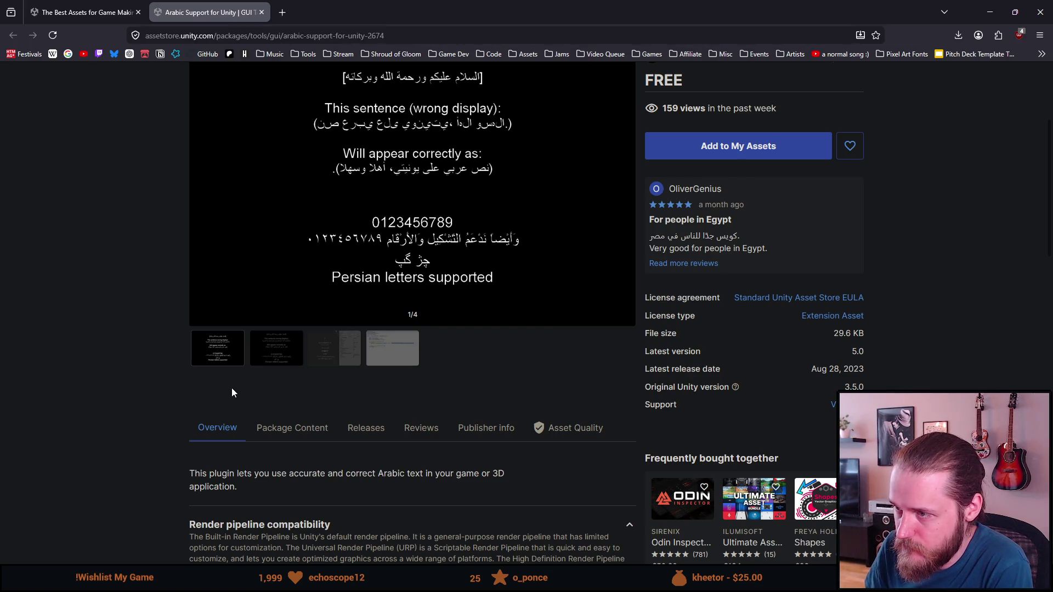
{"action": "scroll", "coordinate": [232, 387], "scroll_direction": "down", "scroll_amount": 3}
{"action": "scroll", "coordinate": [232, 387], "scroll_direction": "up", "scroll_amount": 4}
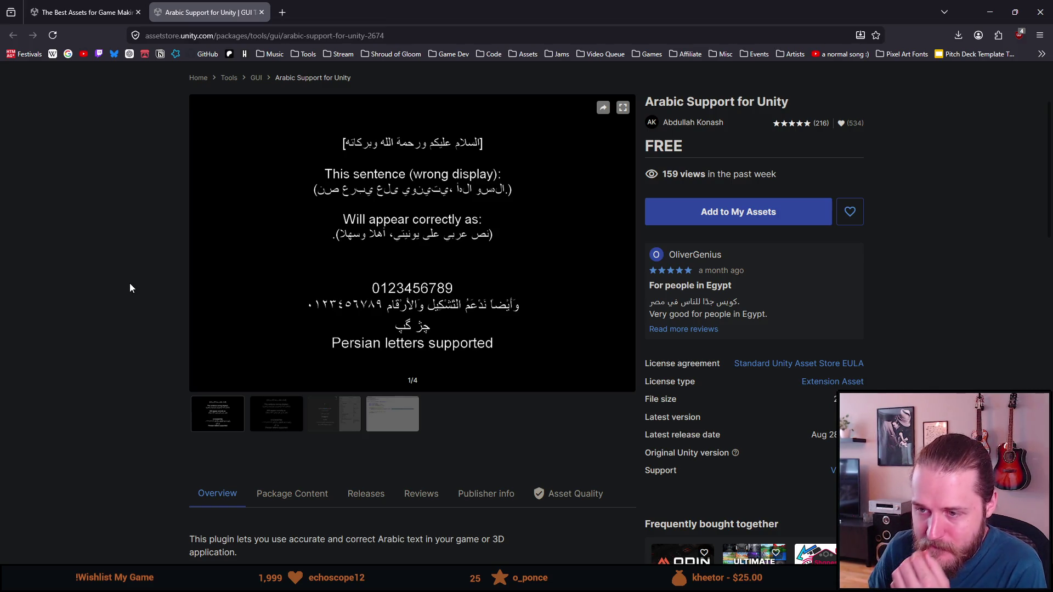
{"action": "scroll", "coordinate": [129, 283], "scroll_direction": "down", "scroll_amount": 2}
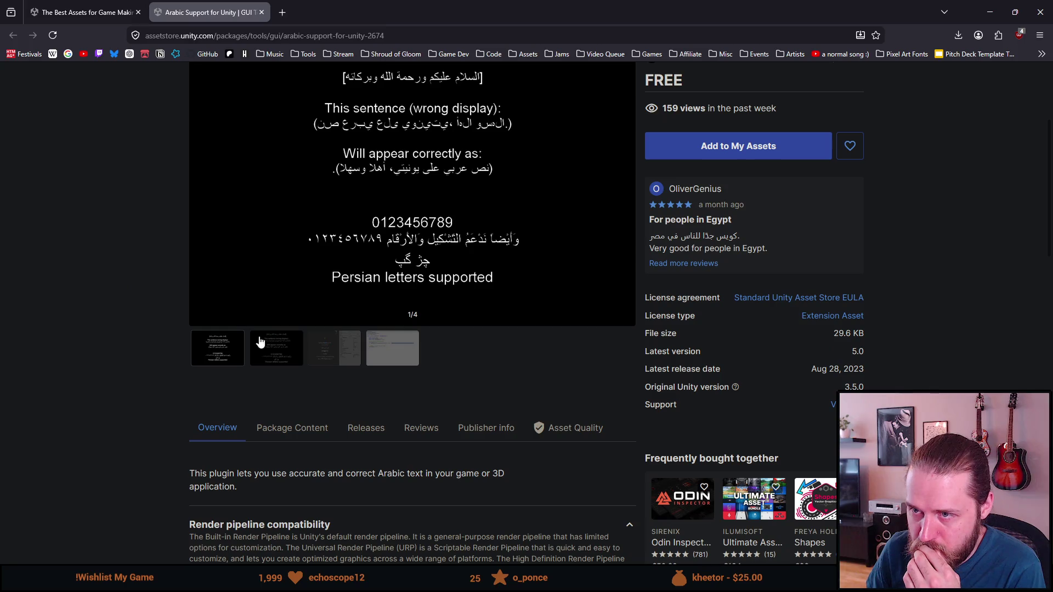
{"action": "left_click", "coordinate": [258, 336]}
{"action": "left_click", "coordinate": [312, 388]}
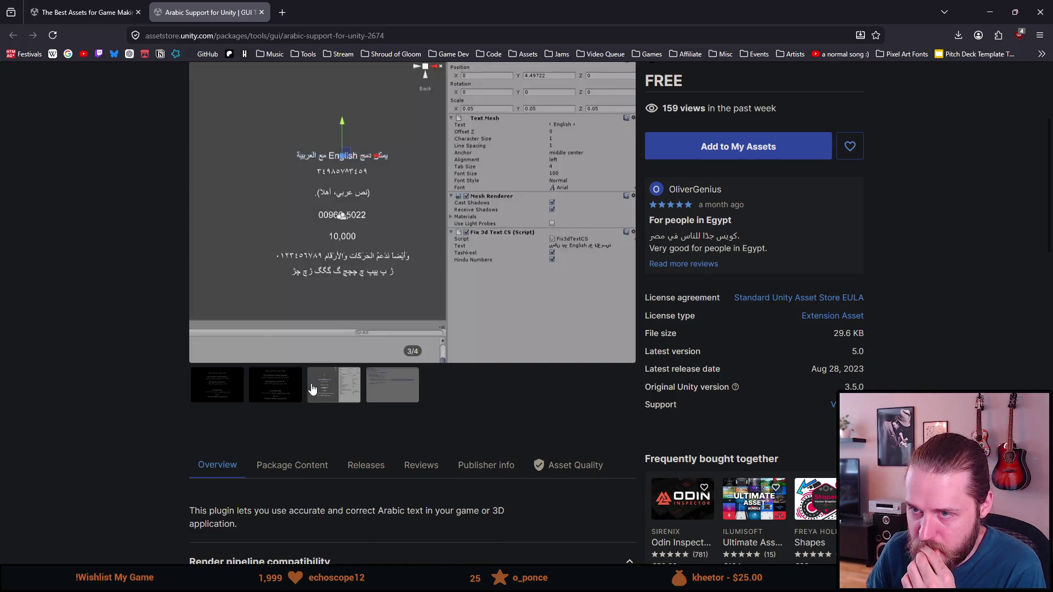
{"action": "scroll", "coordinate": [311, 389], "scroll_direction": "up", "scroll_amount": 2}
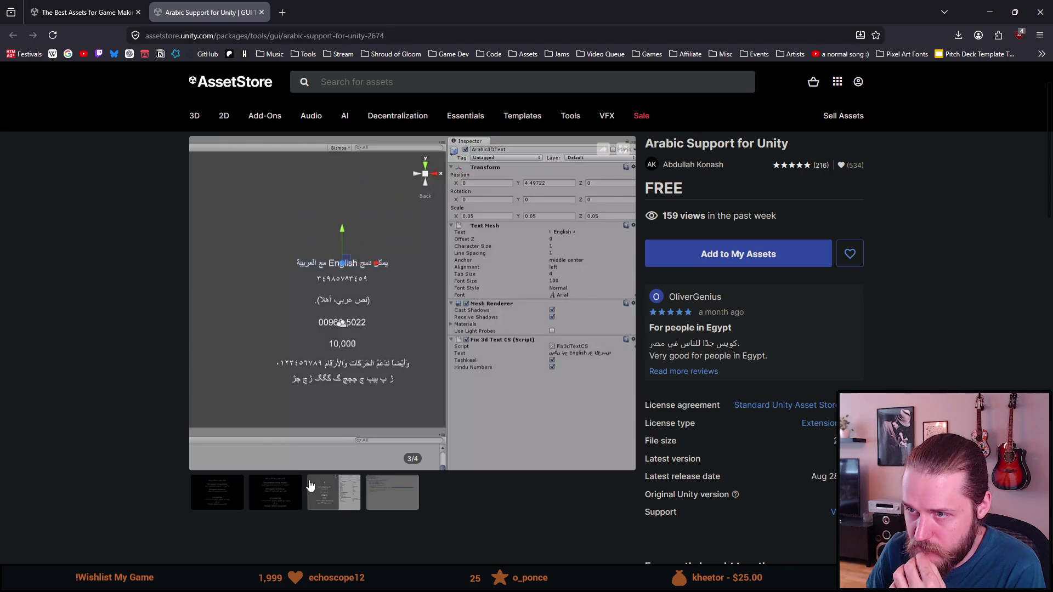
{"action": "left_click", "coordinate": [389, 497]}
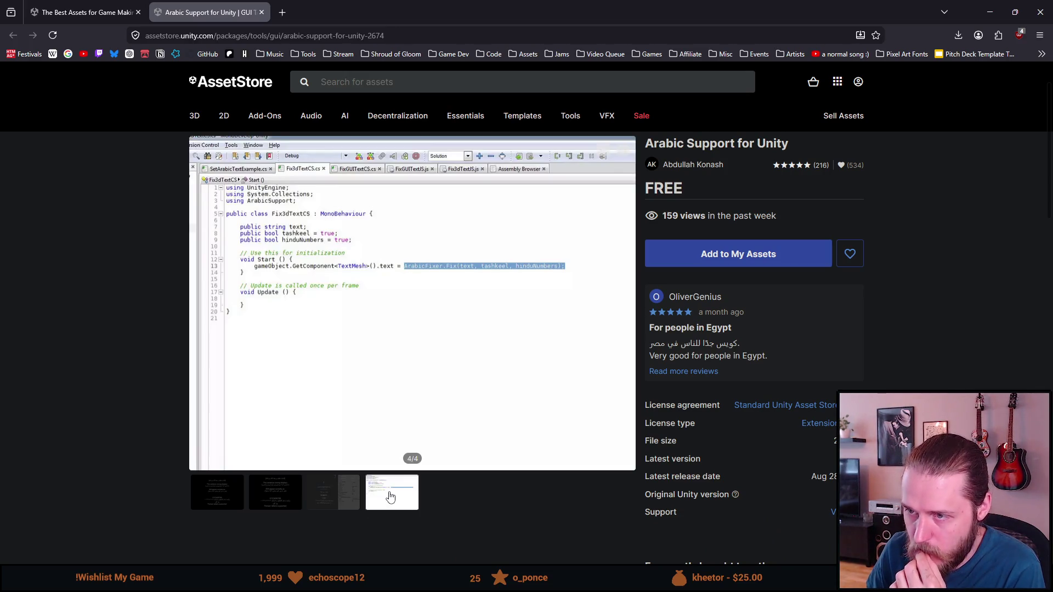
{"action": "left_click", "coordinate": [336, 501]}
{"action": "left_click", "coordinate": [288, 496]}
{"action": "scroll", "coordinate": [114, 446], "scroll_direction": "down", "scroll_amount": 10}
{"action": "scroll", "coordinate": [120, 436], "scroll_direction": "up", "scroll_amount": 4}
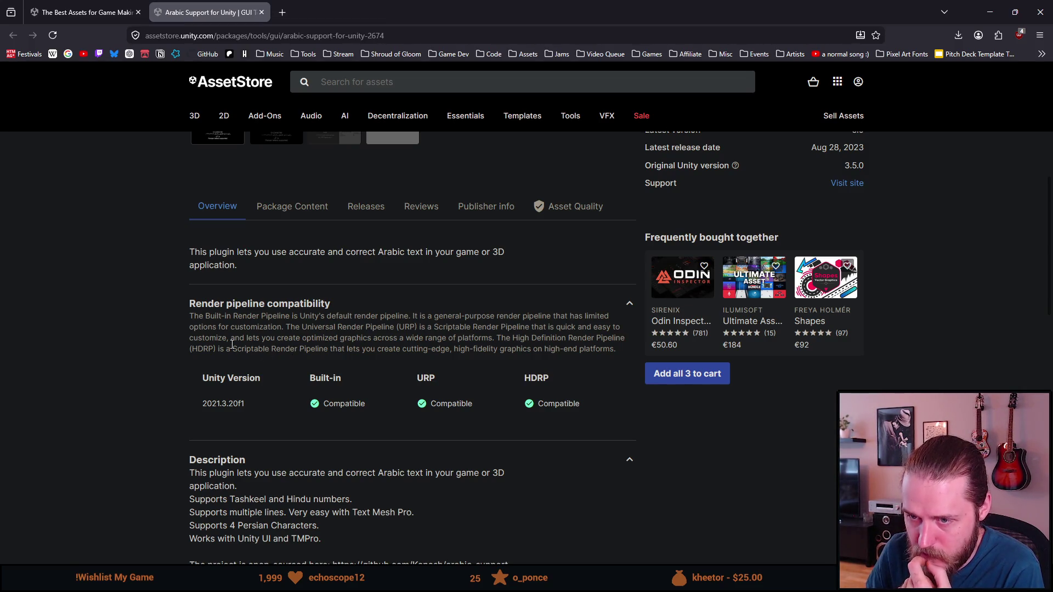
{"action": "scroll", "coordinate": [232, 344], "scroll_direction": "down", "scroll_amount": 2}
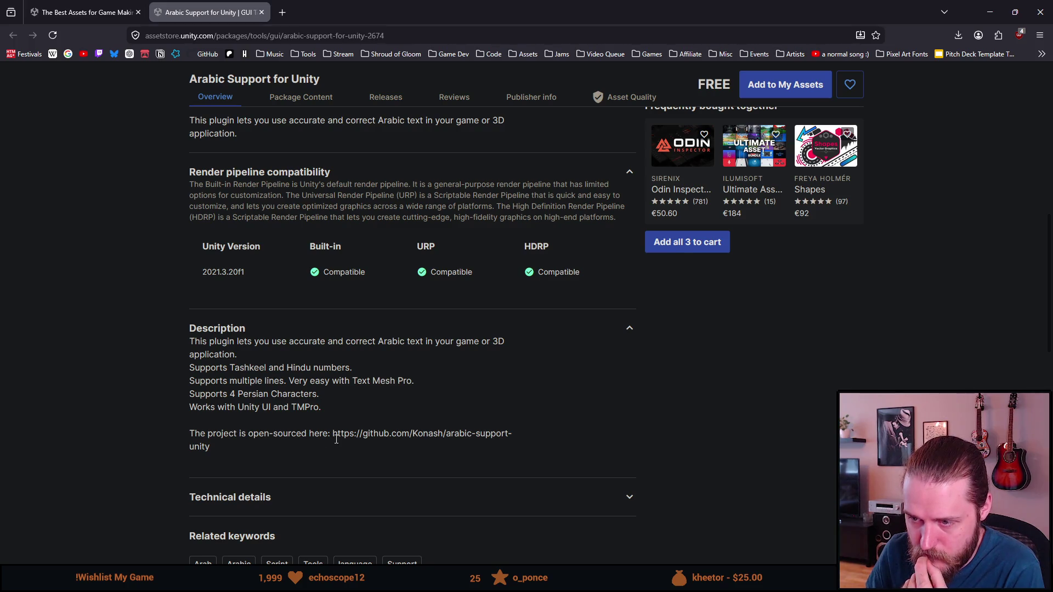
{"action": "scroll", "coordinate": [294, 442], "scroll_direction": "down", "scroll_amount": 3}
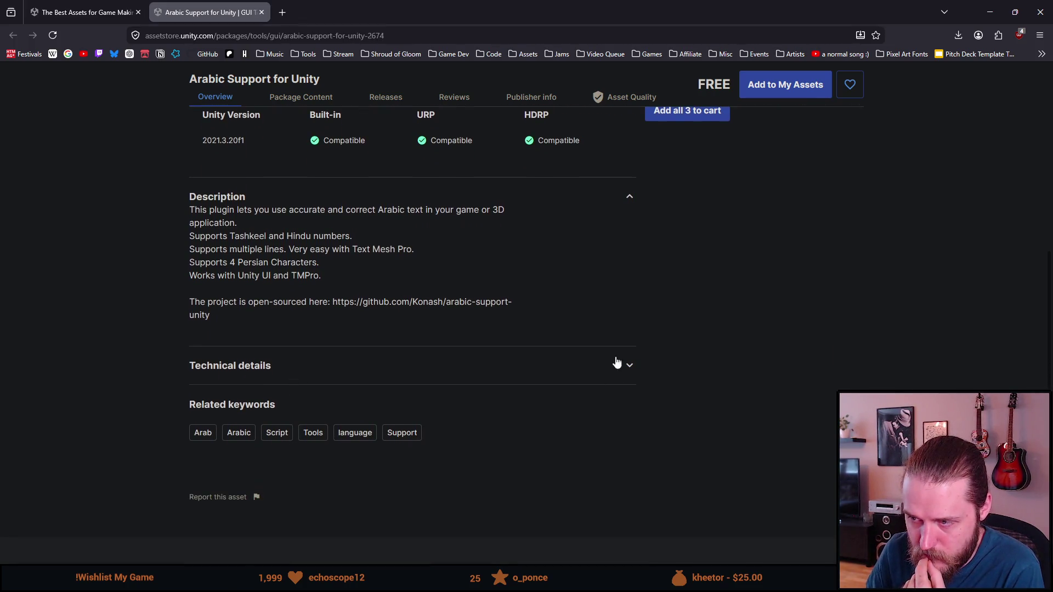
{"action": "left_click", "coordinate": [629, 366]}
{"action": "scroll", "coordinate": [398, 383], "scroll_direction": "down", "scroll_amount": 6}
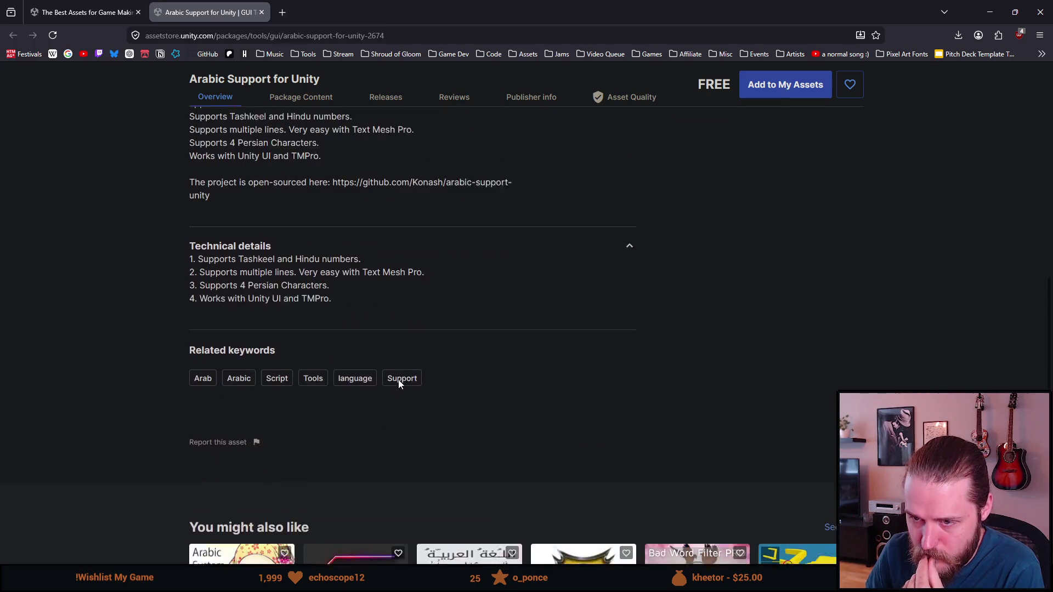
{"action": "scroll", "coordinate": [400, 384], "scroll_direction": "up", "scroll_amount": 10}
{"action": "scroll", "coordinate": [400, 384], "scroll_direction": "up", "scroll_amount": 7}
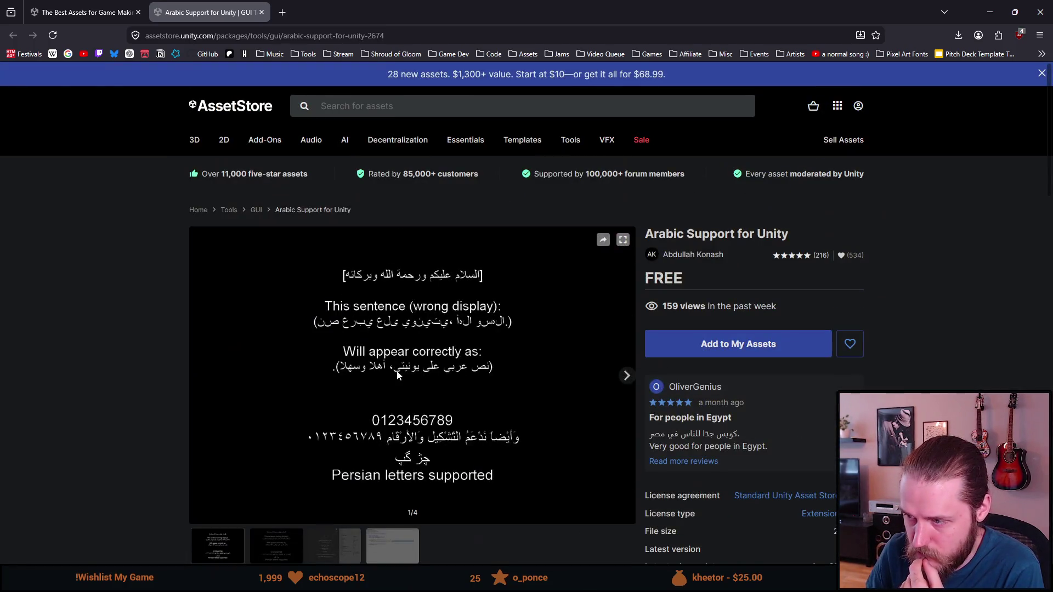
{"action": "scroll", "coordinate": [416, 373], "scroll_direction": "down", "scroll_amount": 1}
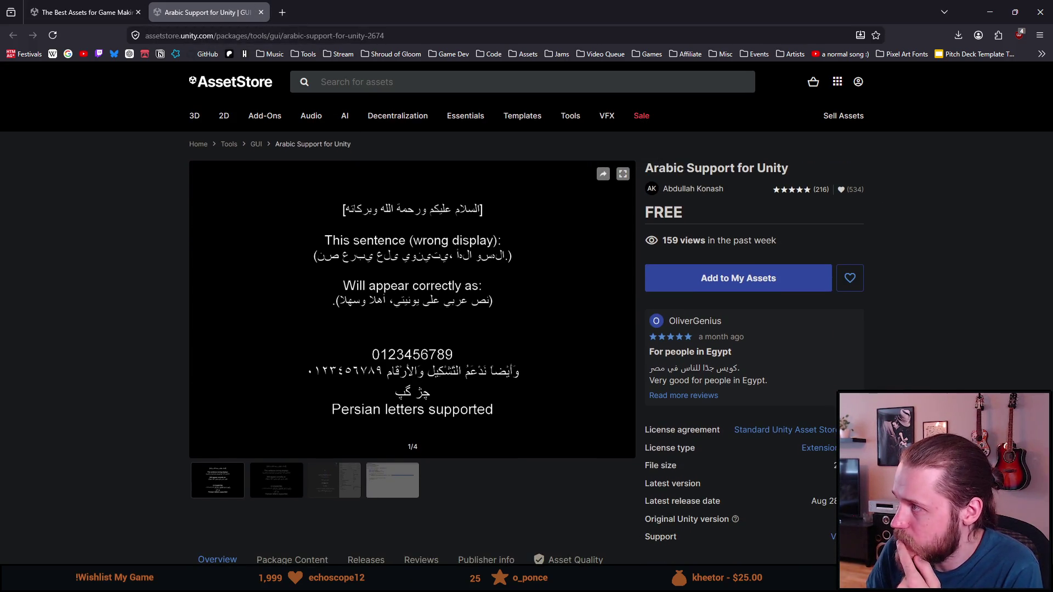
{"action": "key", "text": "ctrl+w"}
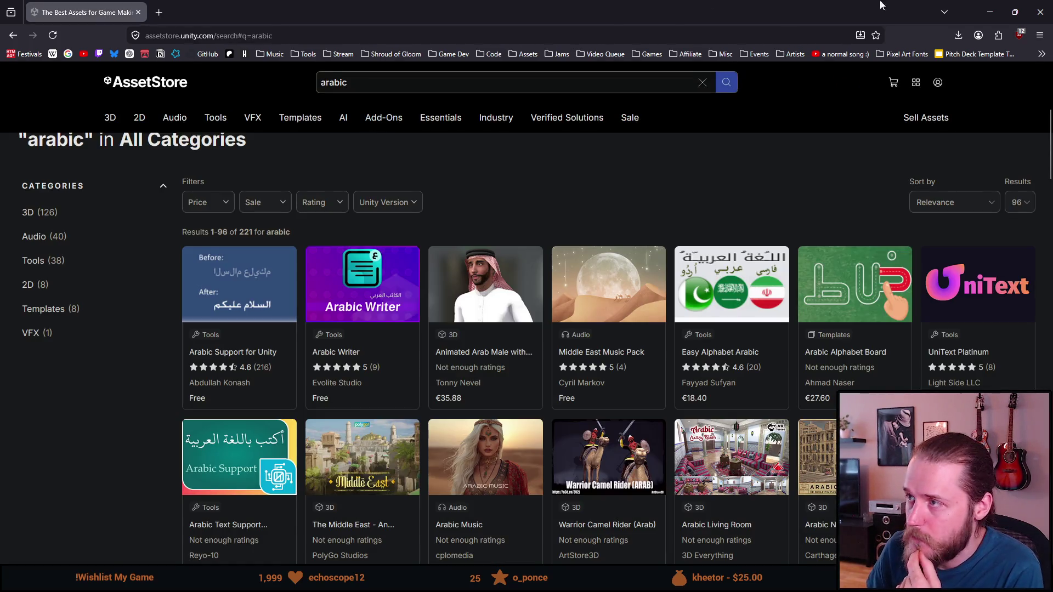
{"action": "left_click", "coordinate": [990, 12]}
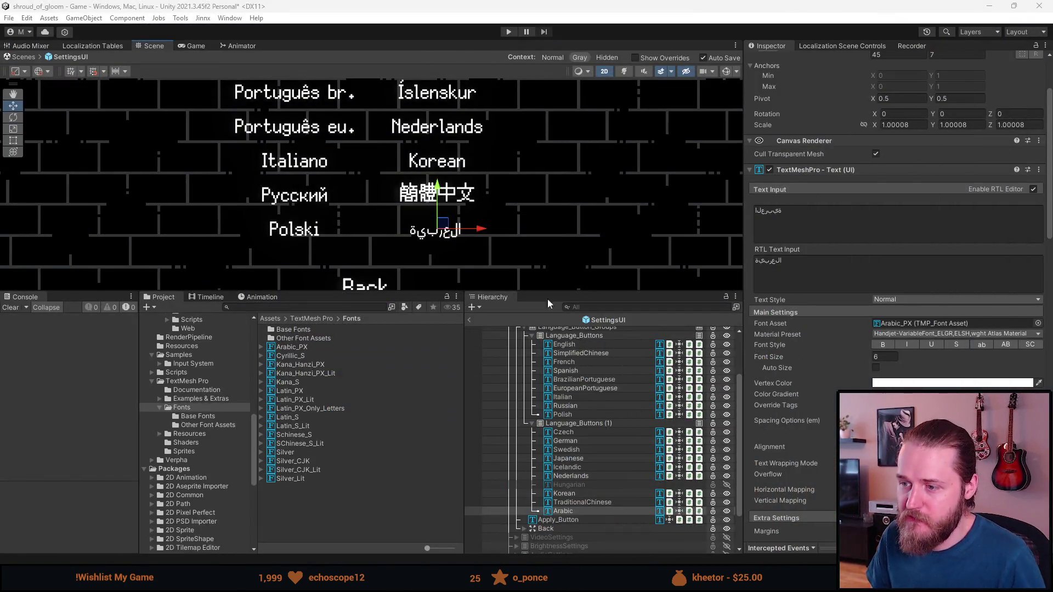
- Collapse LanguageSettings and restore the main settings menu in place of the language list
{"action": "scroll", "coordinate": [525, 432], "scroll_direction": "up", "scroll_amount": 3}
{"action": "scroll", "coordinate": [318, 214], "scroll_direction": "down", "scroll_amount": 5}
{"action": "mouse_move", "coordinate": [394, 161]}
{"action": "left_mouse_down"}
{"action": "mouse_move", "coordinate": [456, 180]}
{"action": "mouse_move", "coordinate": [459, 210]}
{"action": "left_mouse_up"}
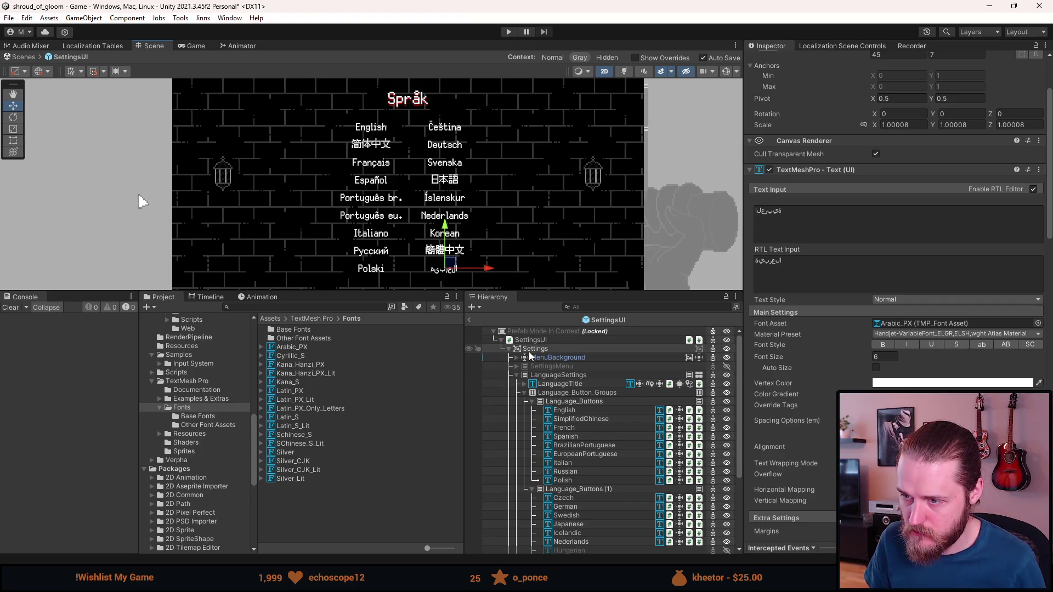
{"action": "left_click", "coordinate": [516, 375]}
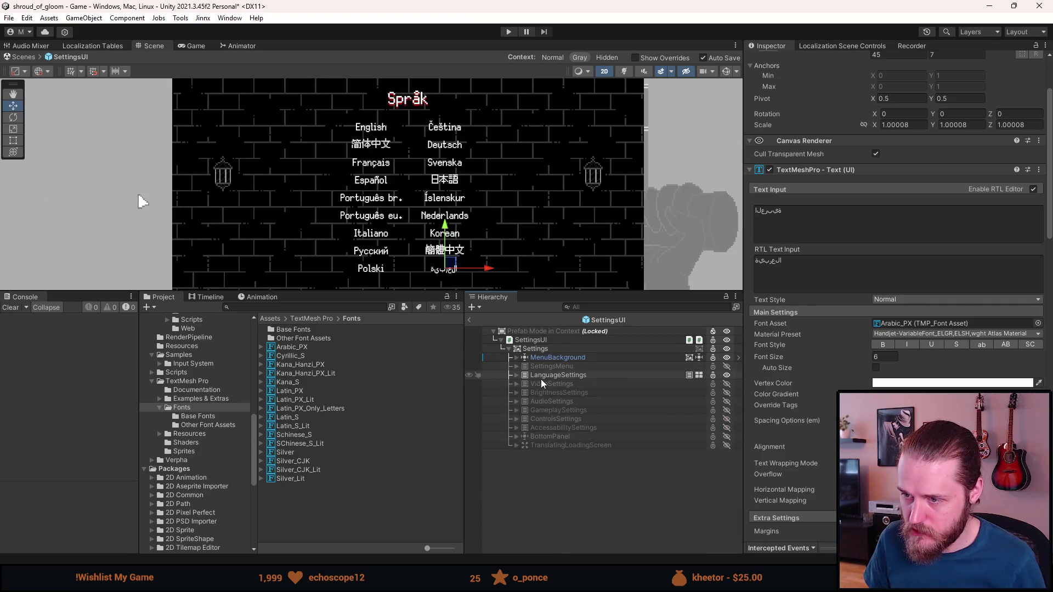
{"action": "key", "text": "ctrl+z"}
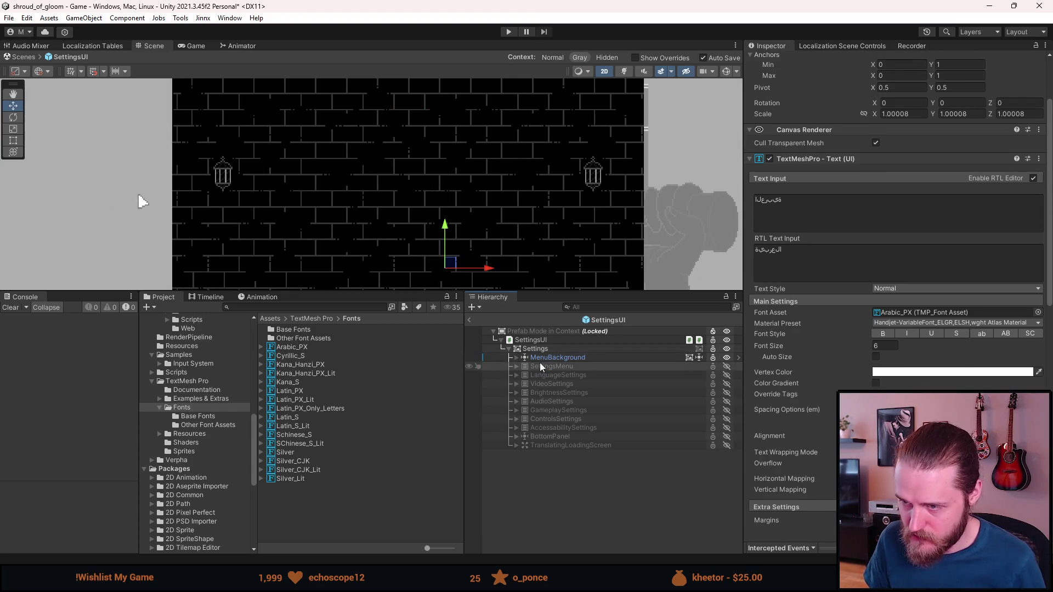
{"action": "key", "text": "ctrl+z"}
{"action": "key", "text": "ctrl+z"}
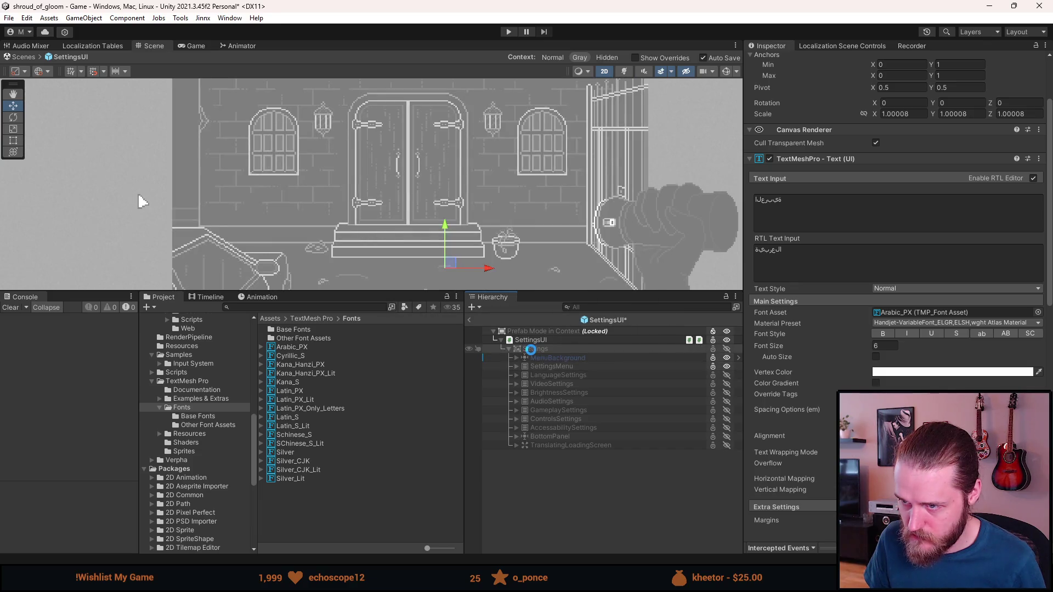
- Exit the SettingsUI prefab to the Game scene and open the FontManager's font list
{"action": "left_click", "coordinate": [470, 320]}
{"action": "scroll", "coordinate": [546, 452], "scroll_direction": "up", "scroll_amount": 10}
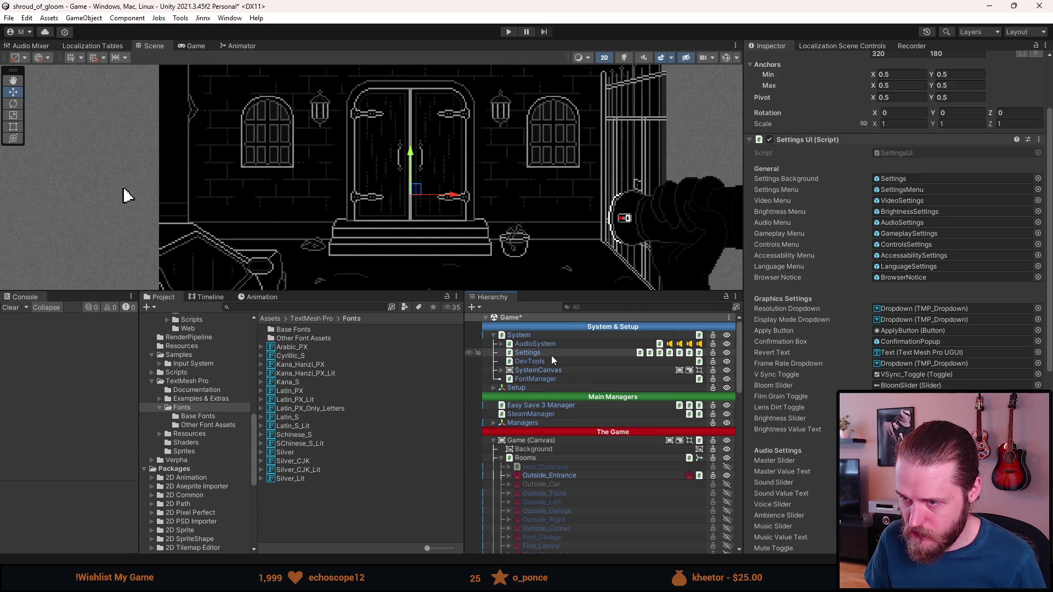
{"action": "left_click", "coordinate": [545, 379]}
- Add a new FontManager font entry using Arabic_PX, with no lit font, marked right-to-left
{"action": "scroll", "coordinate": [914, 356], "scroll_direction": "down", "scroll_amount": 15}
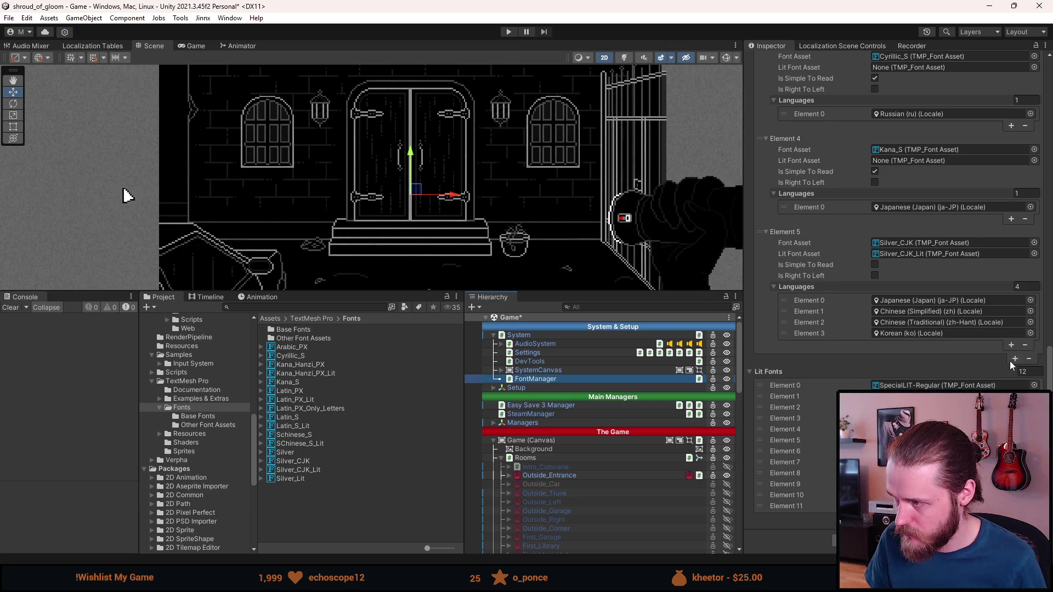
{"action": "left_click", "coordinate": [1014, 359]}
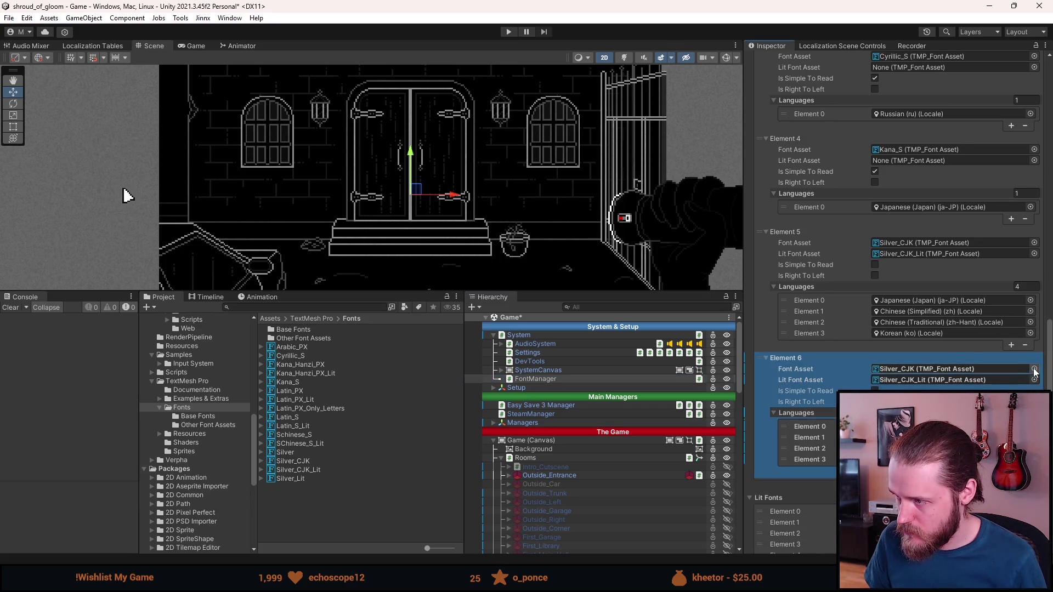
{"action": "left_click", "coordinate": [1034, 368]}
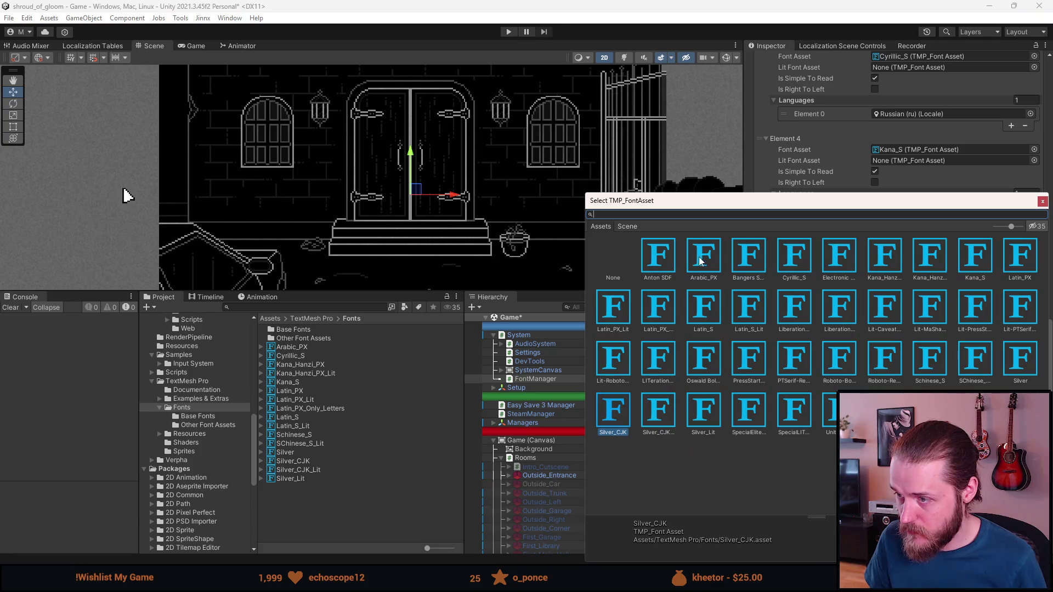
{"action": "double_click", "coordinate": [705, 256]}
{"action": "left_click", "coordinate": [925, 378]}
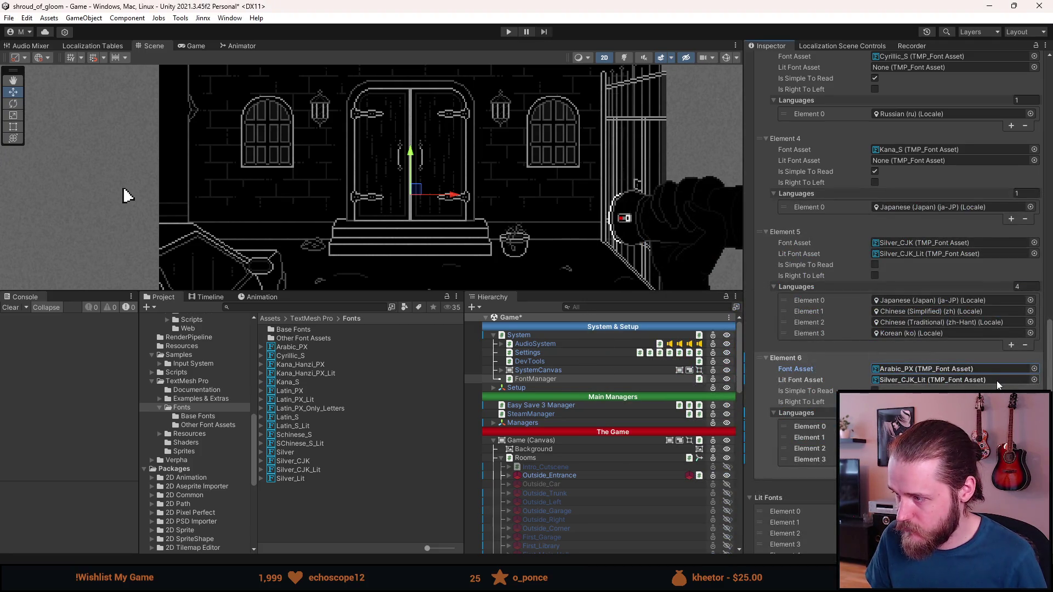
{"action": "key", "text": "Delete"}
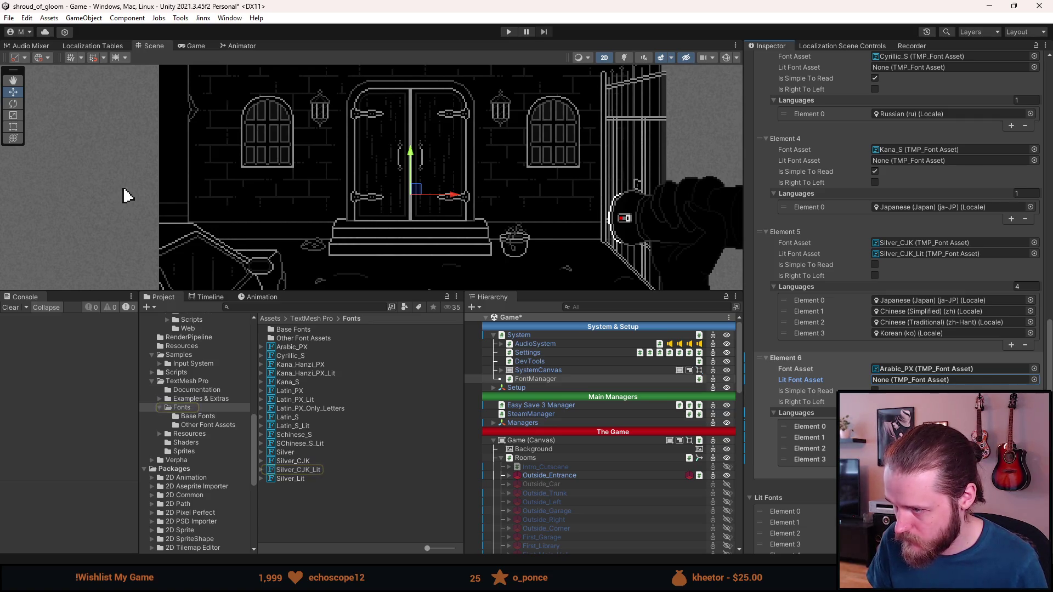
{"action": "left_click", "coordinate": [874, 402]}
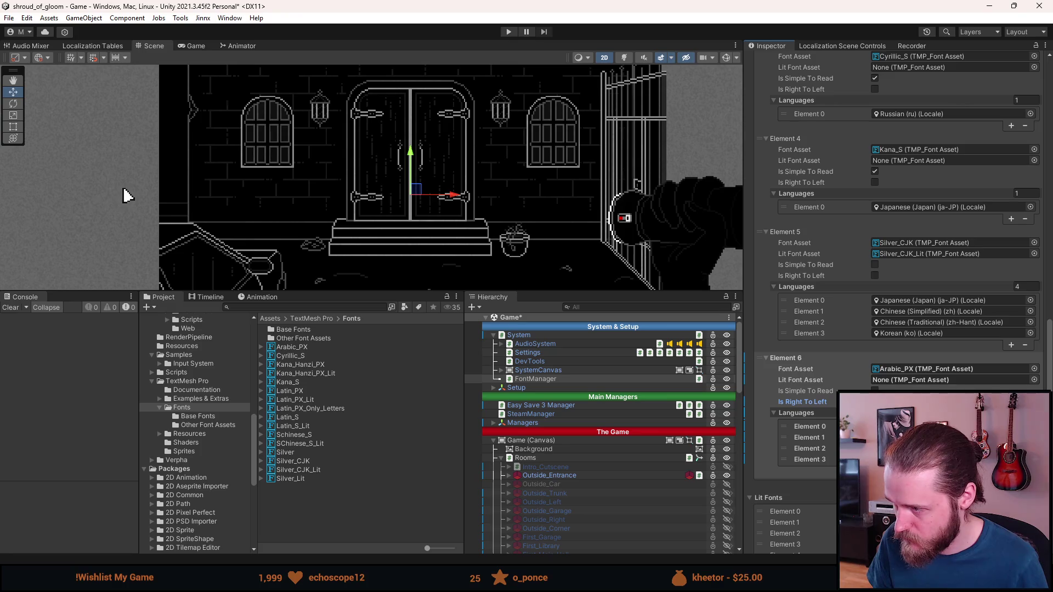
- Limit the new entry's languages to Arabic only, save the scene and enter play mode
{"action": "left_click", "coordinate": [1030, 426]}
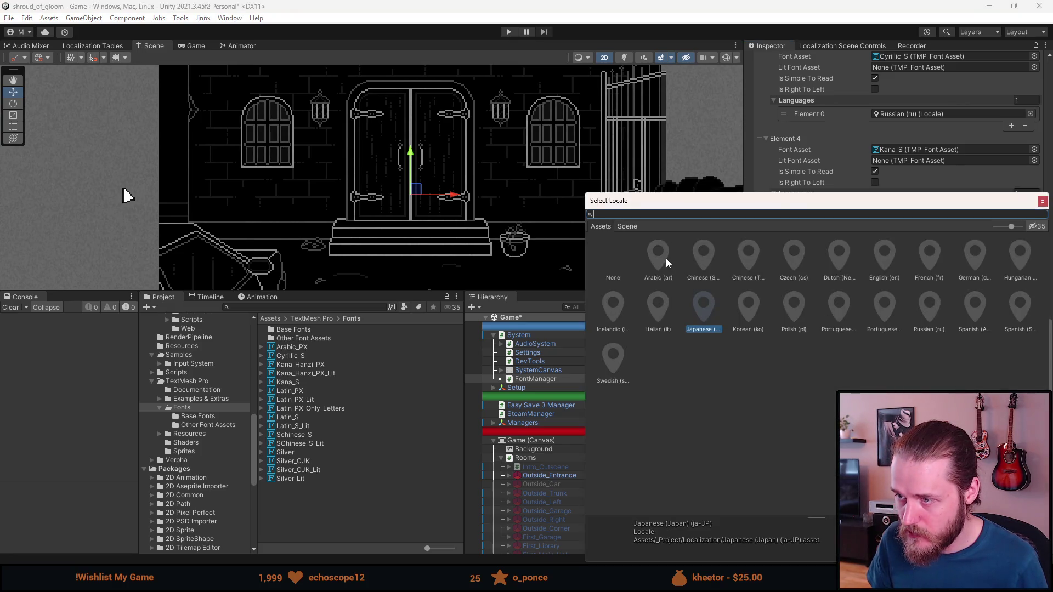
{"action": "double_click", "coordinate": [666, 257]}
{"action": "key", "text": "Down"}
{"action": "key", "text": "Down"}
{"action": "key", "text": "Down"}
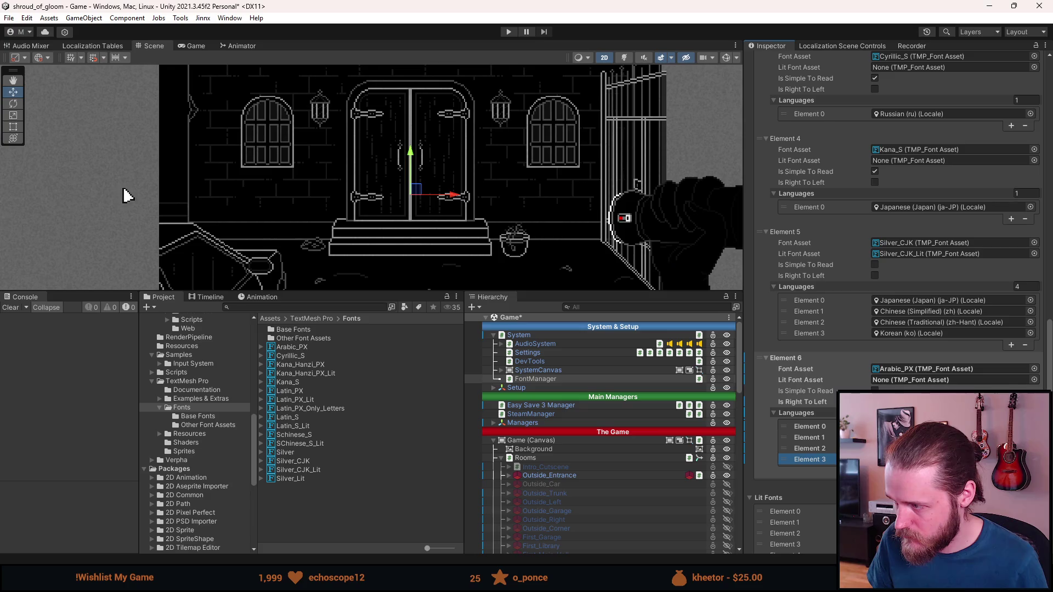
{"action": "key", "text": "Delete"}
{"action": "key", "text": "Delete"}
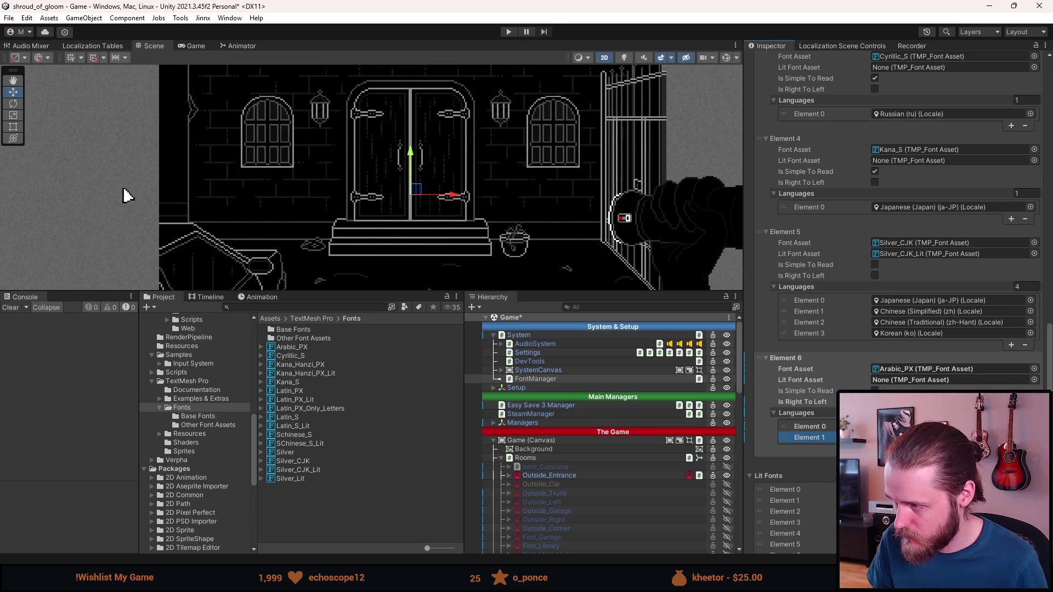
{"action": "key", "text": "Delete"}
{"action": "key", "text": "ctrl+s"}
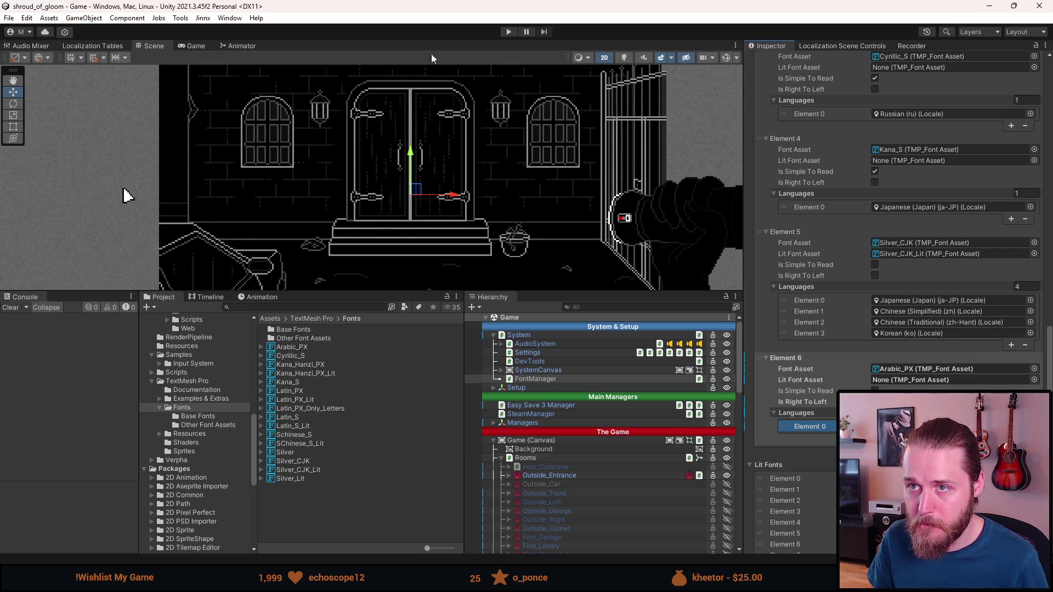
{"action": "left_click", "coordinate": [508, 33]}
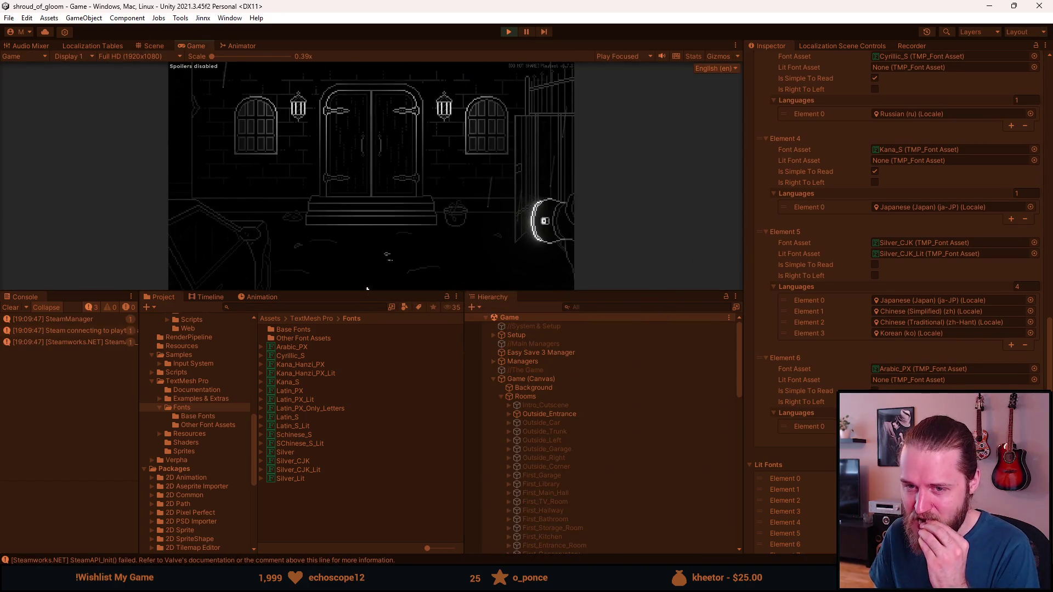
- In the game's settings, turn on the simpler readable font and switch the language to Arabic
{"action": "key", "text": "Escape"}
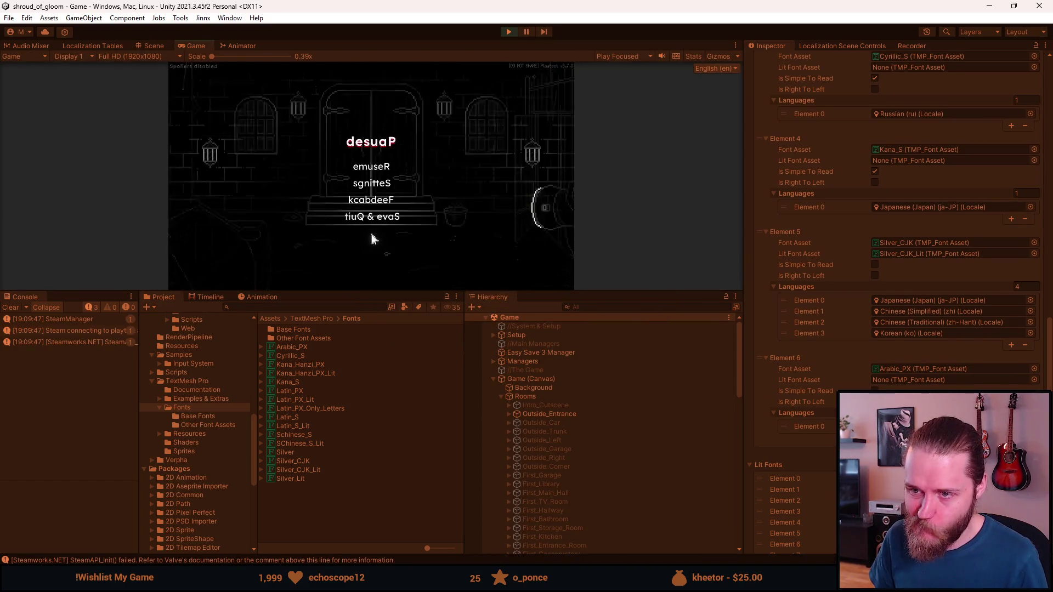
{"action": "left_click_drag", "start_coordinate": [371, 292], "coordinate": [342, 487]}
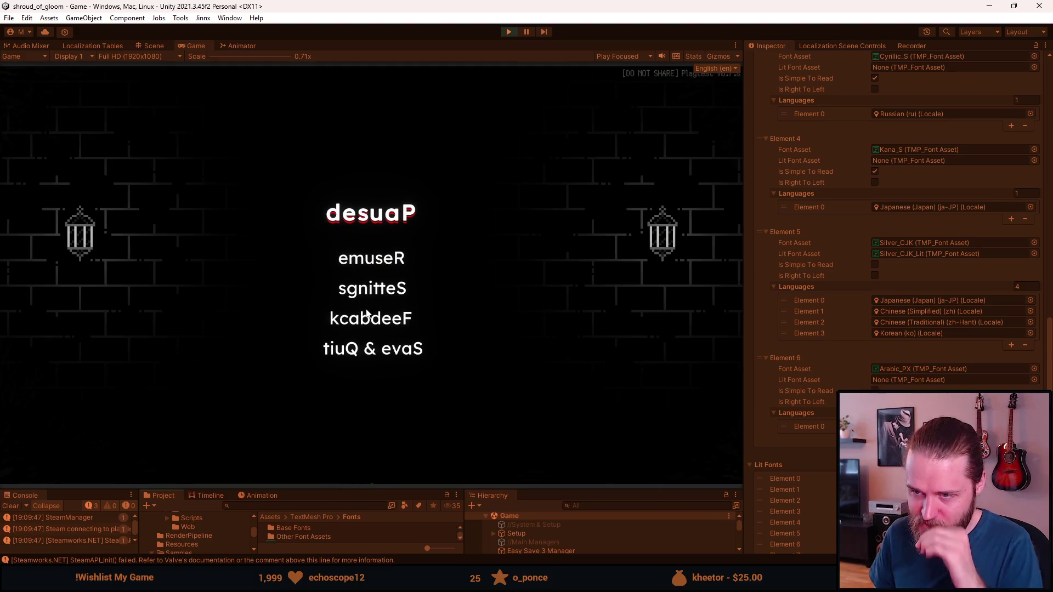
{"action": "left_click", "coordinate": [364, 287]}
{"action": "left_click", "coordinate": [376, 350]}
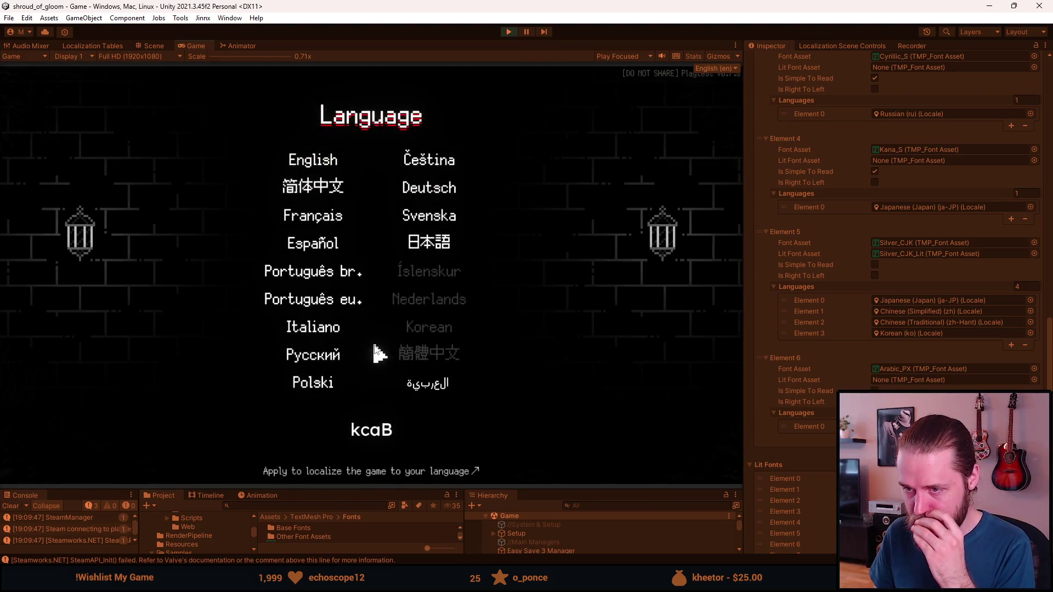
{"action": "left_click", "coordinate": [371, 422]}
{"action": "left_click", "coordinate": [356, 317]}
{"action": "left_click", "coordinate": [427, 385]}
{"action": "left_click", "coordinate": [372, 421]}
{"action": "left_click", "coordinate": [369, 350]}
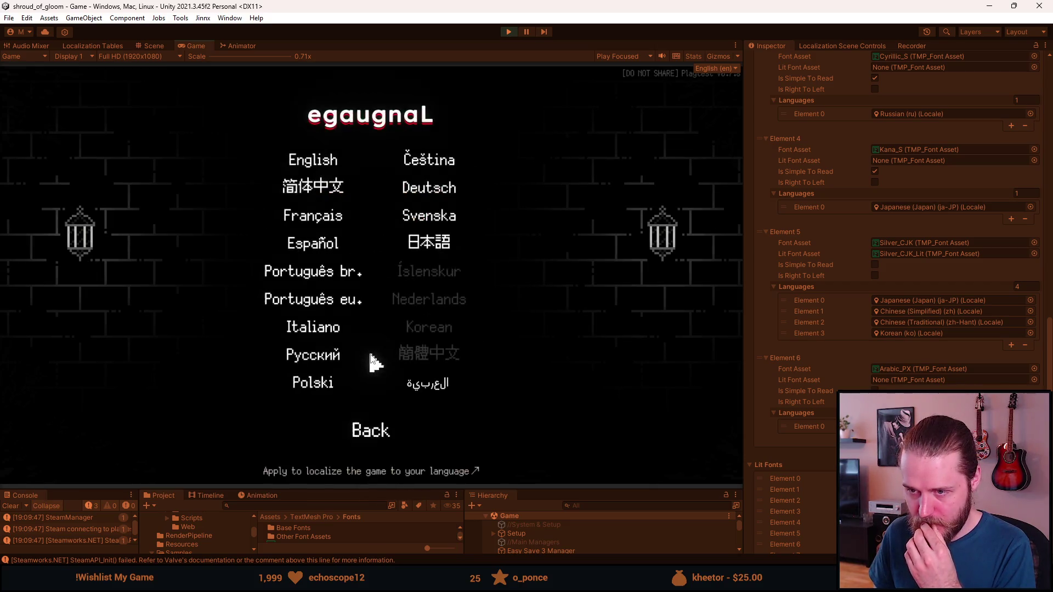
{"action": "left_click", "coordinate": [434, 386]}
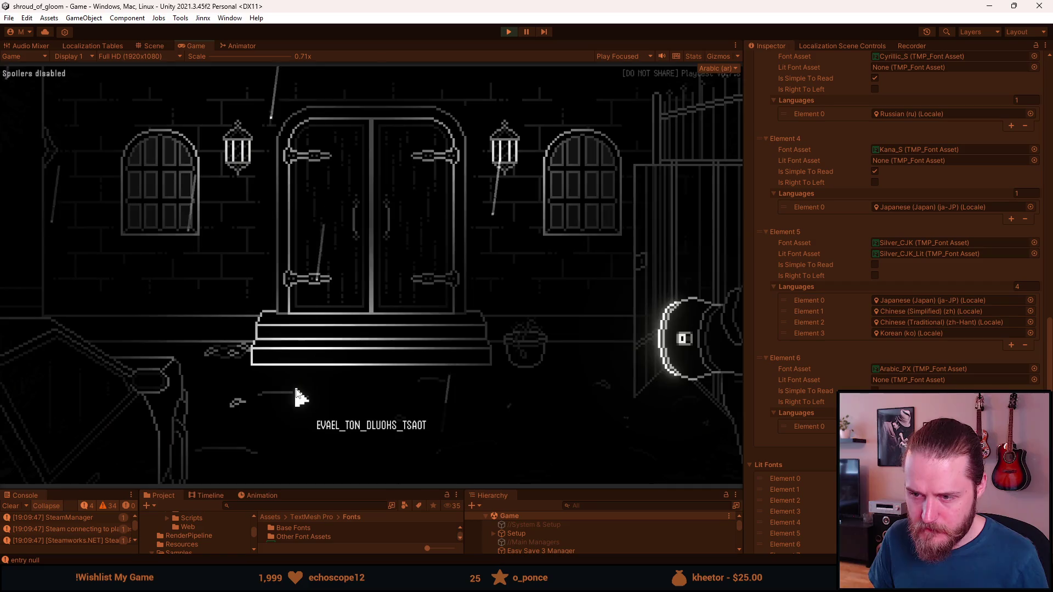
- Examine the glowing left window to trigger an Arabic subtitle, then switch to the Scene view
{"action": "left_click", "coordinate": [122, 467]}
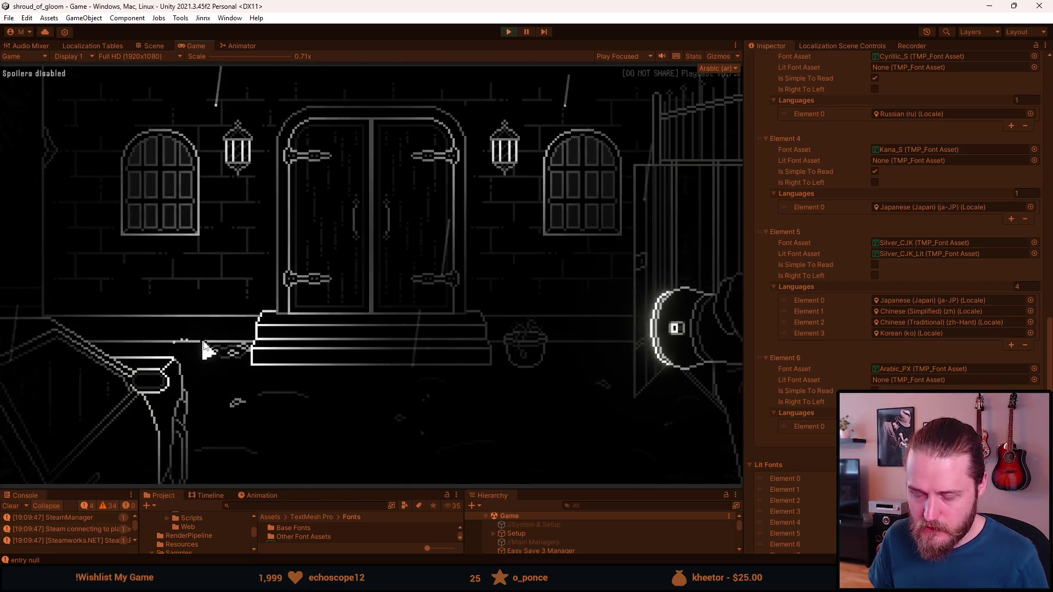
{"action": "key", "text": "F1"}
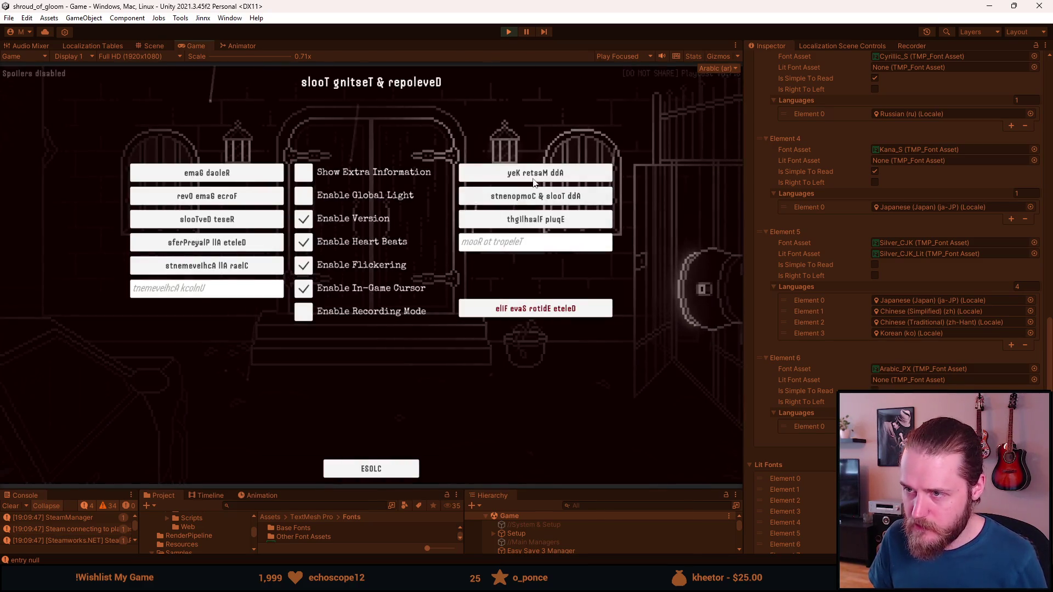
{"action": "left_click", "coordinate": [532, 175]}
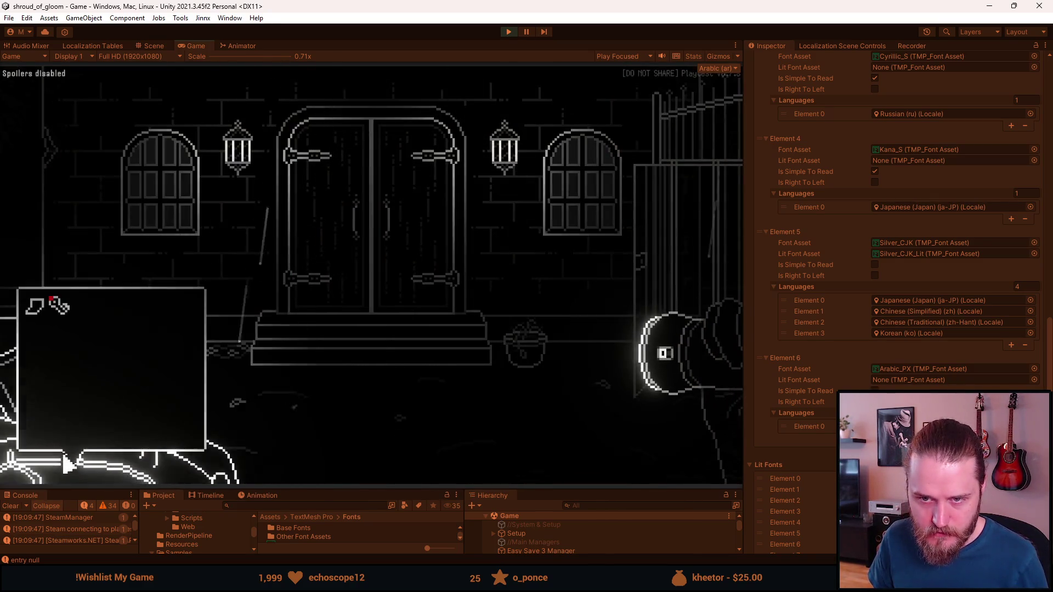
{"action": "left_click", "coordinate": [173, 193]}
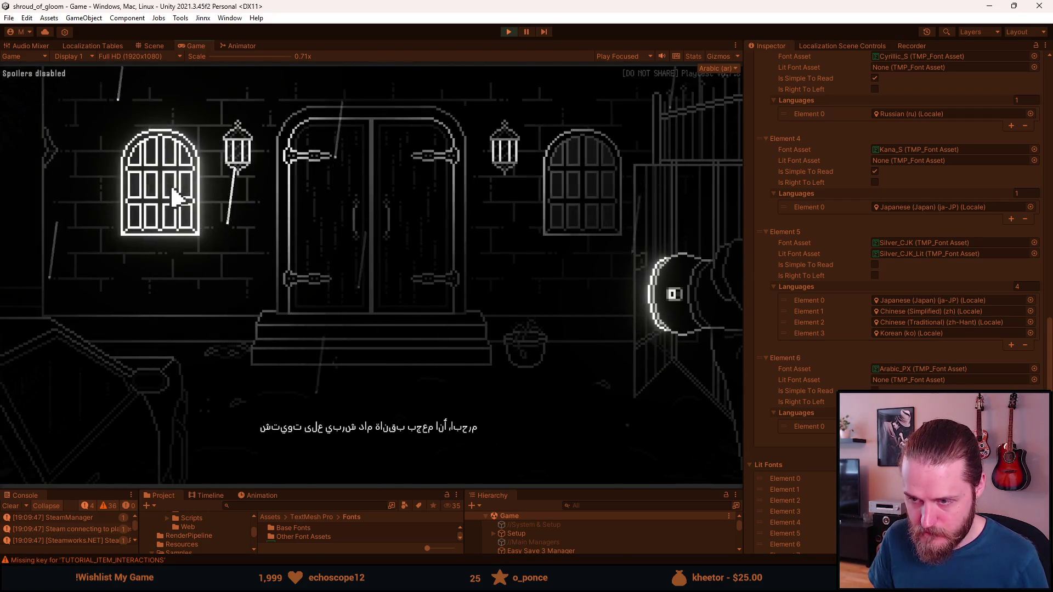
{"action": "mouse_move", "coordinate": [112, 463]}
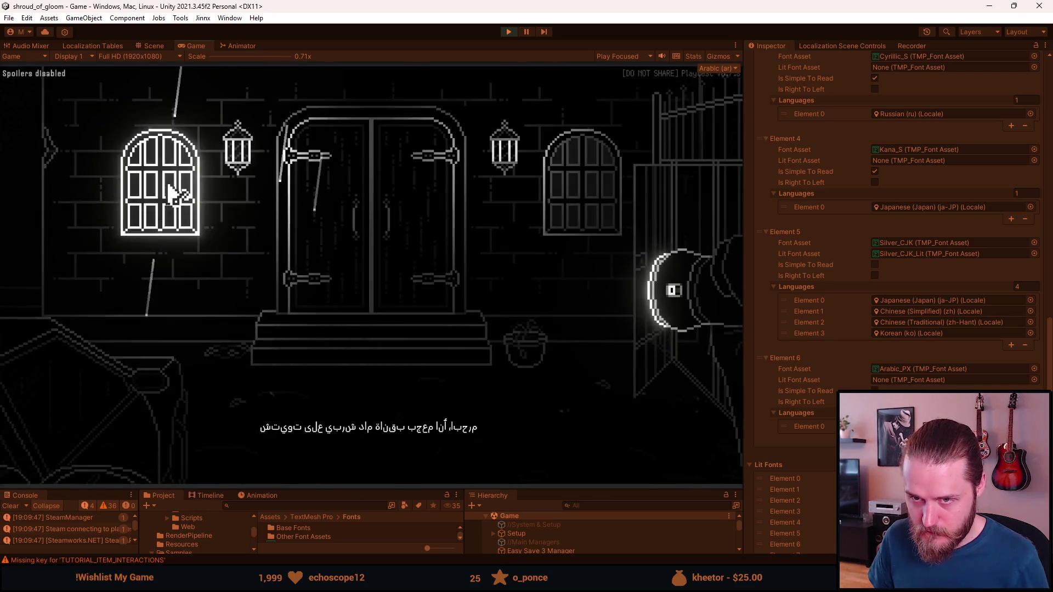
{"action": "mouse_move", "coordinate": [50, 466]}
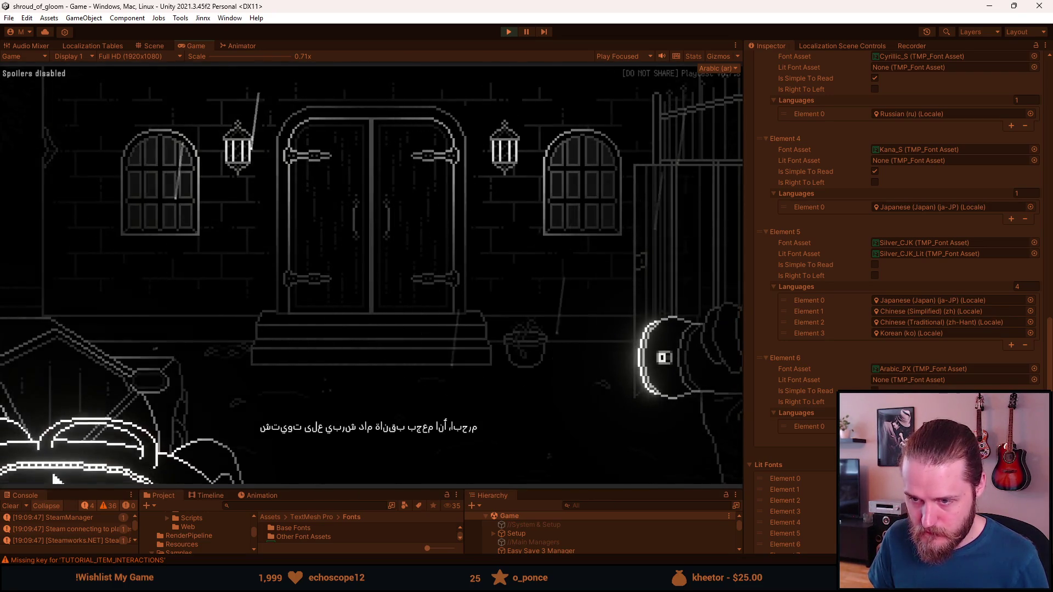
{"action": "mouse_move", "coordinate": [75, 397]}
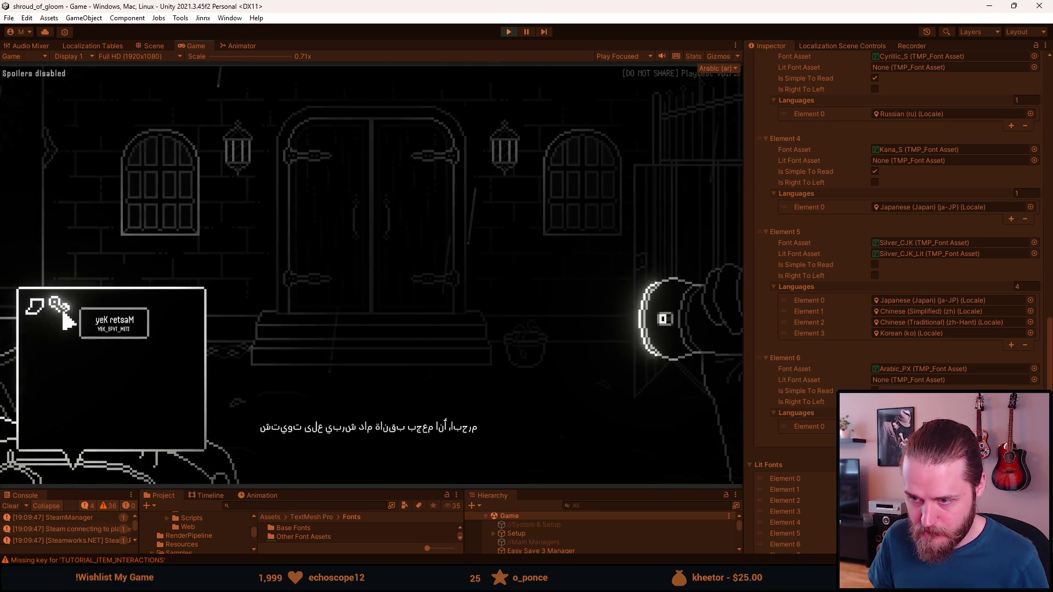
{"action": "left_click", "coordinate": [169, 206]}
{"action": "key", "text": "ctrl+1"}
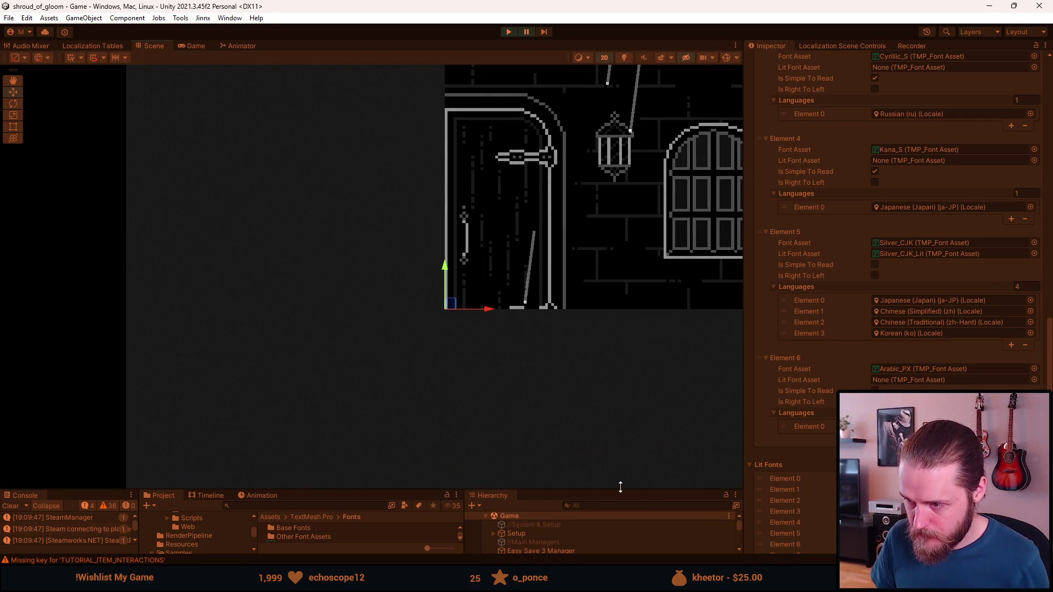
- Deactivate Curtain_Canvas to reveal the Arabic subtitle in the Scene view, then stop play mode
{"action": "left_click_drag", "start_coordinate": [620, 489], "coordinate": [620, 389]}
{"action": "scroll", "coordinate": [575, 493], "scroll_direction": "down", "scroll_amount": 5}
{"action": "scroll", "coordinate": [572, 510], "scroll_direction": "down", "scroll_amount": 10}
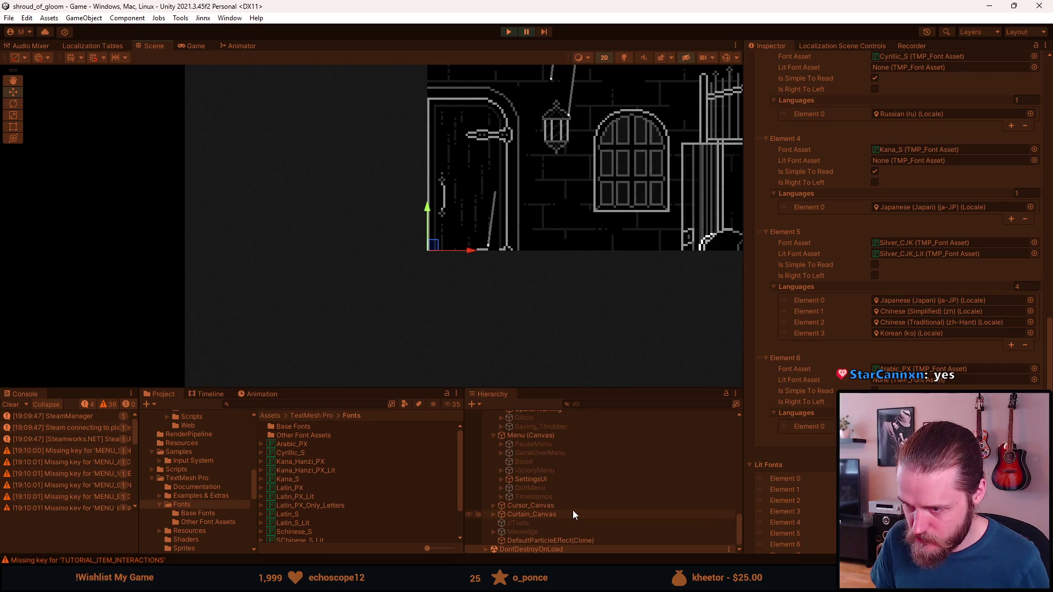
{"action": "left_click", "coordinate": [542, 512]}
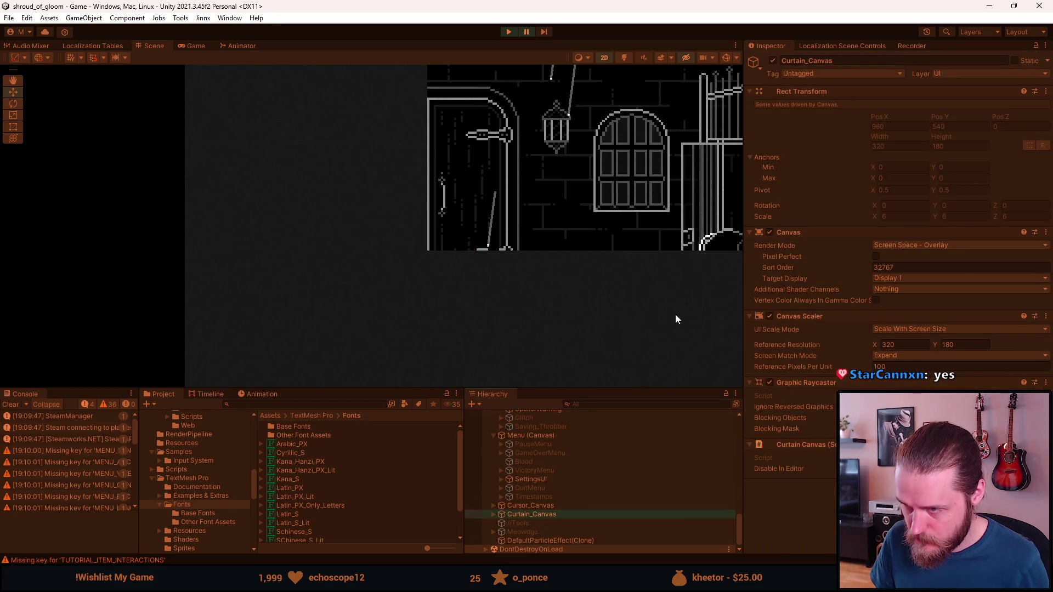
{"action": "left_click", "coordinate": [773, 61]}
{"action": "scroll", "coordinate": [432, 265], "scroll_direction": "up", "scroll_amount": 5}
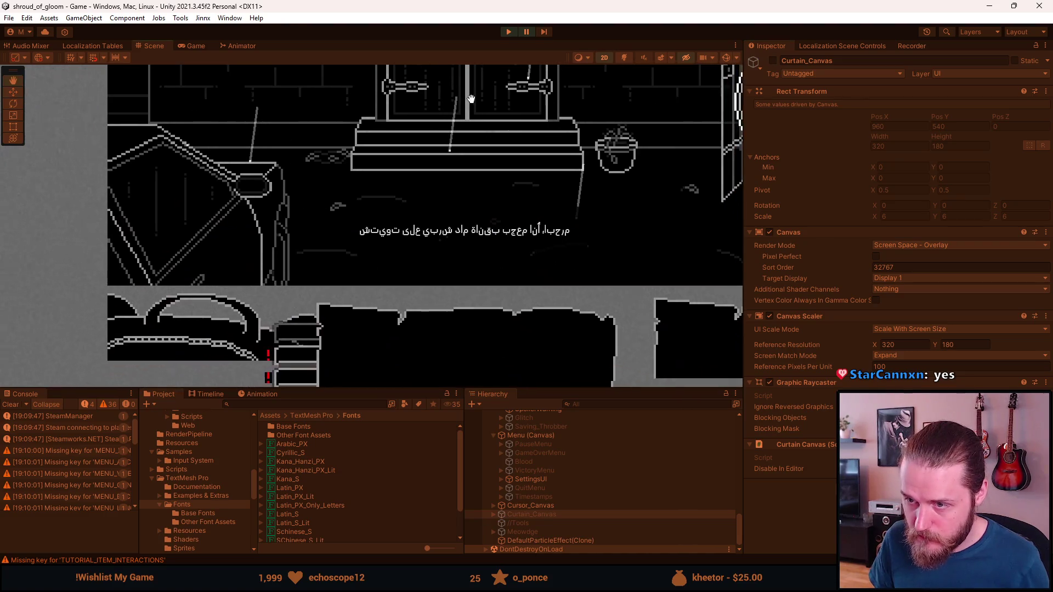
{"action": "scroll", "coordinate": [537, 265], "scroll_direction": "down", "scroll_amount": 3}
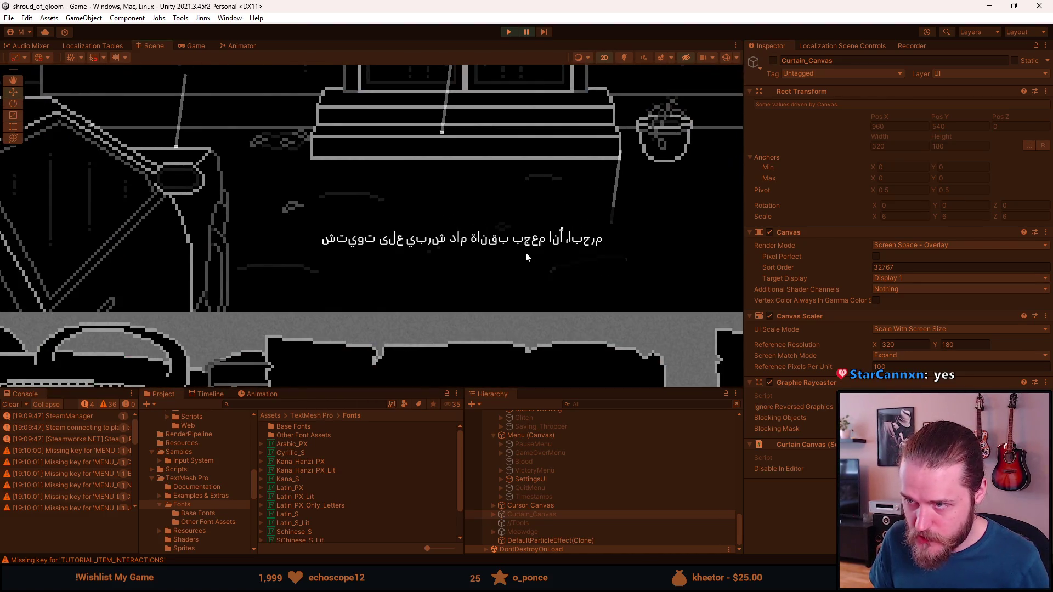
{"action": "scroll", "coordinate": [525, 252], "scroll_direction": "down", "scroll_amount": 3}
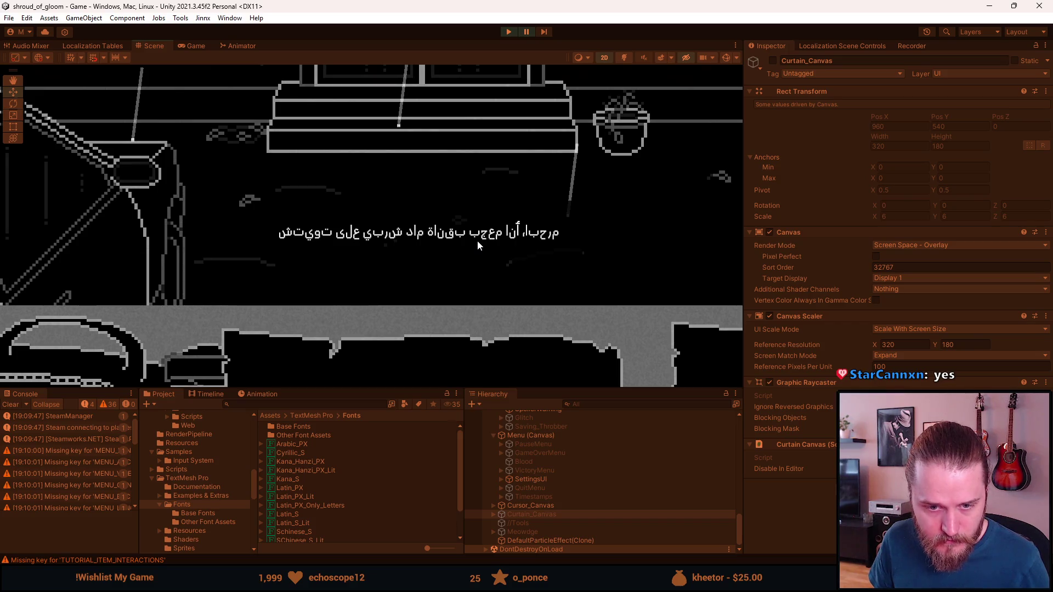
{"action": "scroll", "coordinate": [477, 246], "scroll_direction": "down", "scroll_amount": 10}
{"action": "scroll", "coordinate": [450, 264], "scroll_direction": "up", "scroll_amount": 3}
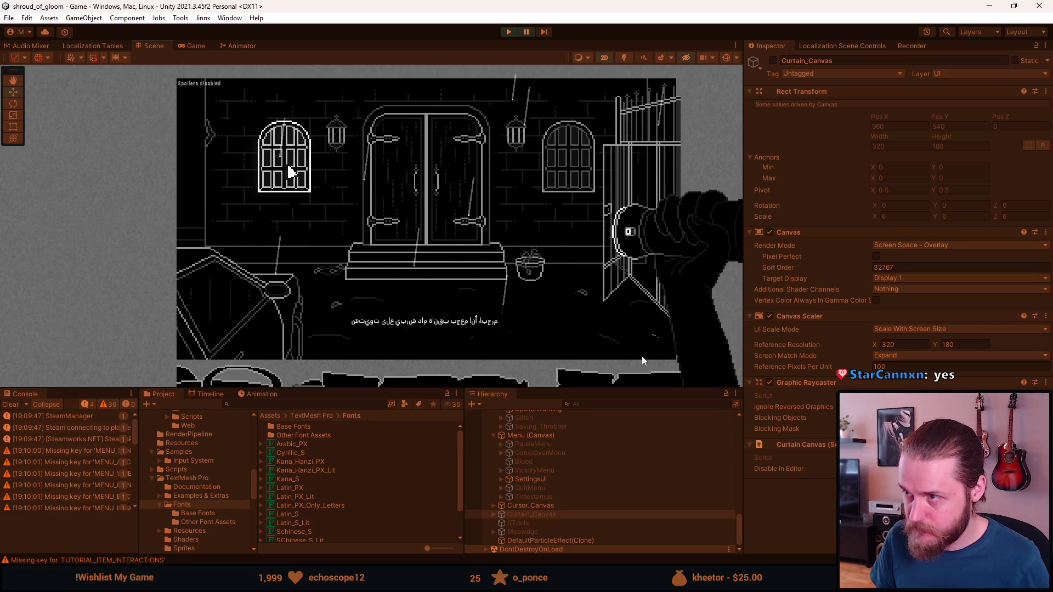
{"action": "left_click", "coordinate": [510, 31]}
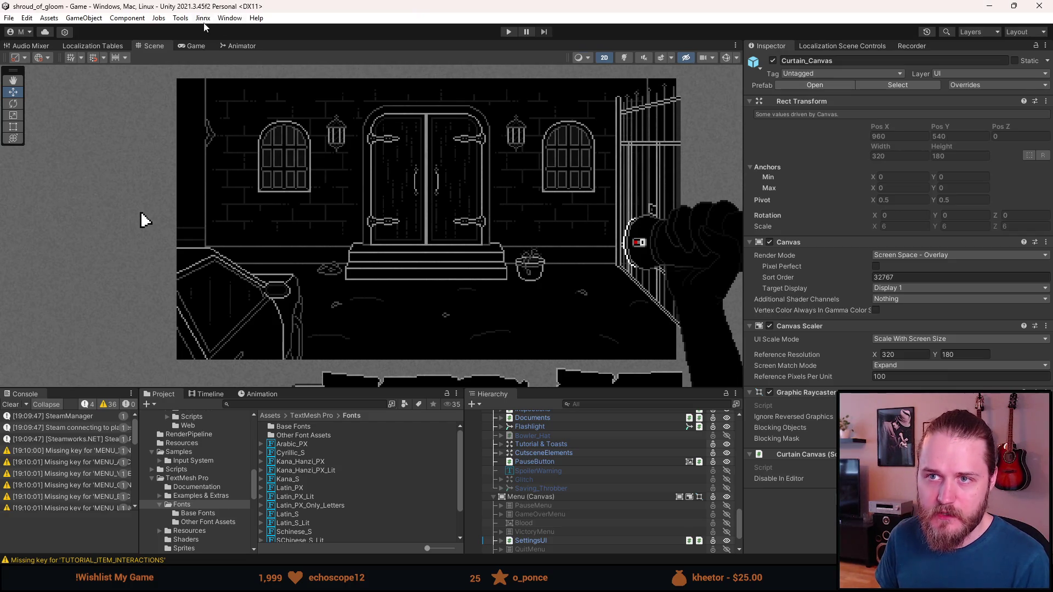
{"action": "left_click", "coordinate": [228, 18]}
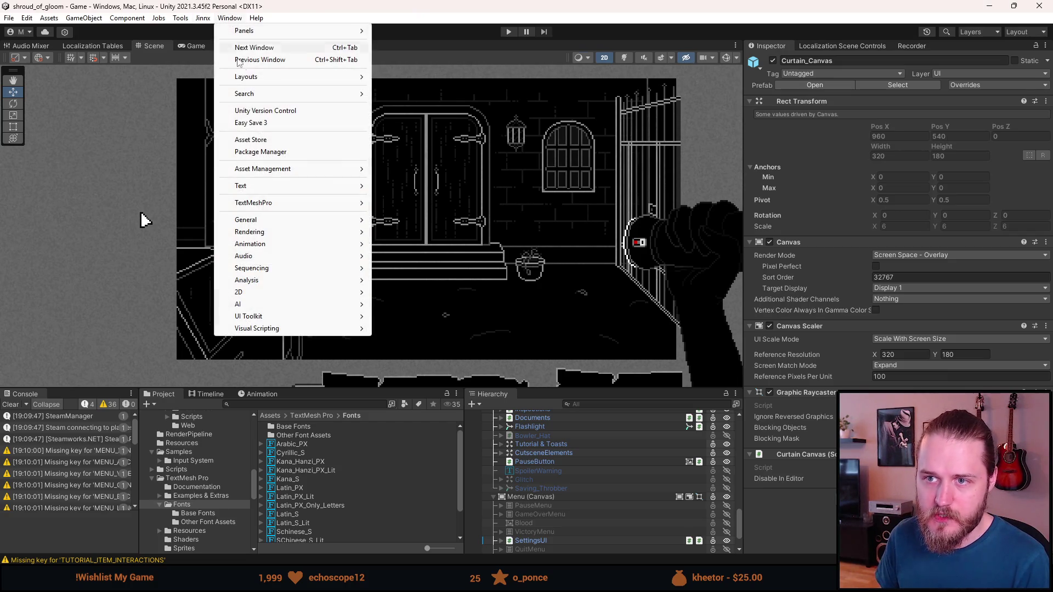
- View Arabic Support for Unity under My Assets in the Package Manager, then clear the Console
{"action": "left_click", "coordinate": [277, 154]}
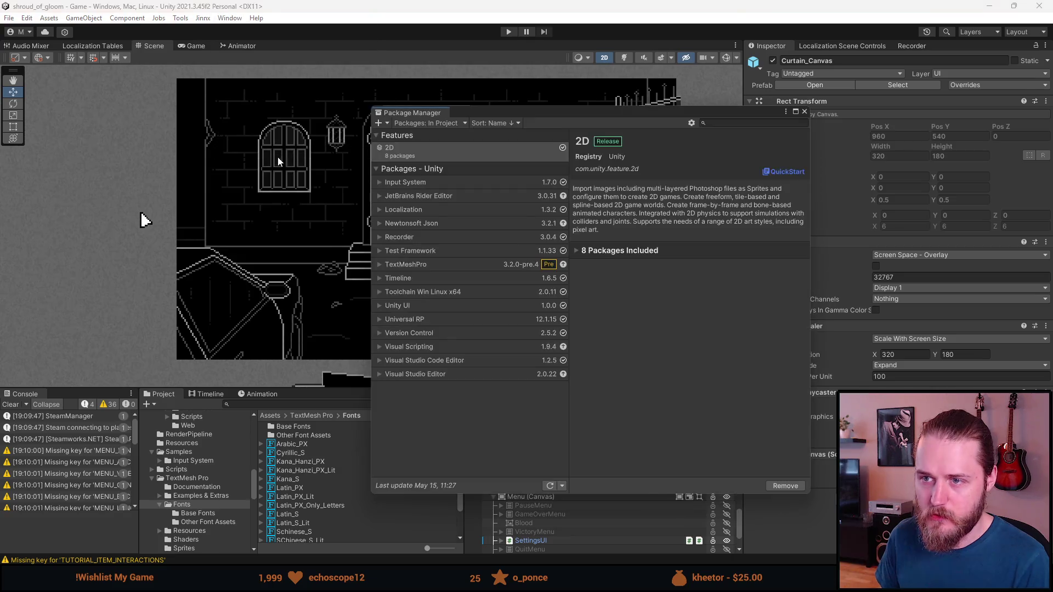
{"action": "left_click", "coordinate": [442, 124]}
{"action": "left_click", "coordinate": [439, 164]}
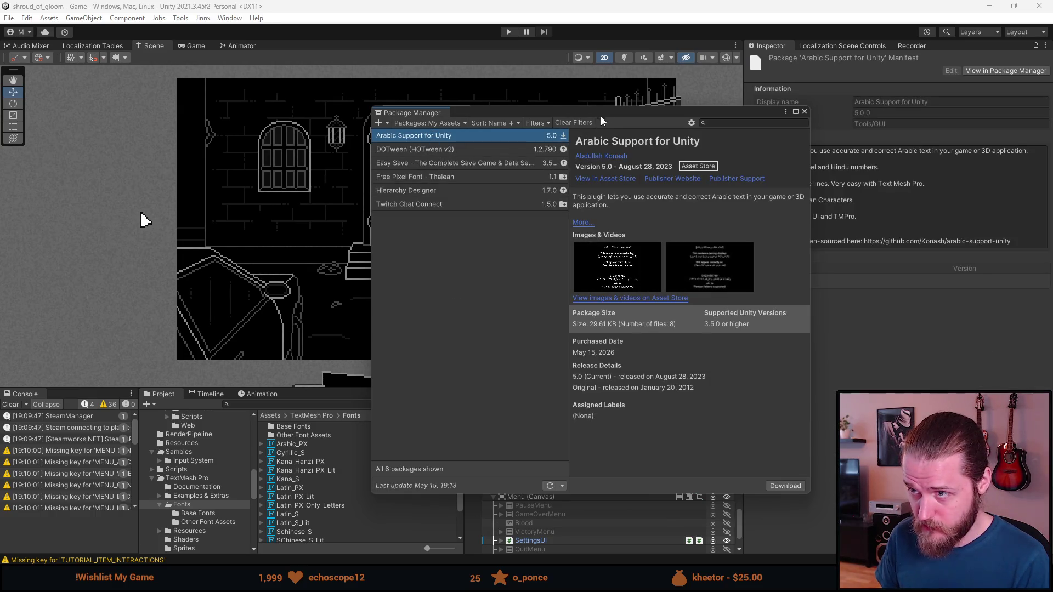
{"action": "left_click", "coordinate": [805, 111]}
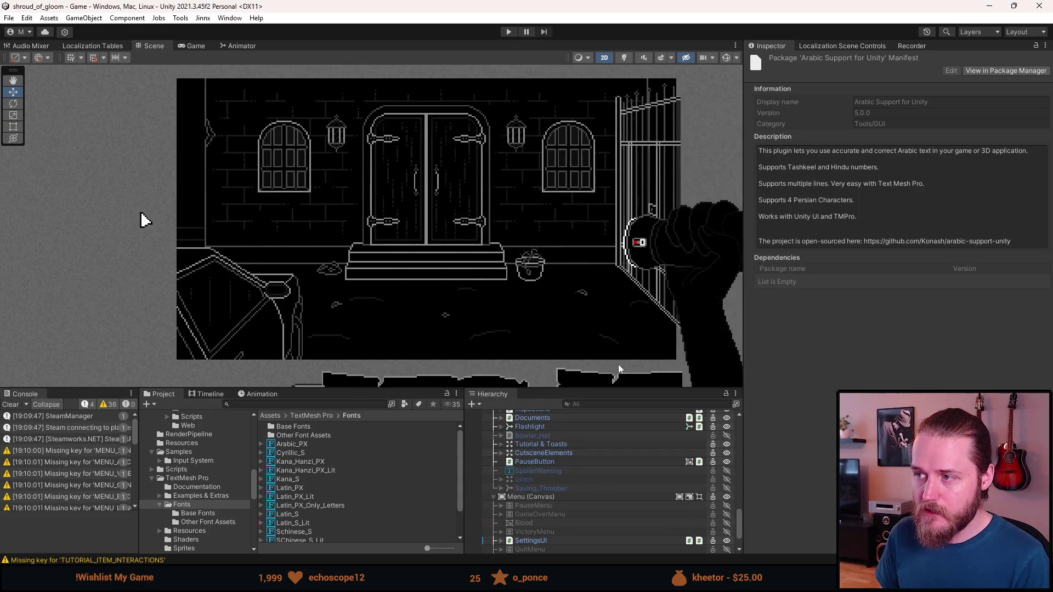
{"action": "mouse_move", "coordinate": [334, 581]}
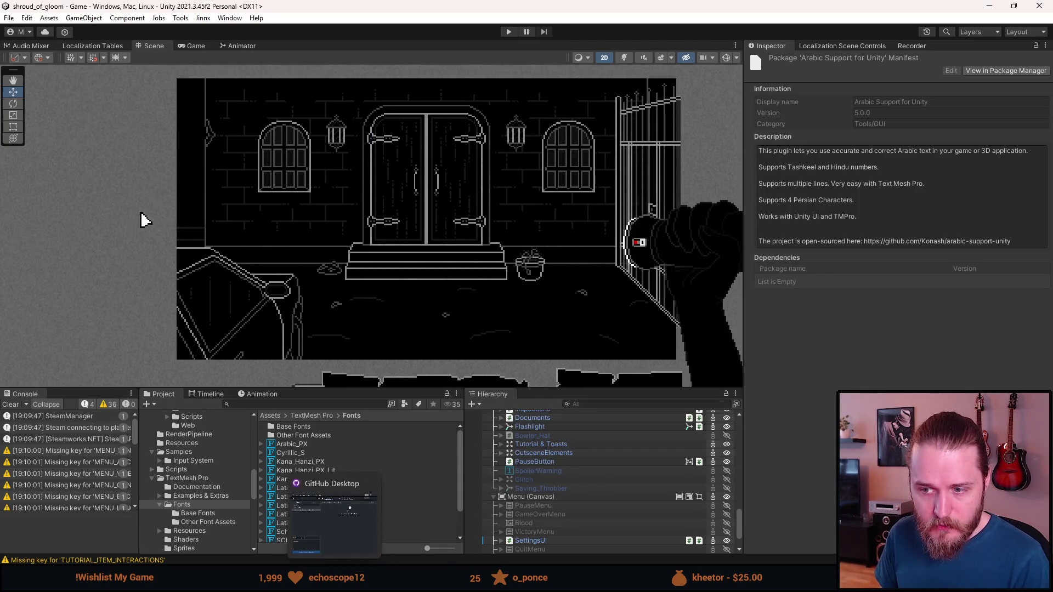
{"action": "left_click", "coordinate": [16, 404]}
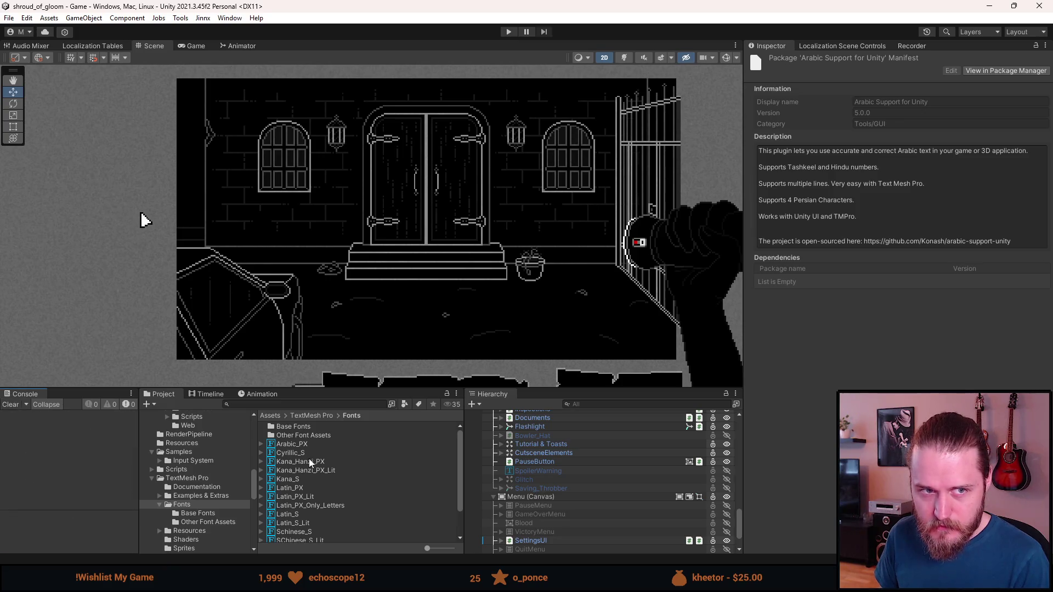
- Write the commit summary 'PickupPopup Font Updating, Arabic Locale' in GitHub Desktop
{"action": "left_click", "coordinate": [384, 433]}
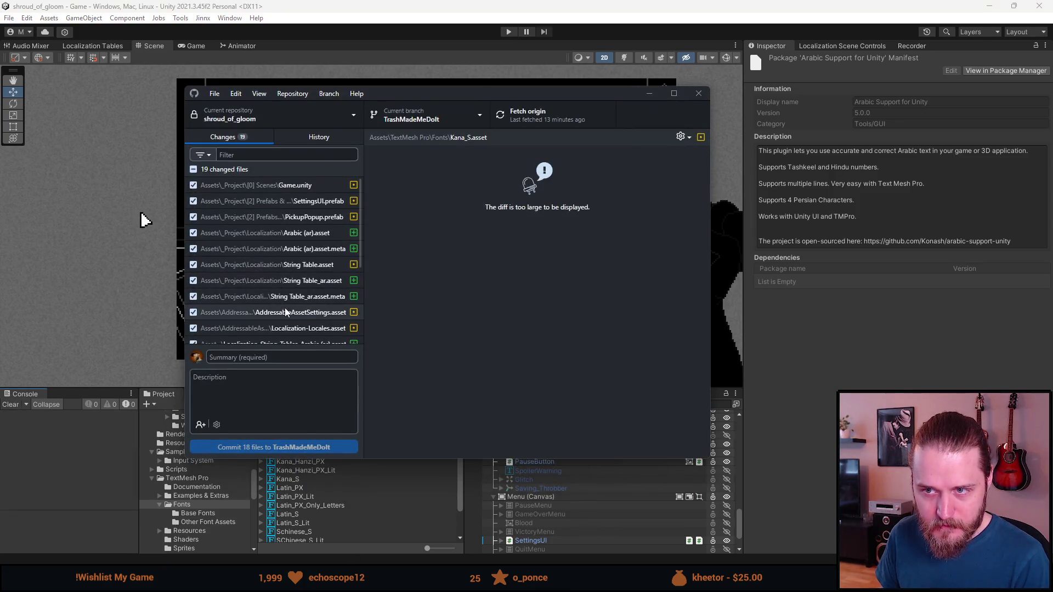
{"action": "scroll", "coordinate": [284, 310], "scroll_direction": "down", "scroll_amount": 1}
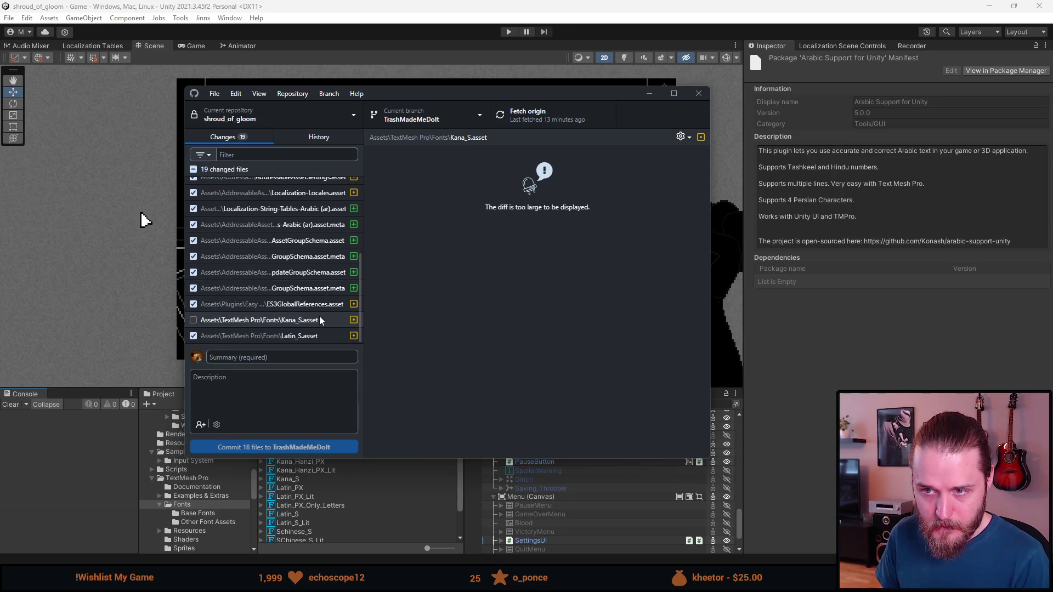
{"action": "scroll", "coordinate": [321, 320], "scroll_direction": "up", "scroll_amount": 2}
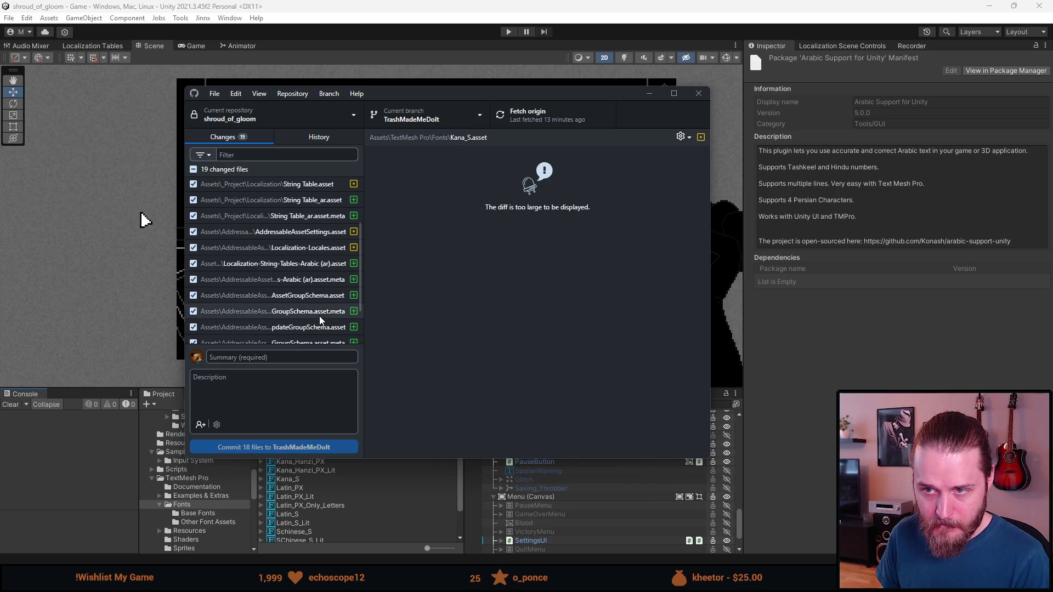
{"action": "scroll", "coordinate": [321, 320], "scroll_direction": "up", "scroll_amount": 3}
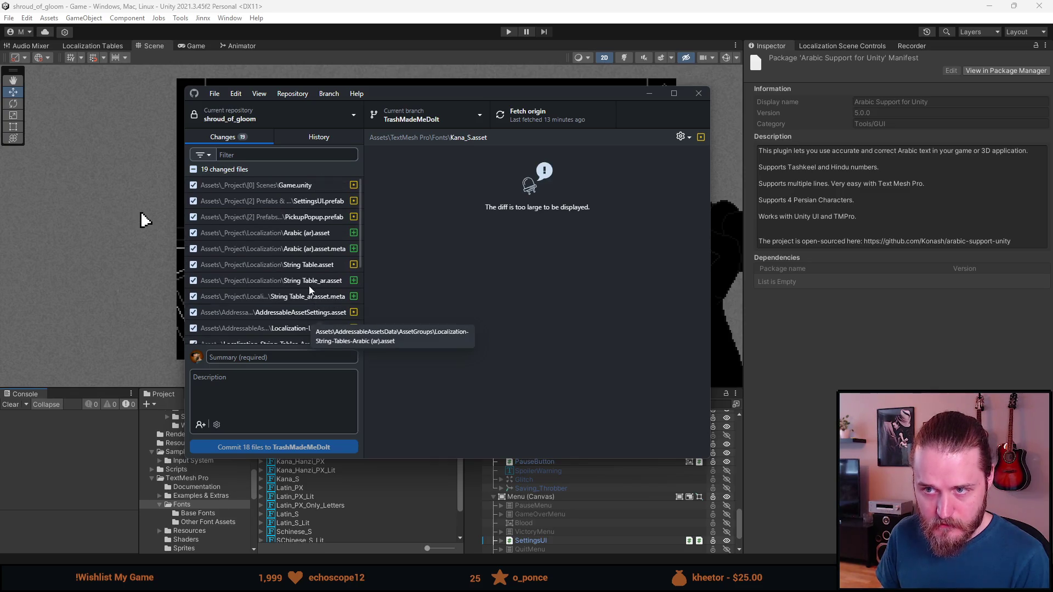
{"action": "left_click", "coordinate": [279, 356]}
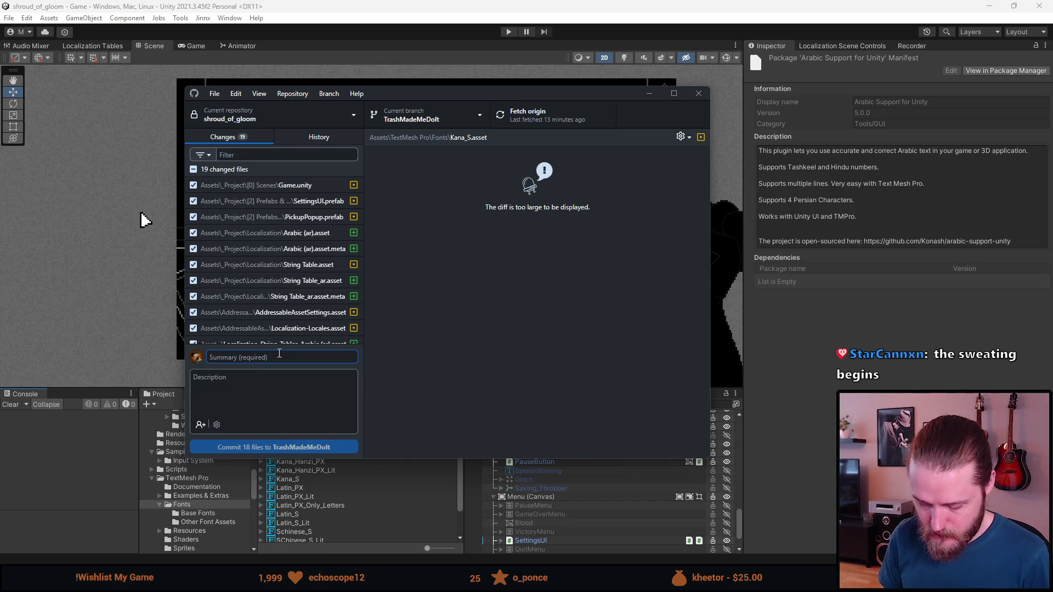
{"action": "type", "text": "PickupPopup"}
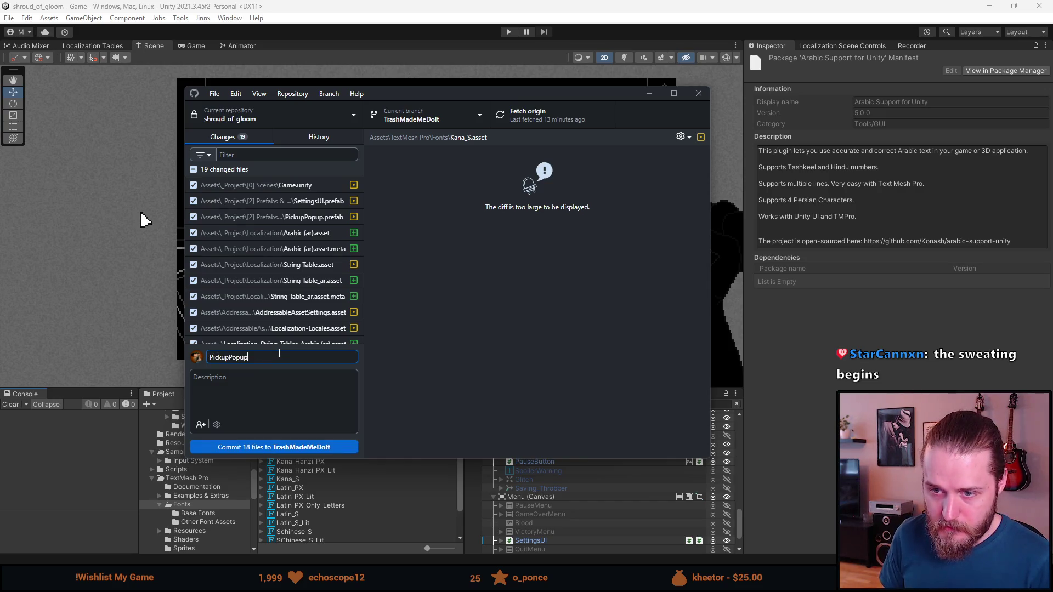
{"action": "type", "text": " Font"}
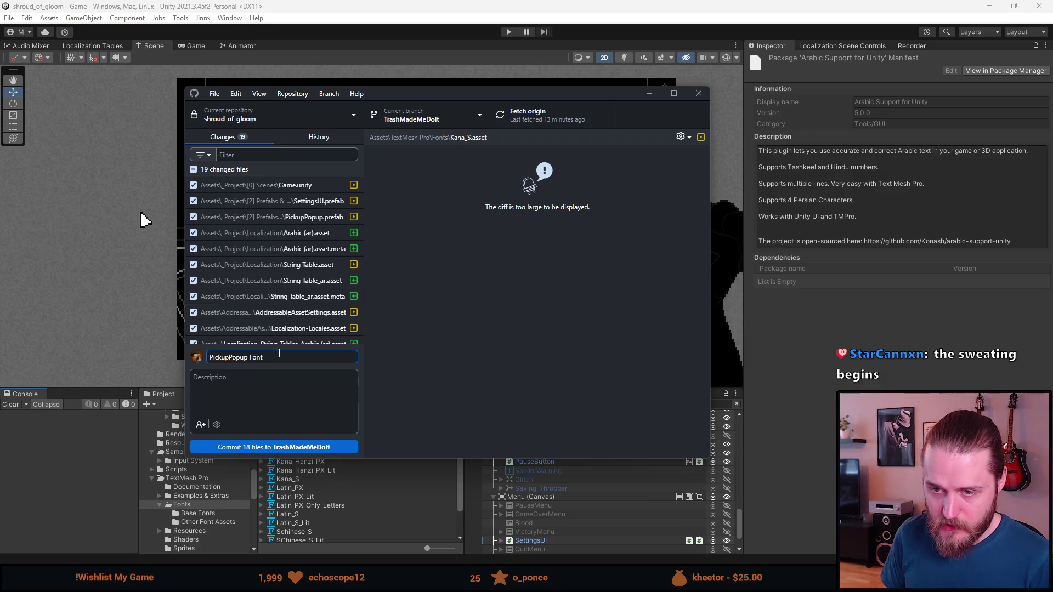
{"action": "type", "text": " Upd"}
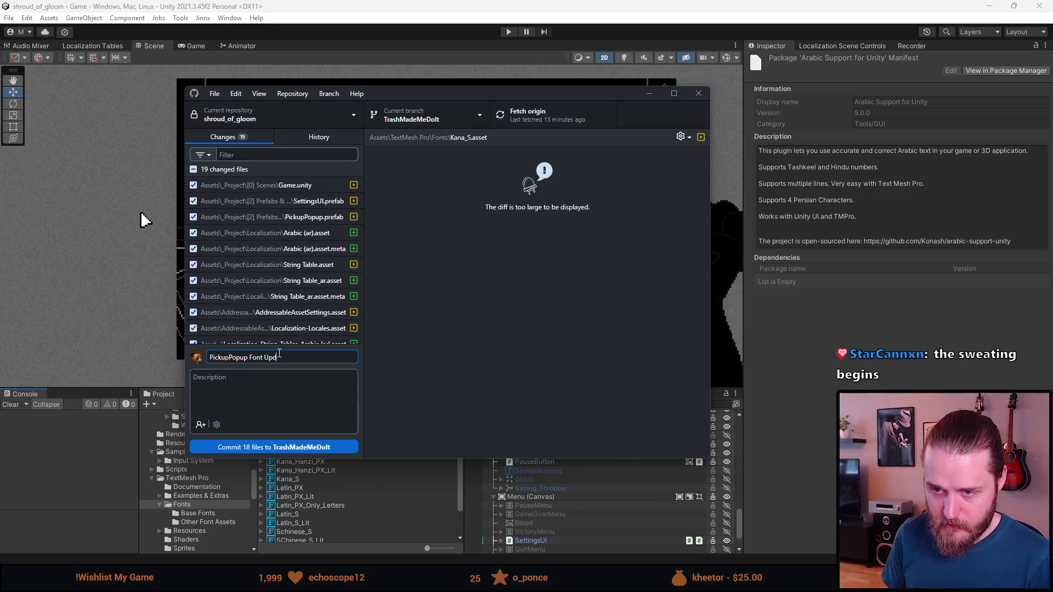
{"action": "type", "text": "ating,"}
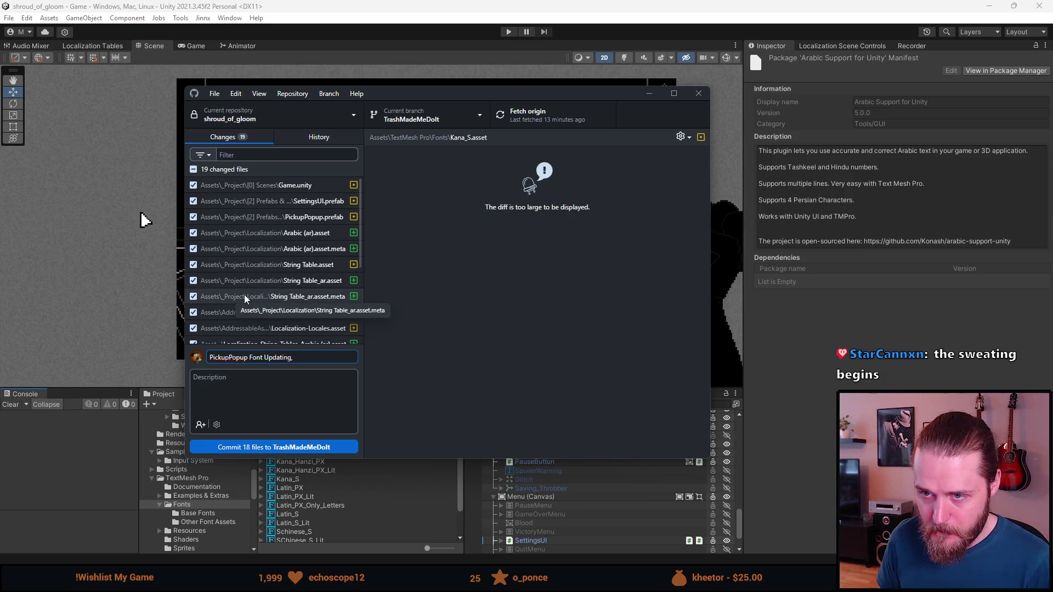
{"action": "scroll", "coordinate": [245, 297], "scroll_direction": "down", "scroll_amount": 3}
{"action": "scroll", "coordinate": [245, 294], "scroll_direction": "down", "scroll_amount": 4}
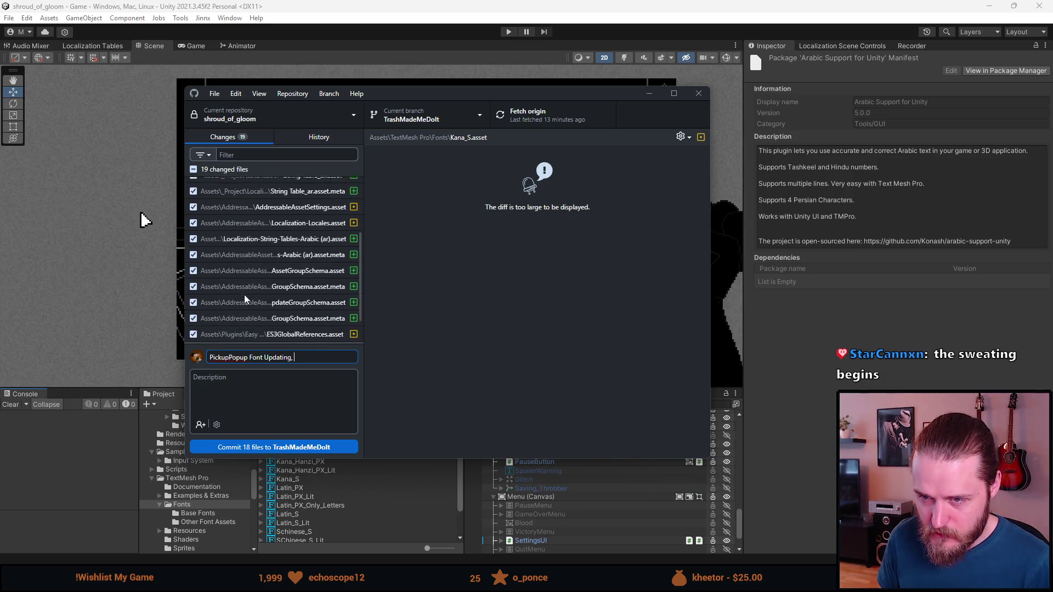
{"action": "type", "text": "Arabic Locale"}
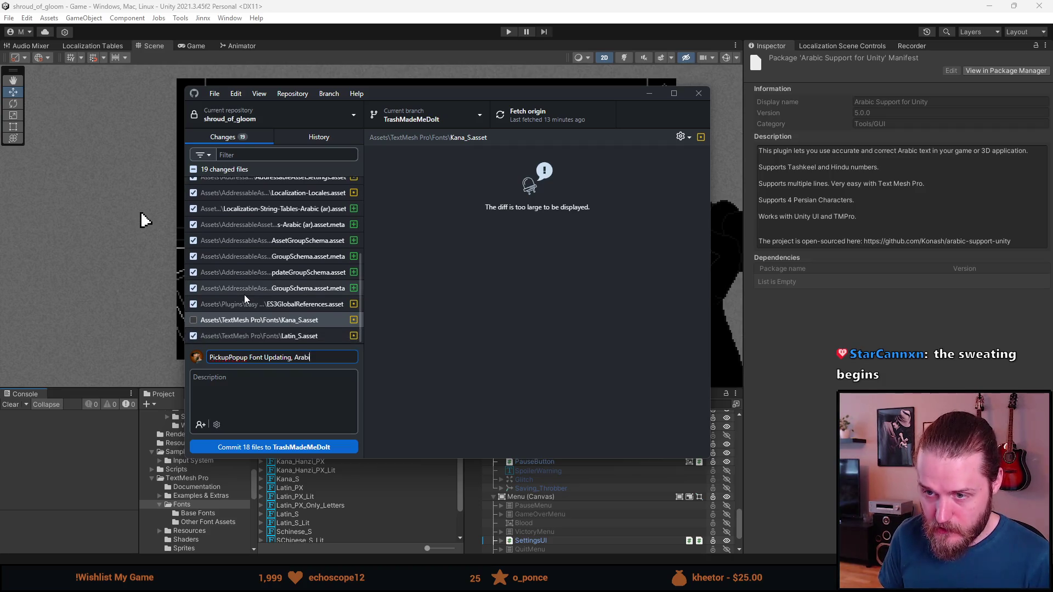
- Commit the 18 checked files, push to origin, and hide GitHub Desktop
{"action": "left_click", "coordinate": [306, 448]}
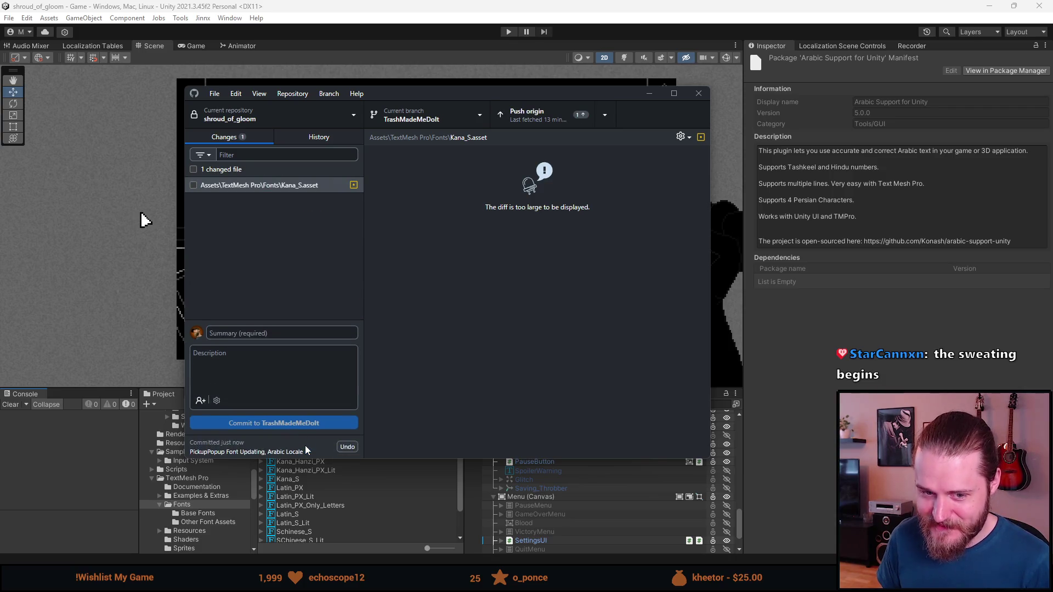
{"action": "left_click", "coordinate": [530, 121]}
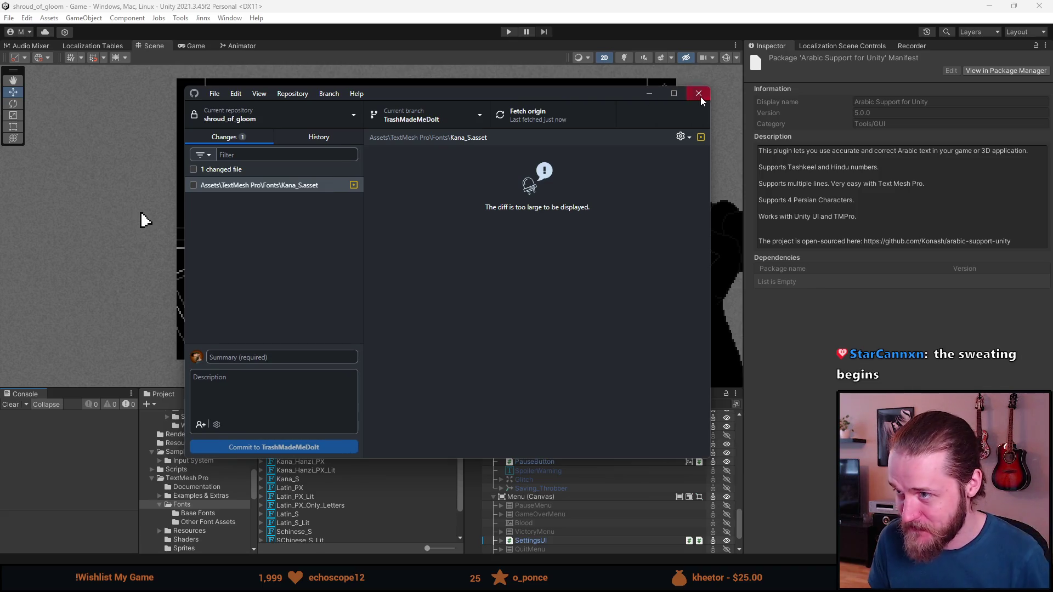
{"action": "left_click", "coordinate": [645, 95]}
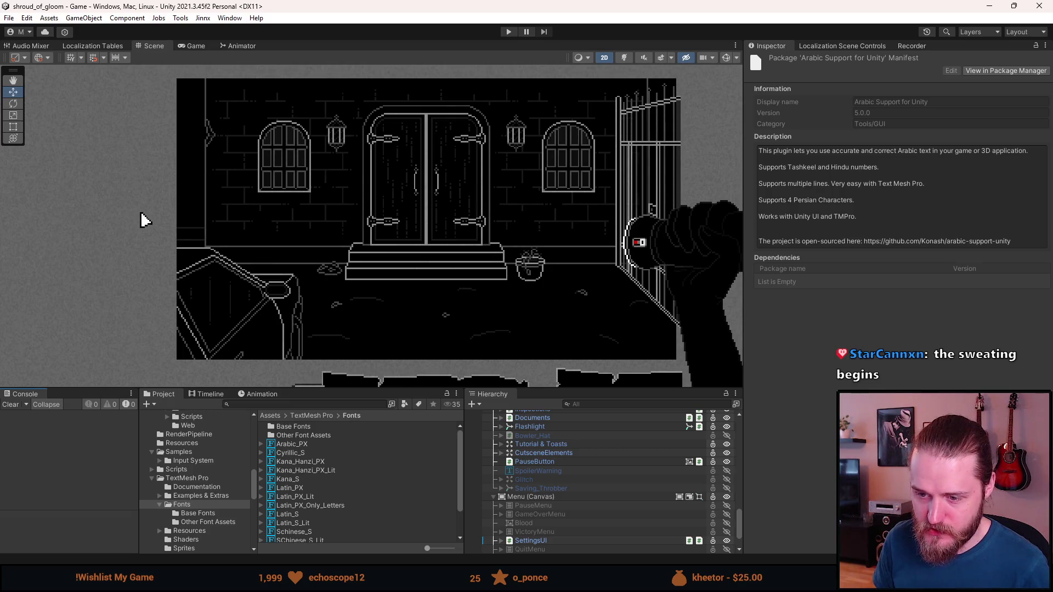
{"action": "key", "text": "alt+Tab"}
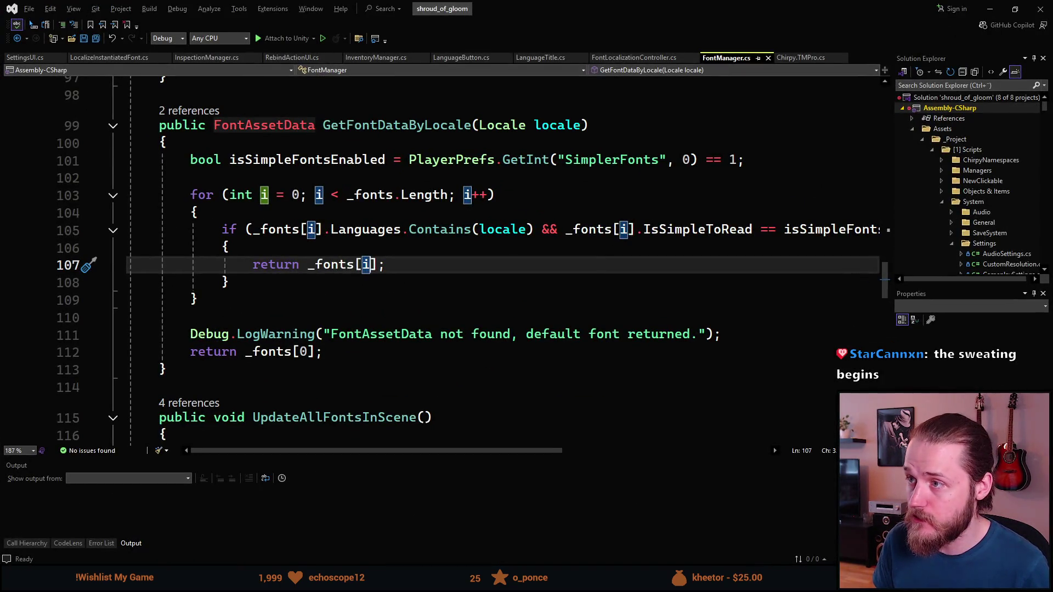
- After reviewing GetFontDataByLocale in FontManager.cs, return to the Unity editor
{"action": "key", "text": "alt+Tab"}
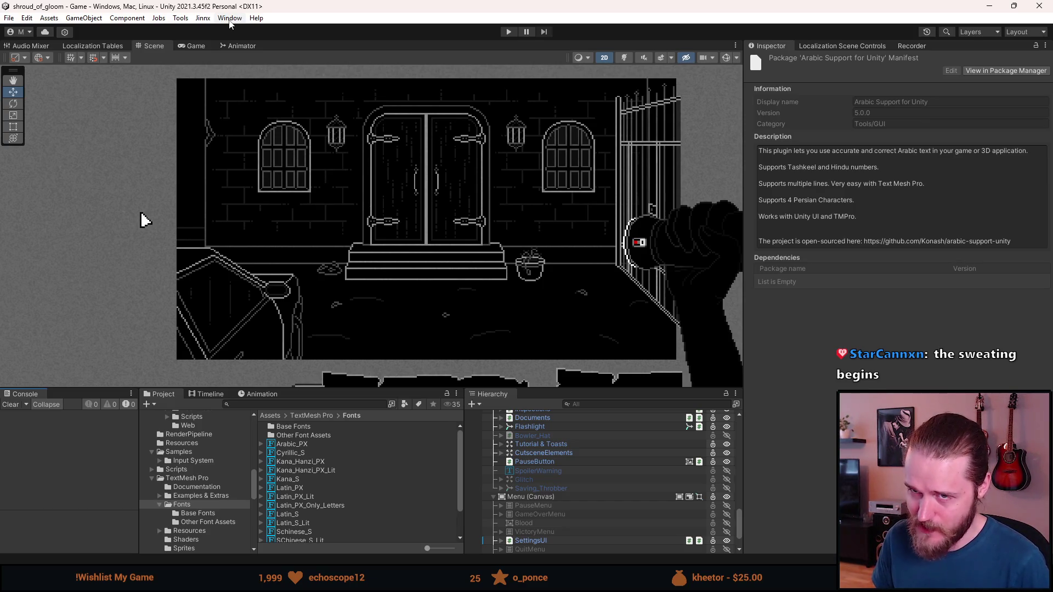
- Browse the purchased asset packages (DOTween, Easy Save, Hierarchy Designer), then download Arabic Support for Unity
{"action": "left_click", "coordinate": [229, 20]}
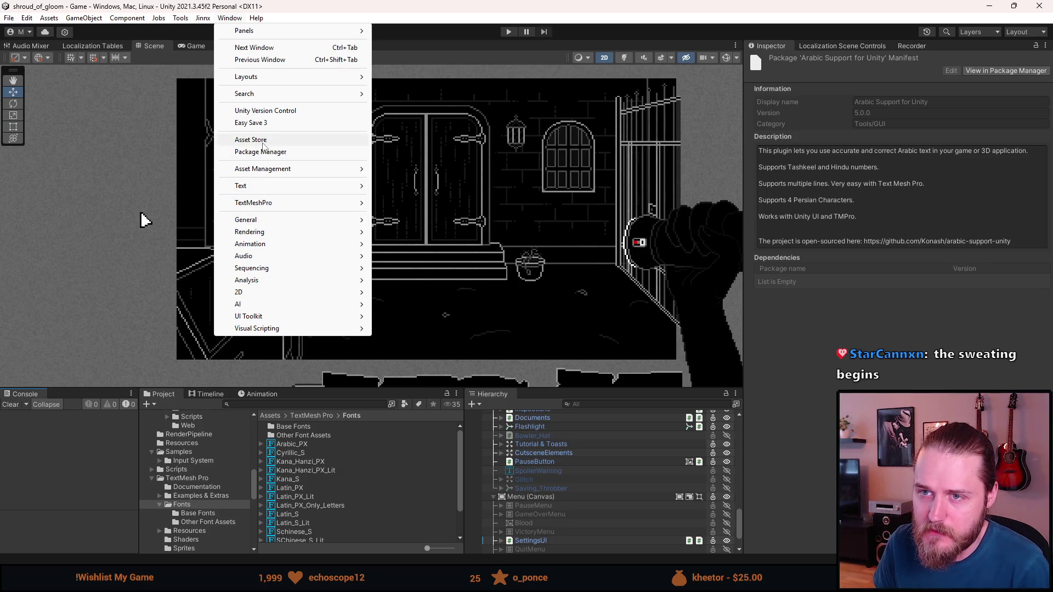
{"action": "mouse_move", "coordinate": [278, 96]}
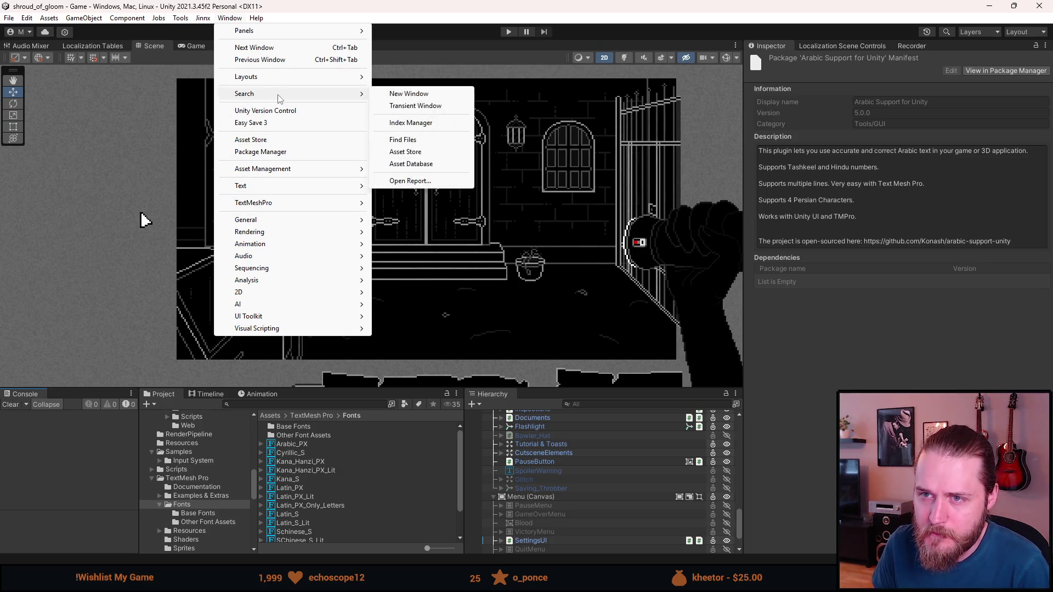
{"action": "left_click", "coordinate": [278, 151]}
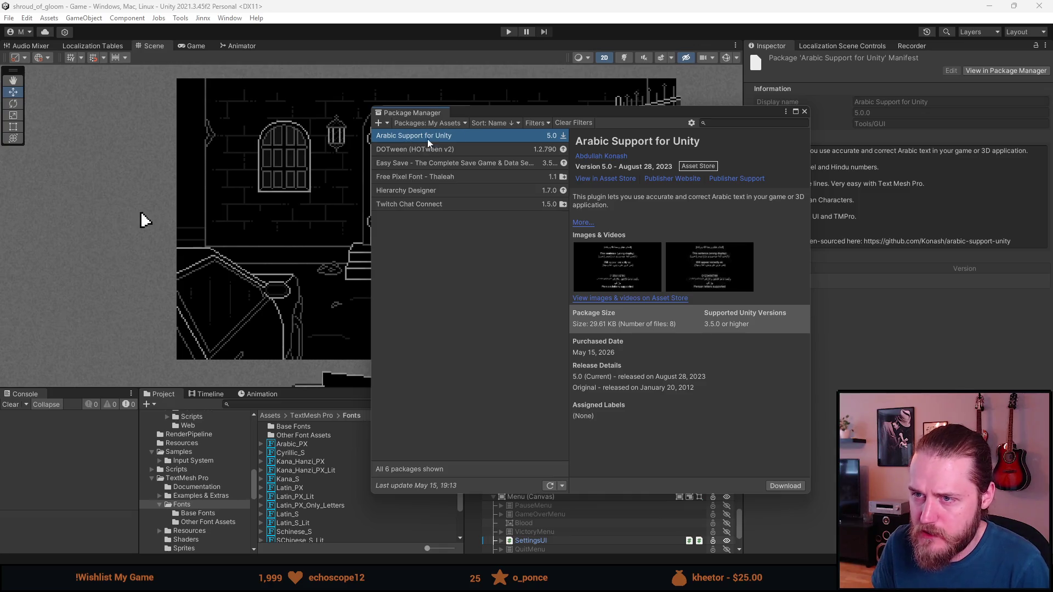
{"action": "left_click_drag", "start_coordinate": [501, 111], "coordinate": [438, 119]}
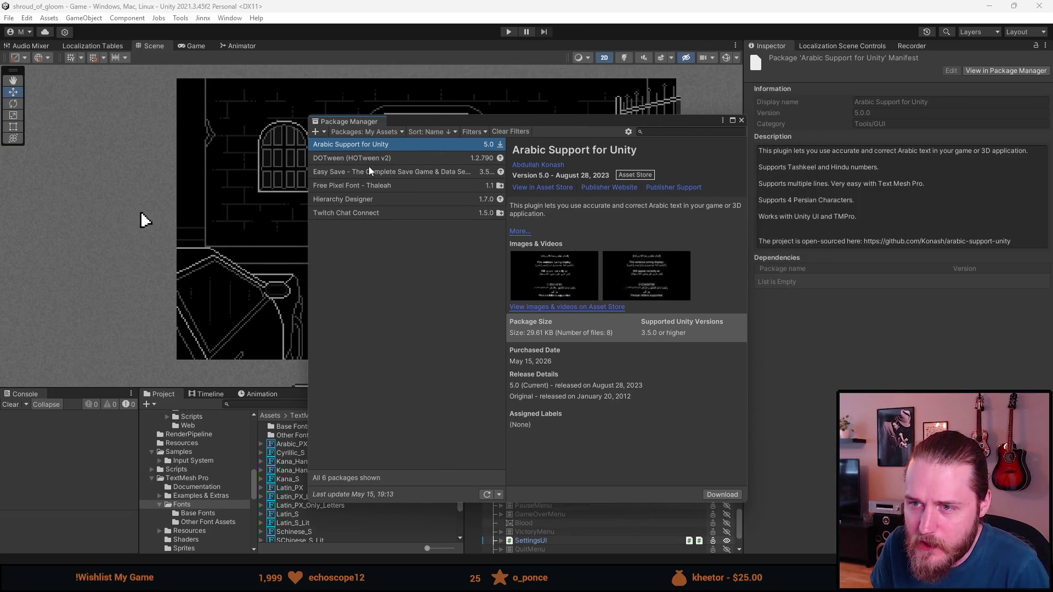
{"action": "left_click", "coordinate": [374, 159]}
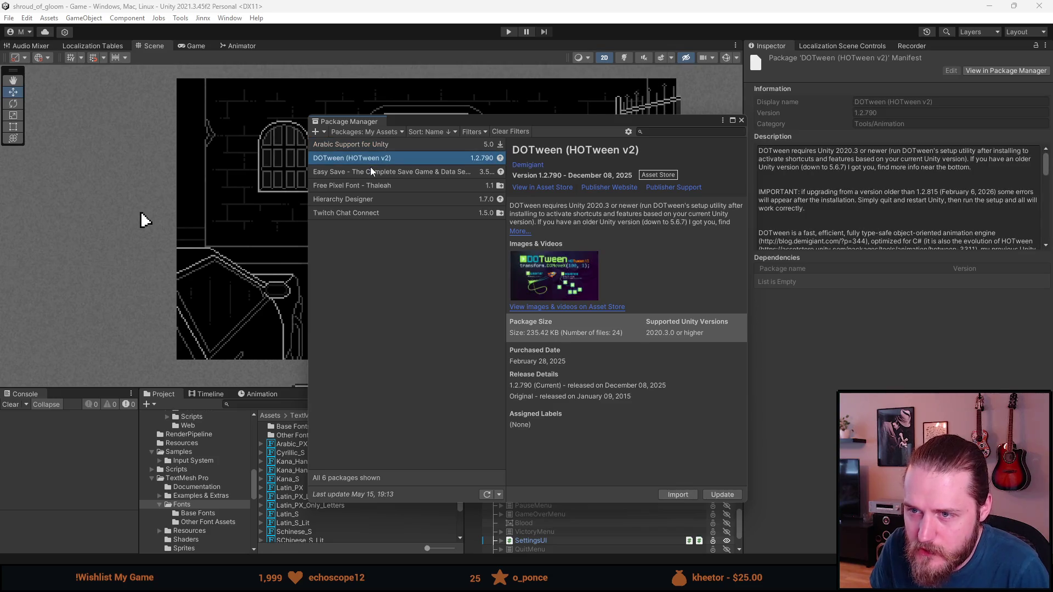
{"action": "left_click", "coordinate": [369, 172]}
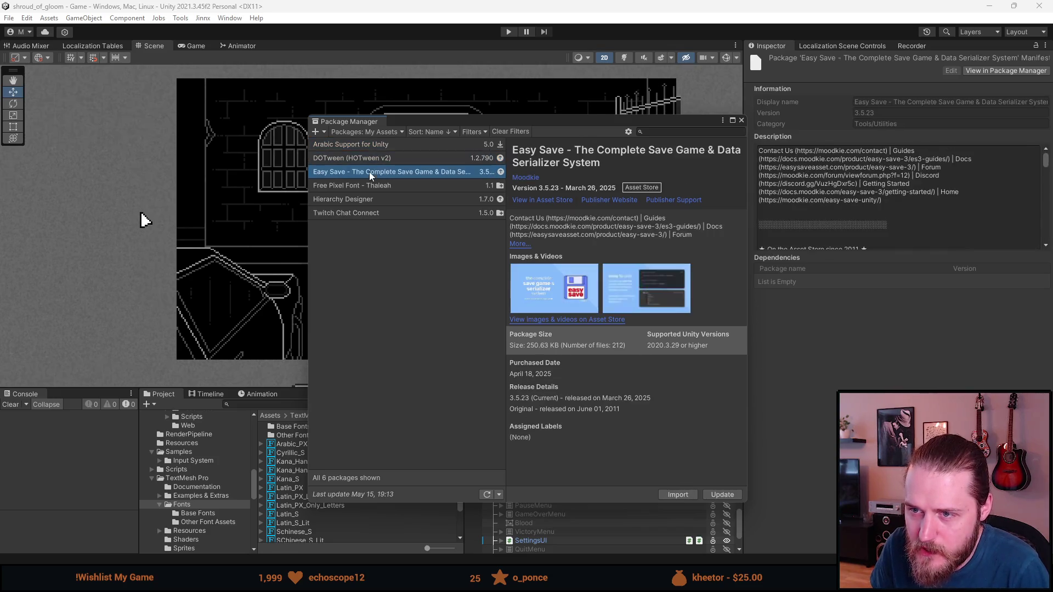
{"action": "left_click", "coordinate": [364, 200]}
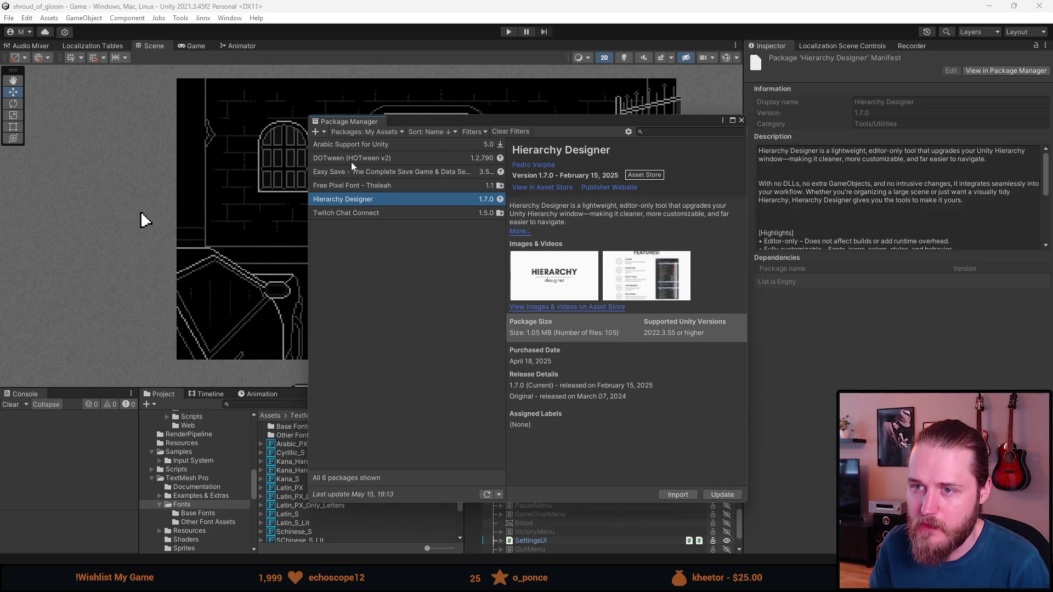
{"action": "left_click", "coordinate": [347, 143]}
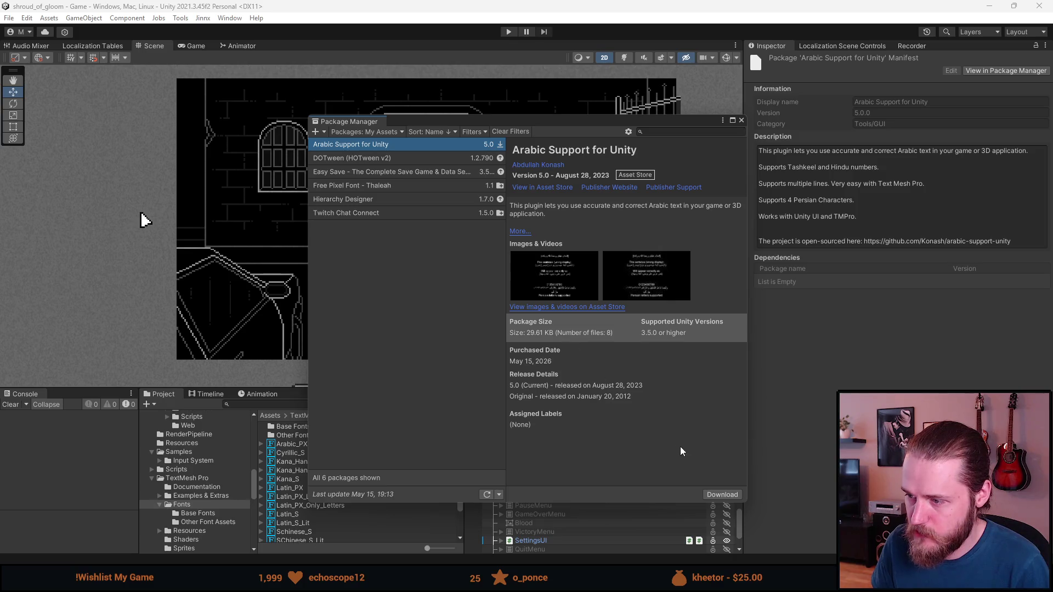
{"action": "left_click", "coordinate": [723, 495]}
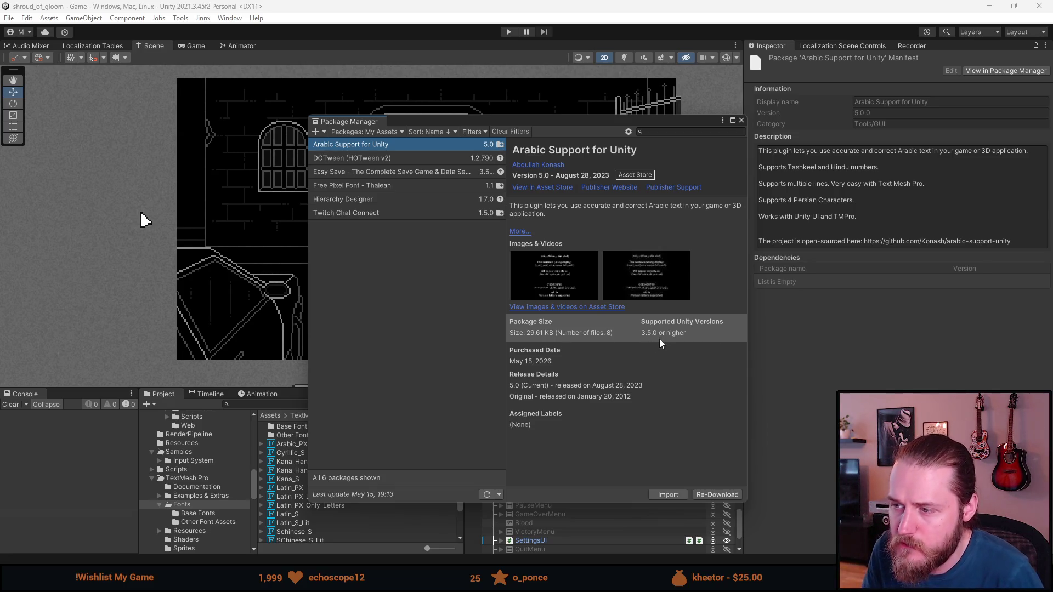
{"action": "mouse_move", "coordinate": [665, 338]}
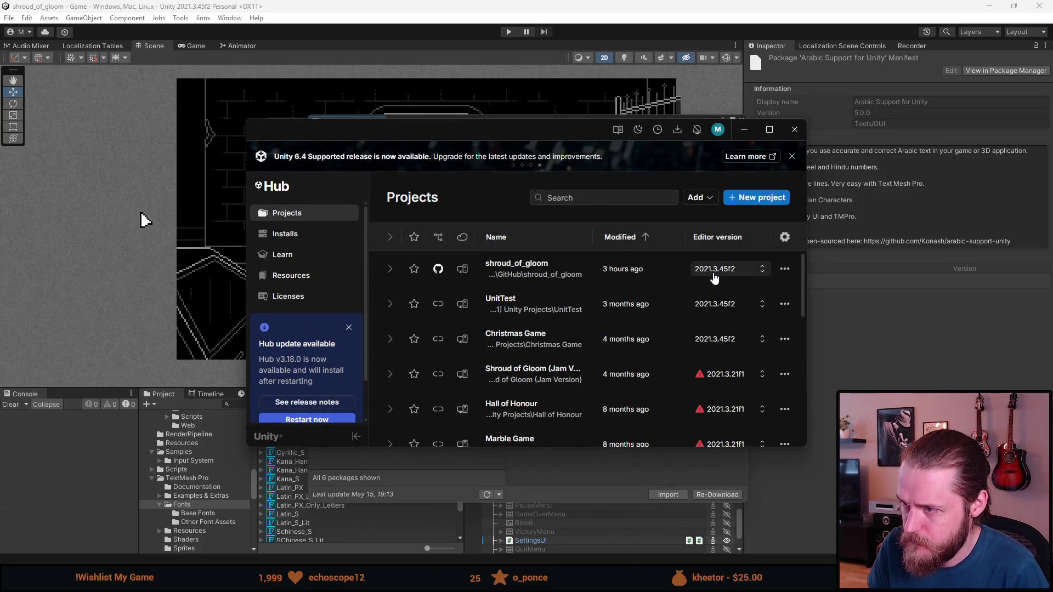
{"action": "left_click", "coordinate": [745, 129]}
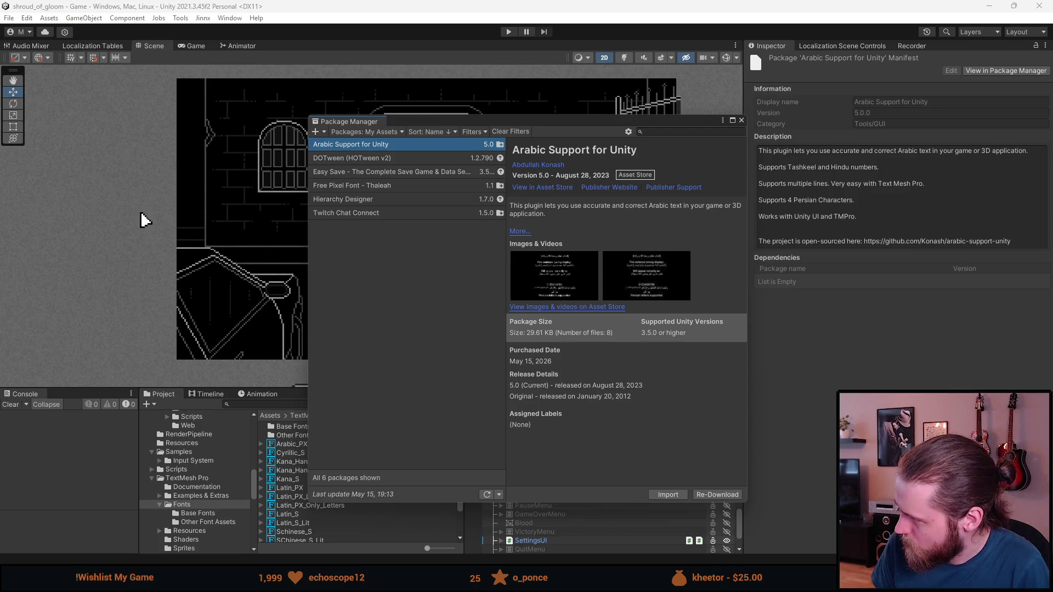
- Import every Arabic Support for Unity file, then bring the Unity editor back to the front
{"action": "left_click", "coordinate": [674, 495]}
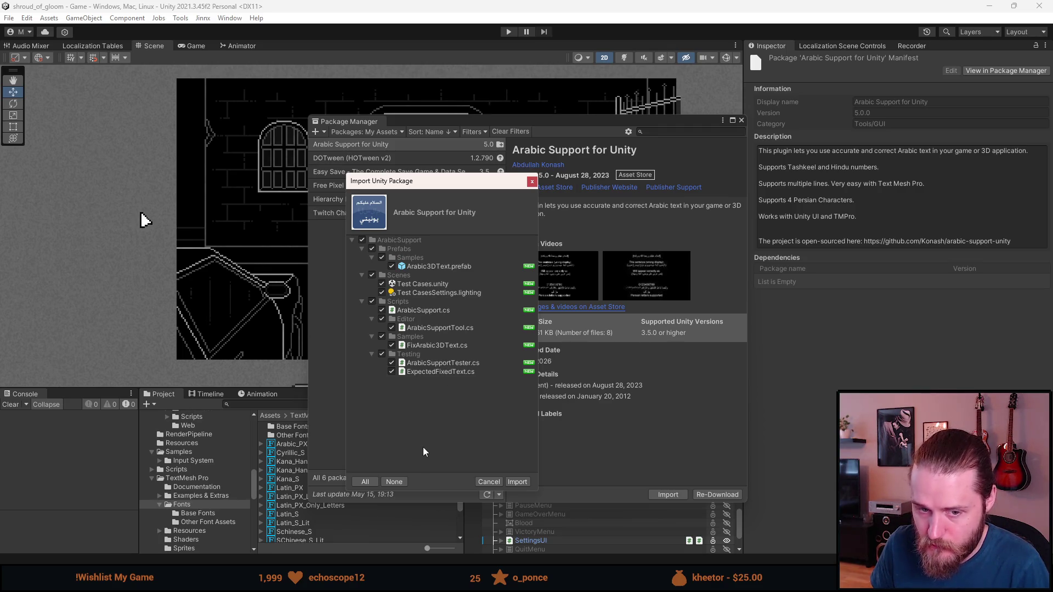
{"action": "left_click", "coordinate": [517, 482]}
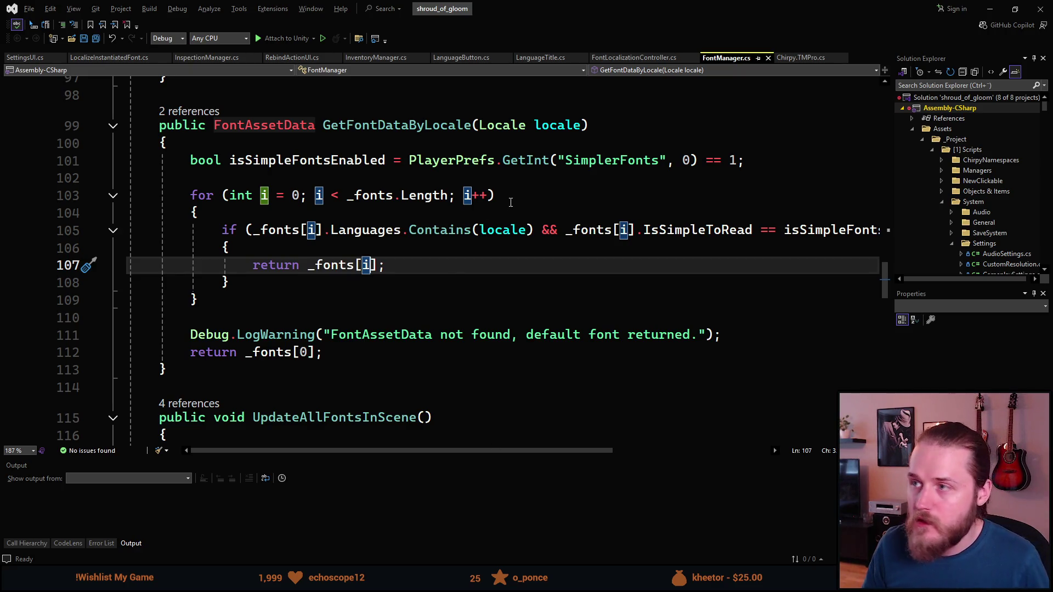
{"action": "double_click", "coordinate": [985, 9]}
{"action": "left_click", "coordinate": [987, 11]}
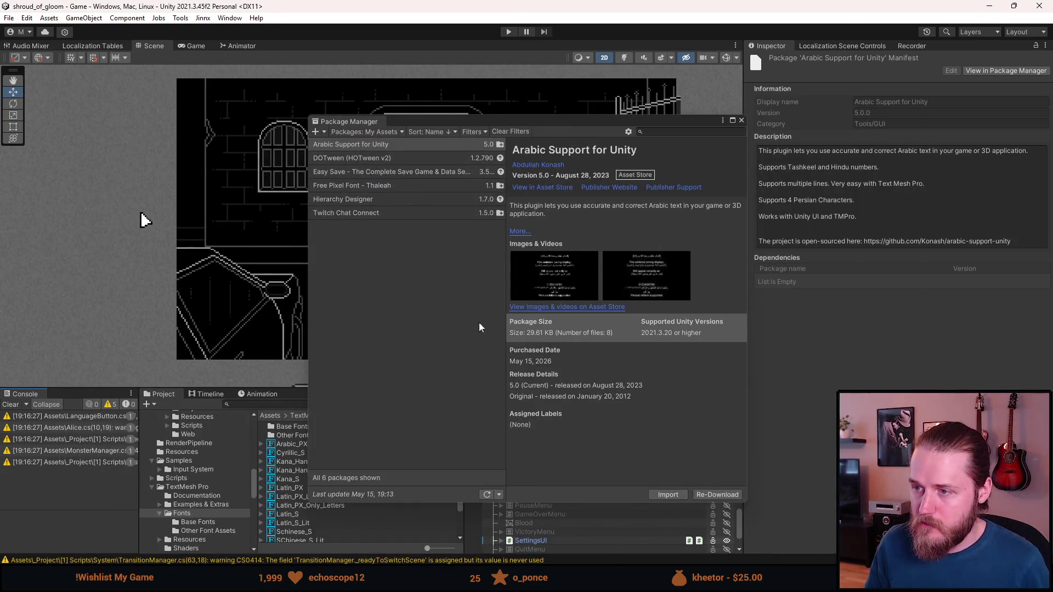
- List In Project packages and check the installed TextMeshPro version
{"action": "left_click", "coordinate": [361, 134]}
{"action": "left_click", "coordinate": [365, 157]}
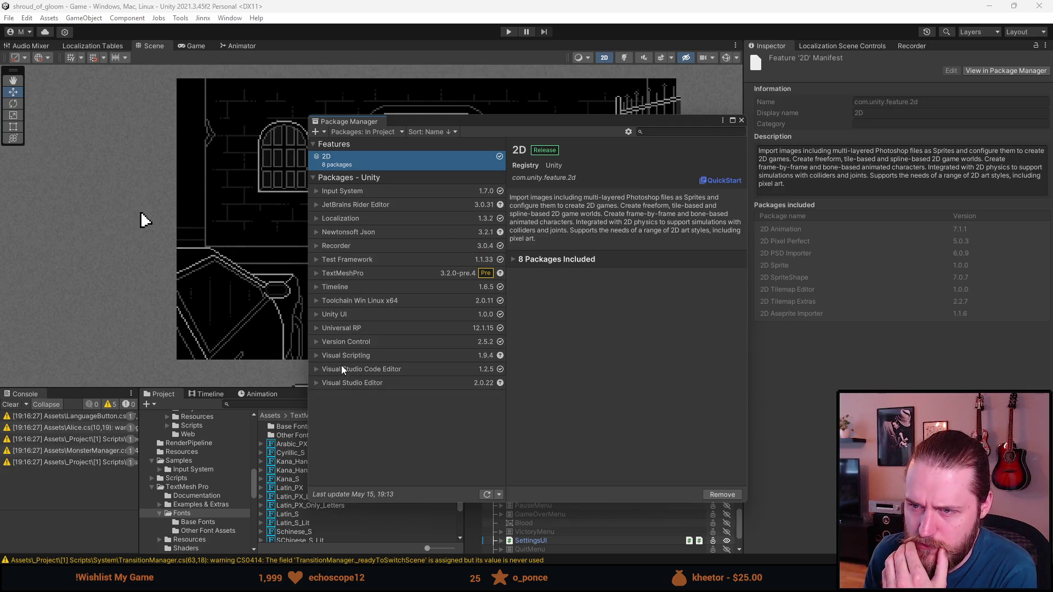
{"action": "left_click", "coordinate": [317, 273]}
{"action": "left_click", "coordinate": [318, 275]}
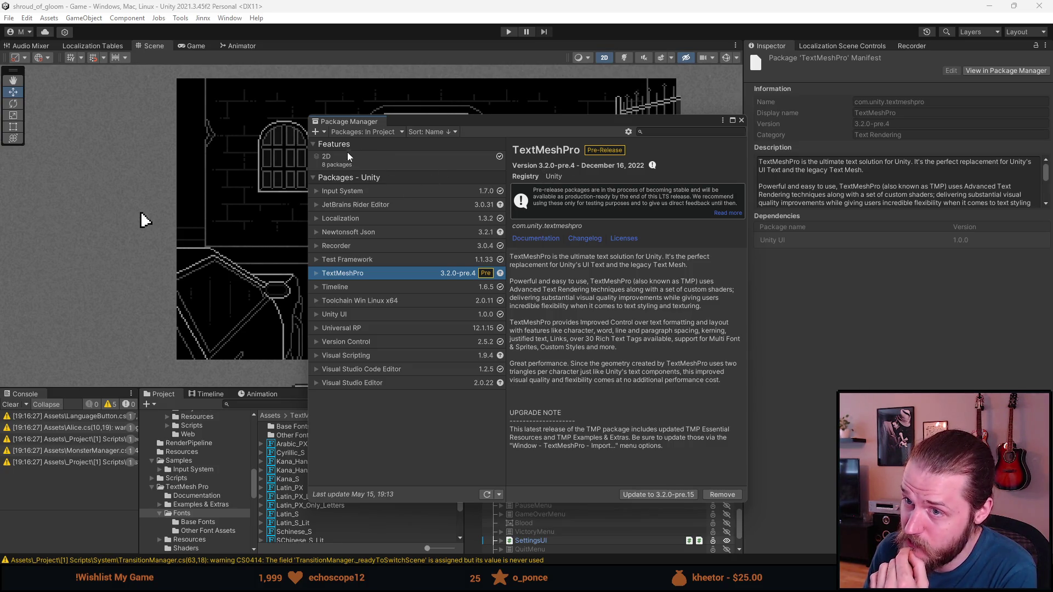
- Confirm Arabic Support reports nothing to import, then close the Package Manager
{"action": "left_click", "coordinate": [369, 134]}
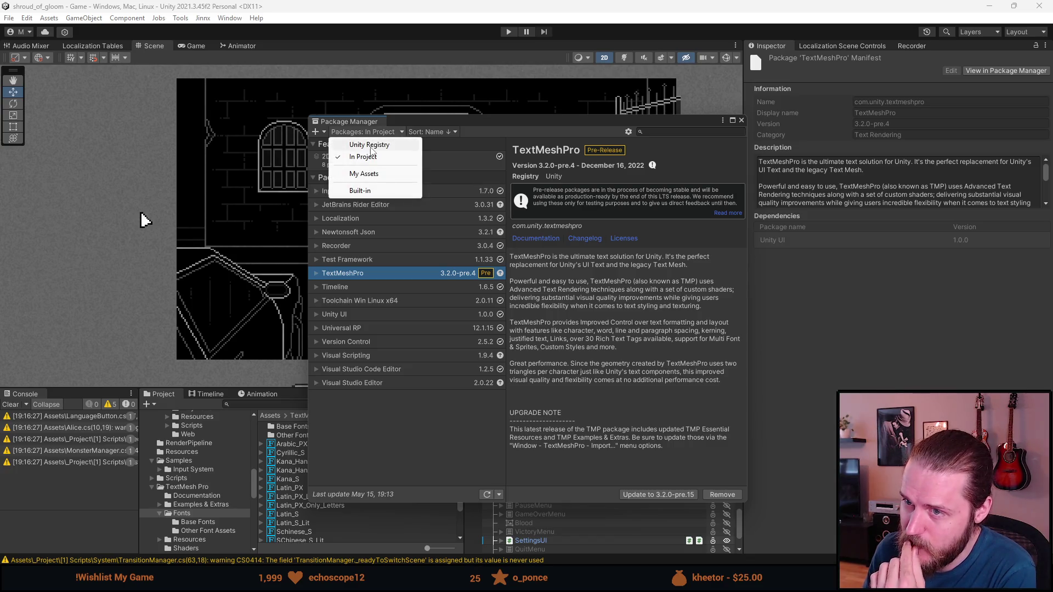
{"action": "left_click", "coordinate": [370, 174]}
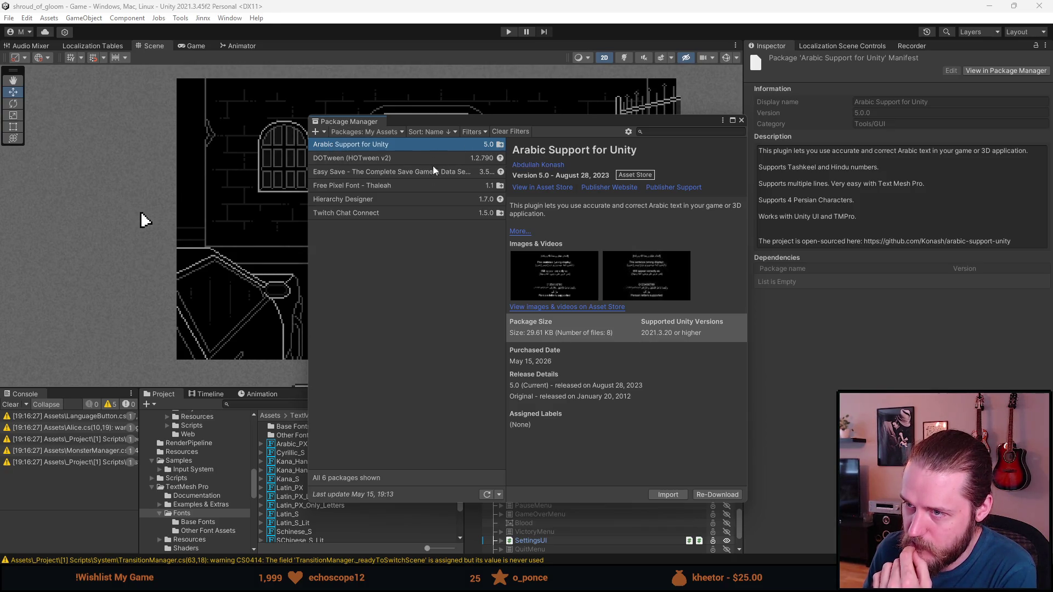
{"action": "left_click", "coordinate": [673, 497]}
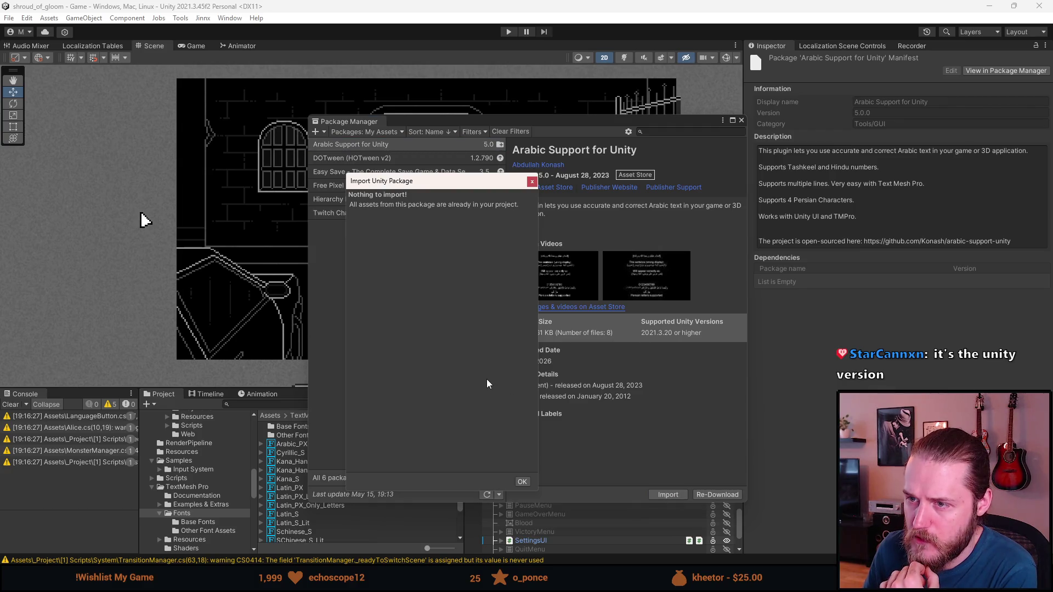
{"action": "left_click", "coordinate": [532, 181]}
{"action": "left_click", "coordinate": [378, 131]}
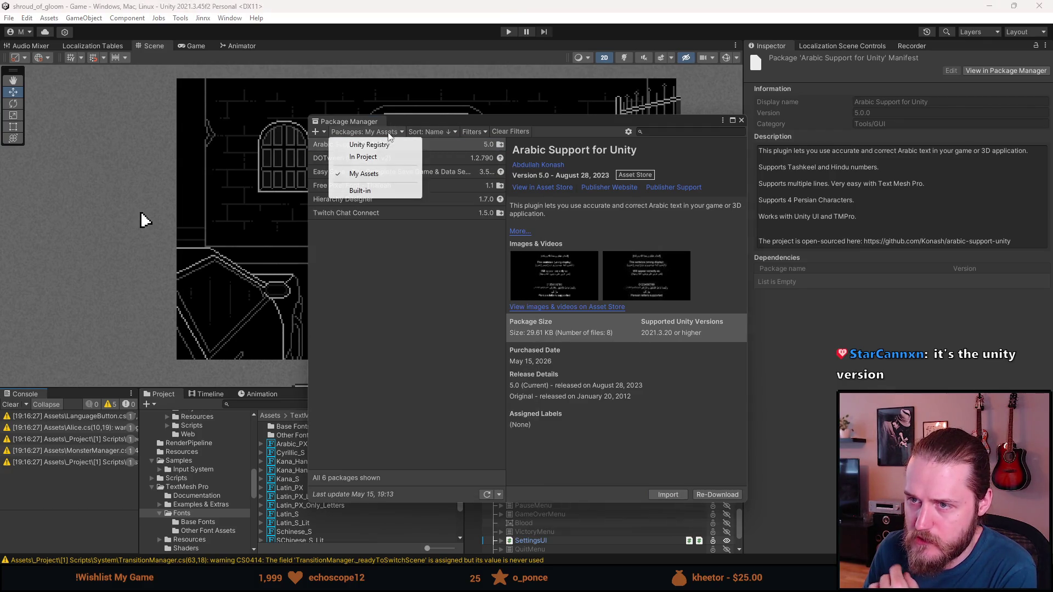
{"action": "left_click", "coordinate": [375, 157]}
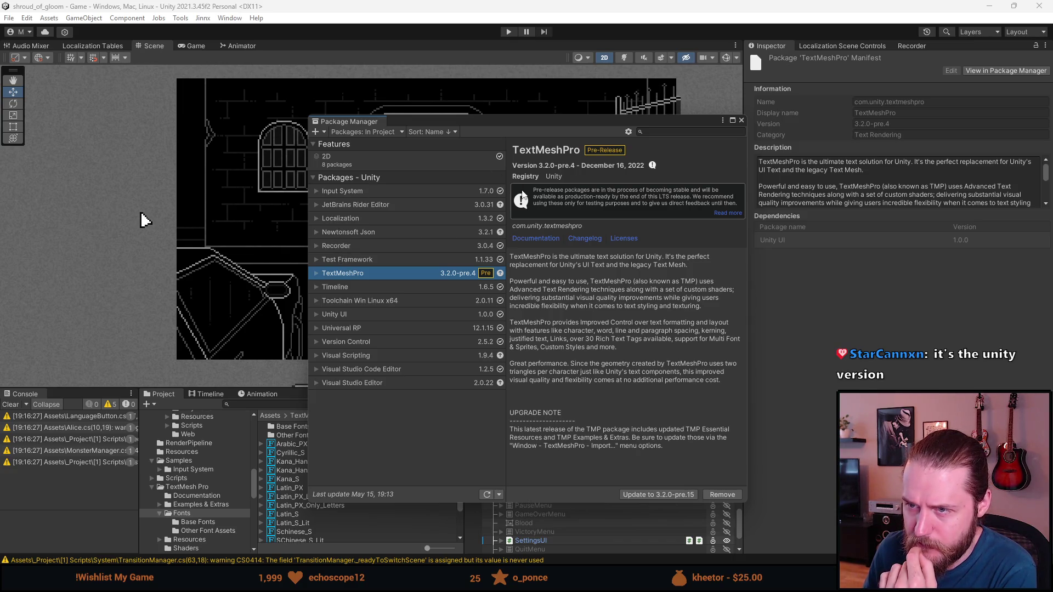
{"action": "left_click", "coordinate": [741, 121]}
{"action": "scroll", "coordinate": [524, 443], "scroll_direction": "down", "scroll_amount": 2}
{"action": "left_click", "coordinate": [528, 497]}
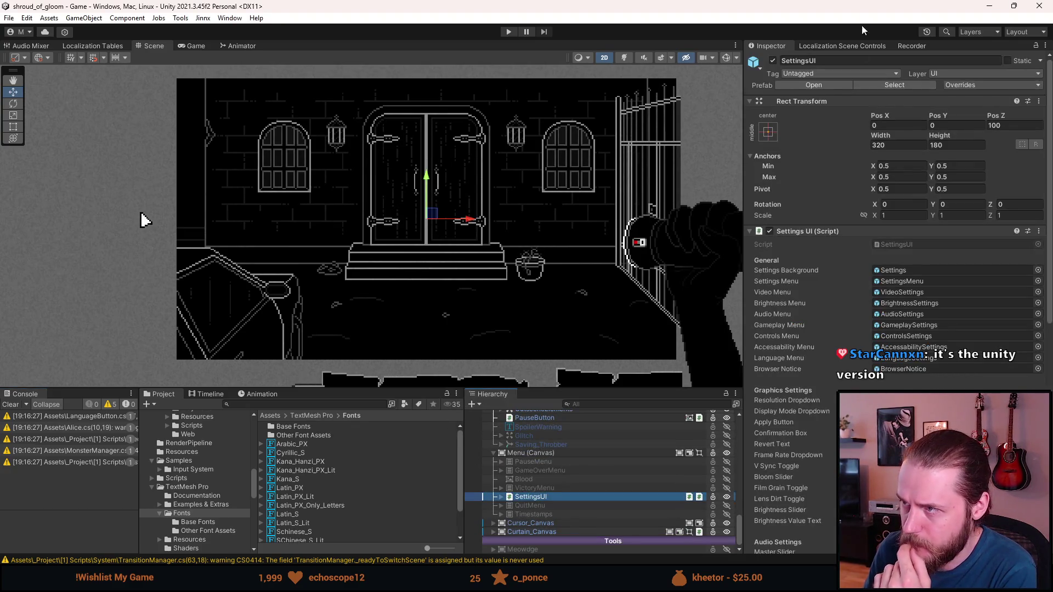
- Open the SettingsUI prefab and inspect the Arabic language button's text and font settings
{"action": "left_click", "coordinate": [812, 84]}
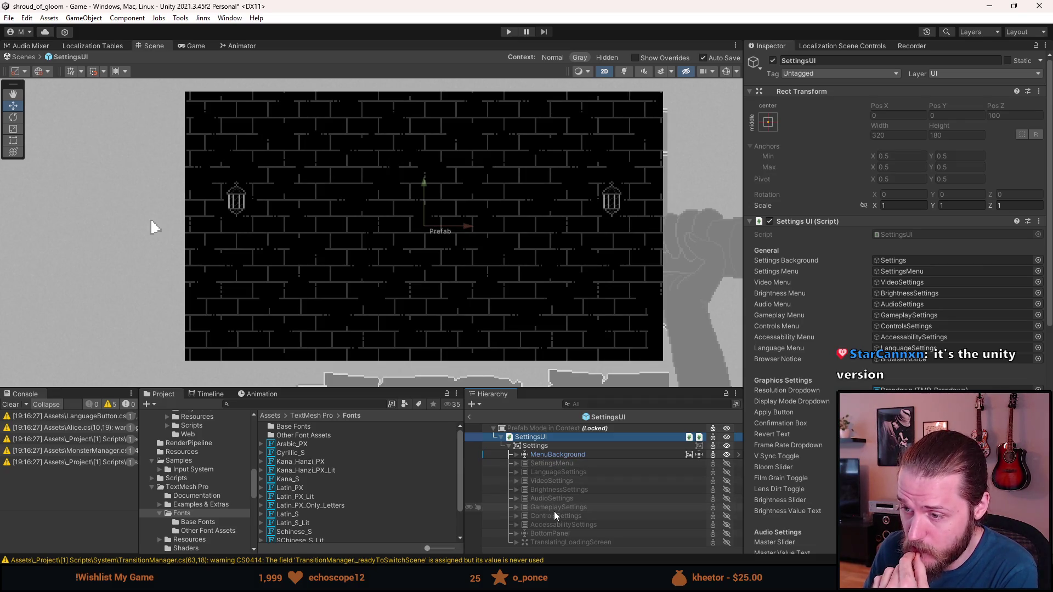
{"action": "left_click", "coordinate": [561, 475]}
{"action": "scroll", "coordinate": [449, 324], "scroll_direction": "up", "scroll_amount": 1}
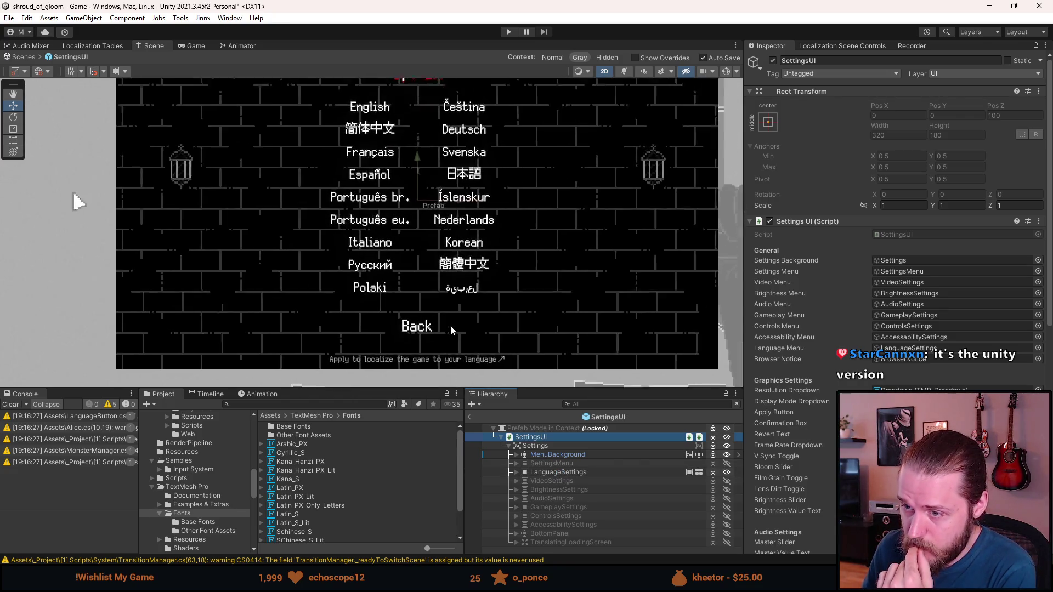
{"action": "scroll", "coordinate": [476, 311], "scroll_direction": "up", "scroll_amount": 5}
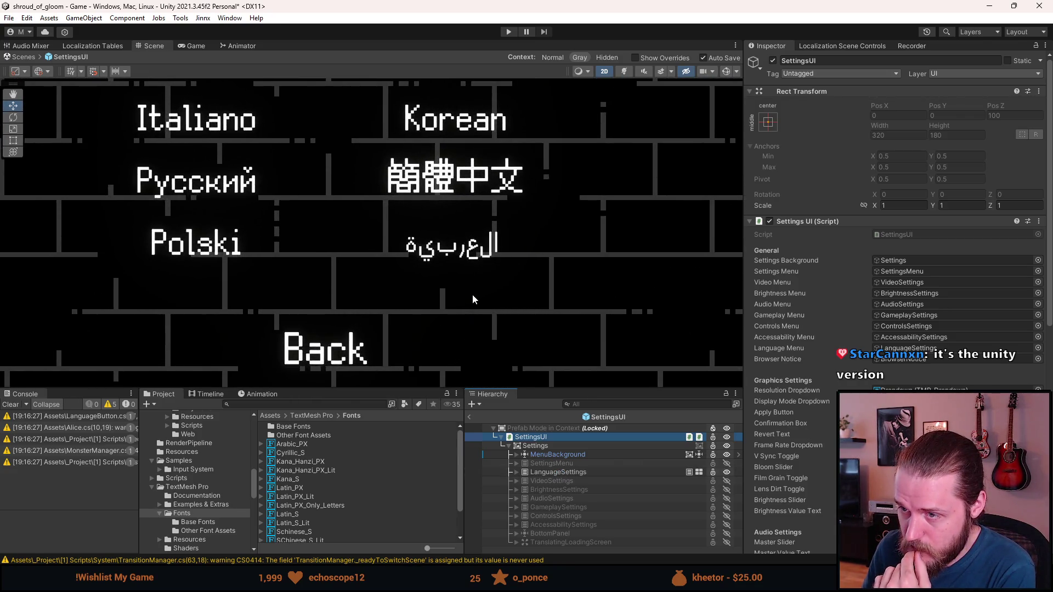
{"action": "scroll", "coordinate": [474, 299], "scroll_direction": "up", "scroll_amount": 4}
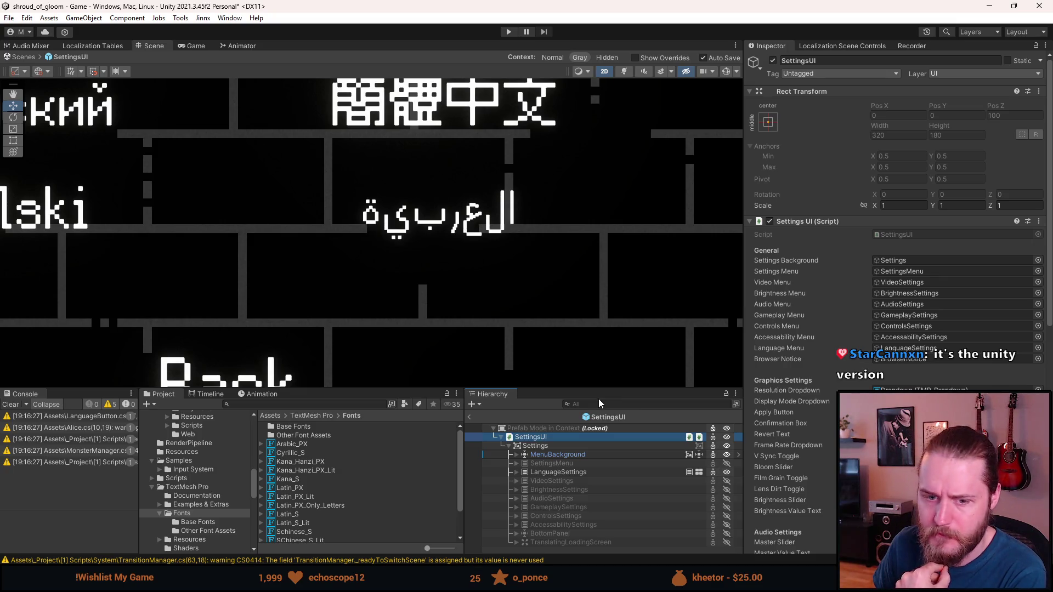
{"action": "left_click", "coordinate": [515, 472]}
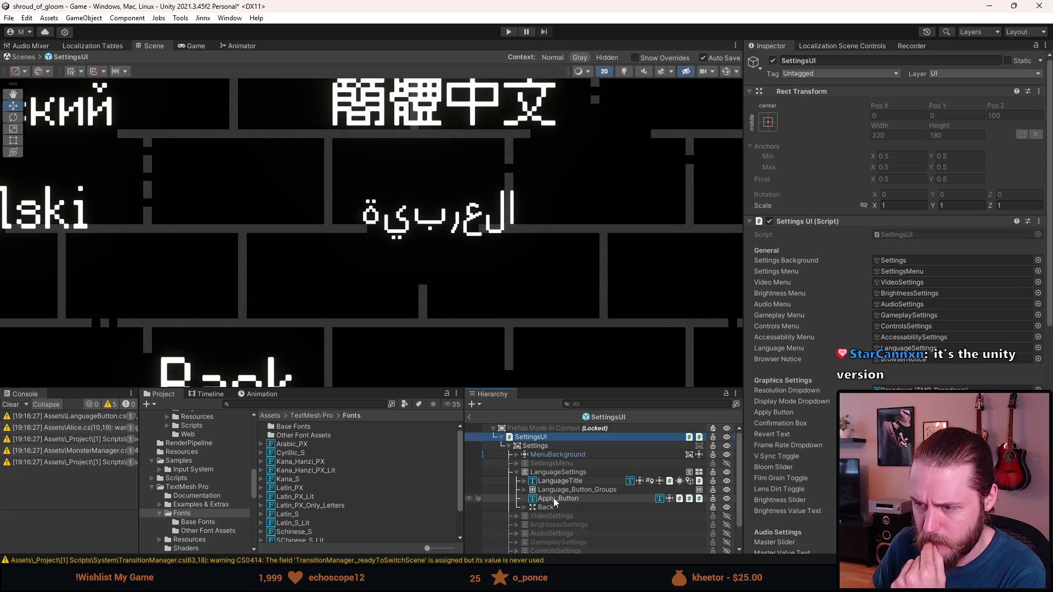
{"action": "left_click", "coordinate": [525, 490]}
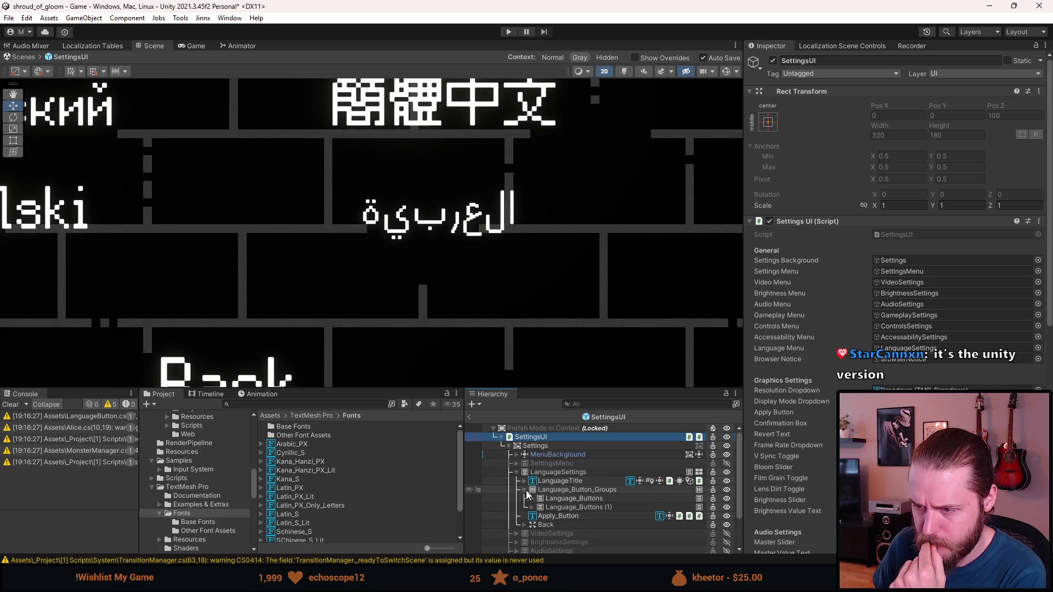
{"action": "left_click", "coordinate": [530, 505]}
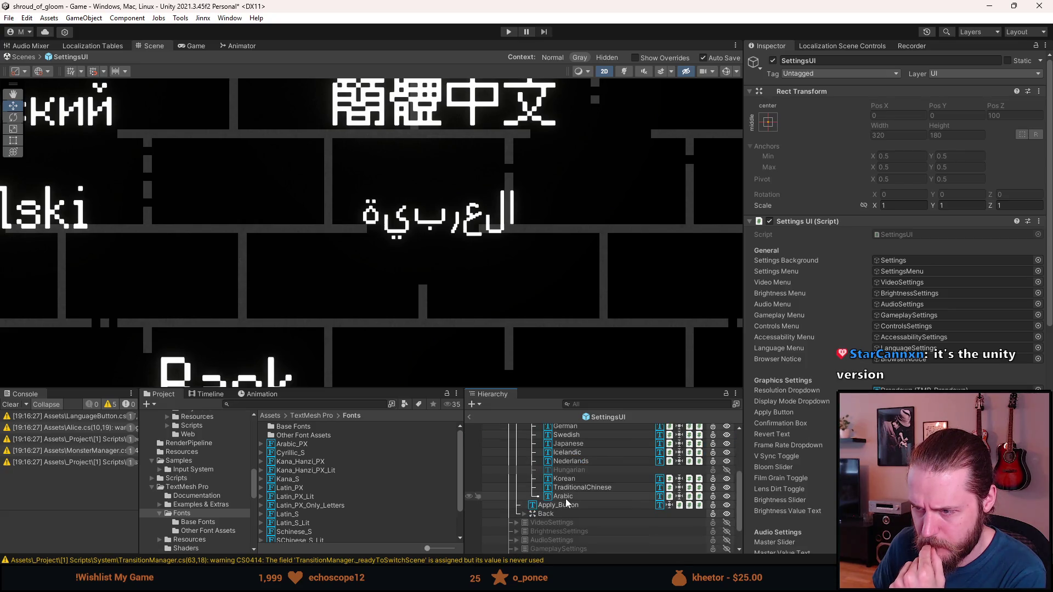
{"action": "left_click", "coordinate": [565, 498]}
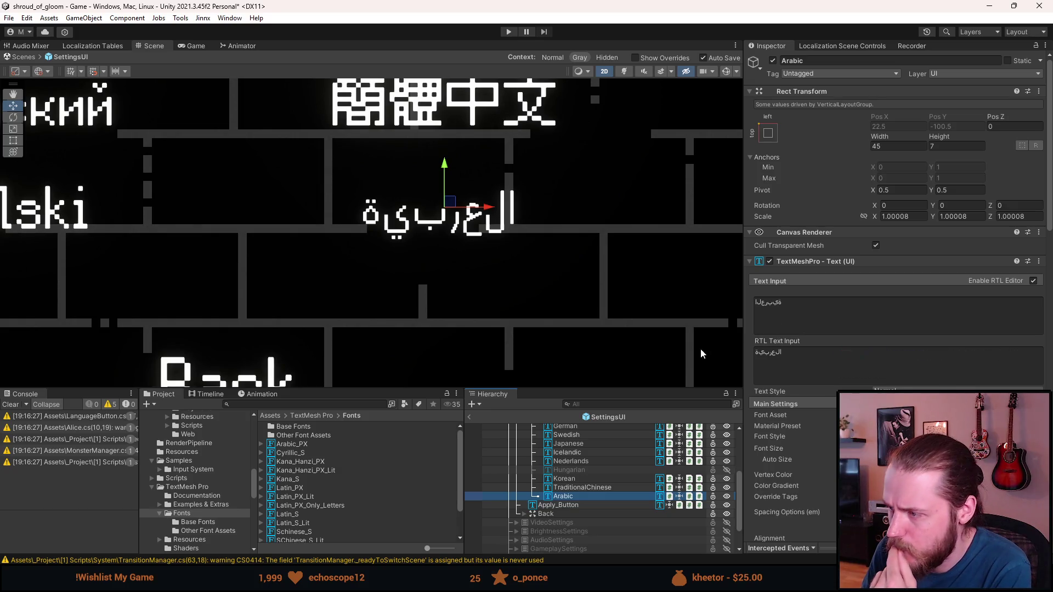
{"action": "scroll", "coordinate": [771, 437], "scroll_direction": "down", "scroll_amount": 2}
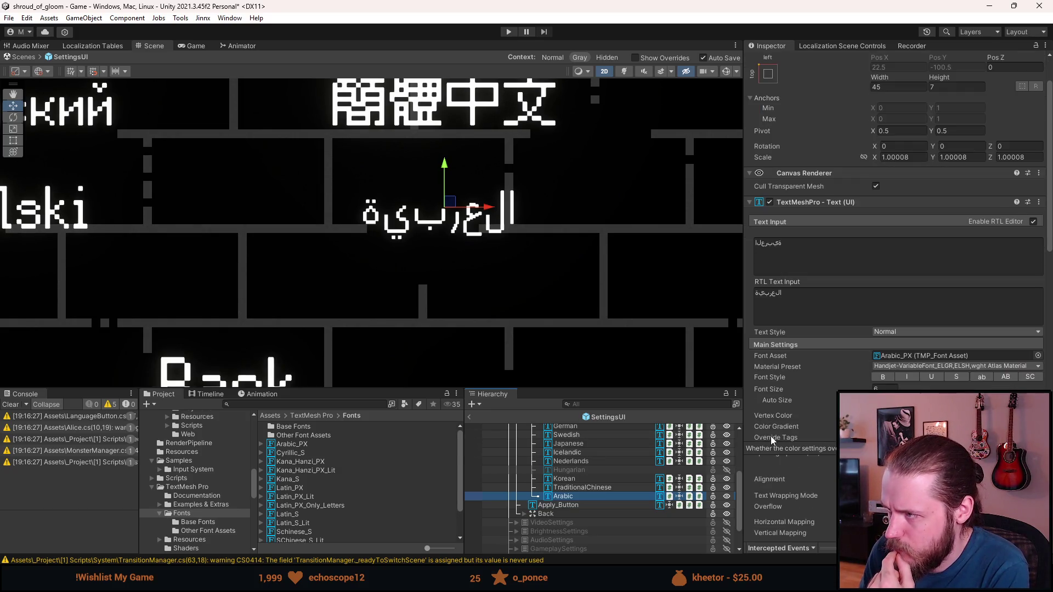
{"action": "scroll", "coordinate": [767, 436], "scroll_direction": "down", "scroll_amount": 7}
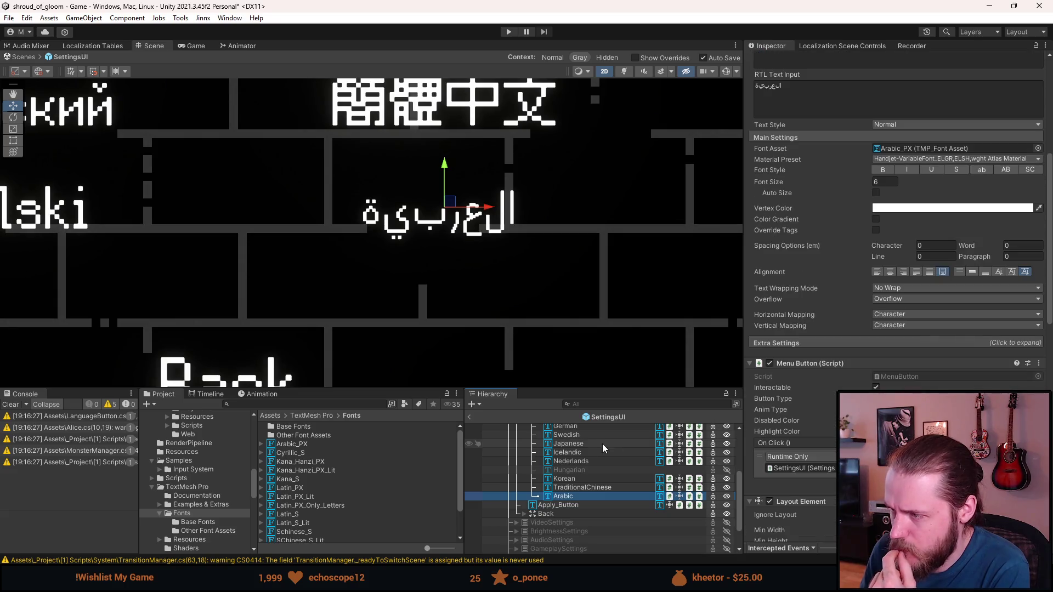
{"action": "scroll", "coordinate": [602, 443], "scroll_direction": "up", "scroll_amount": 4}
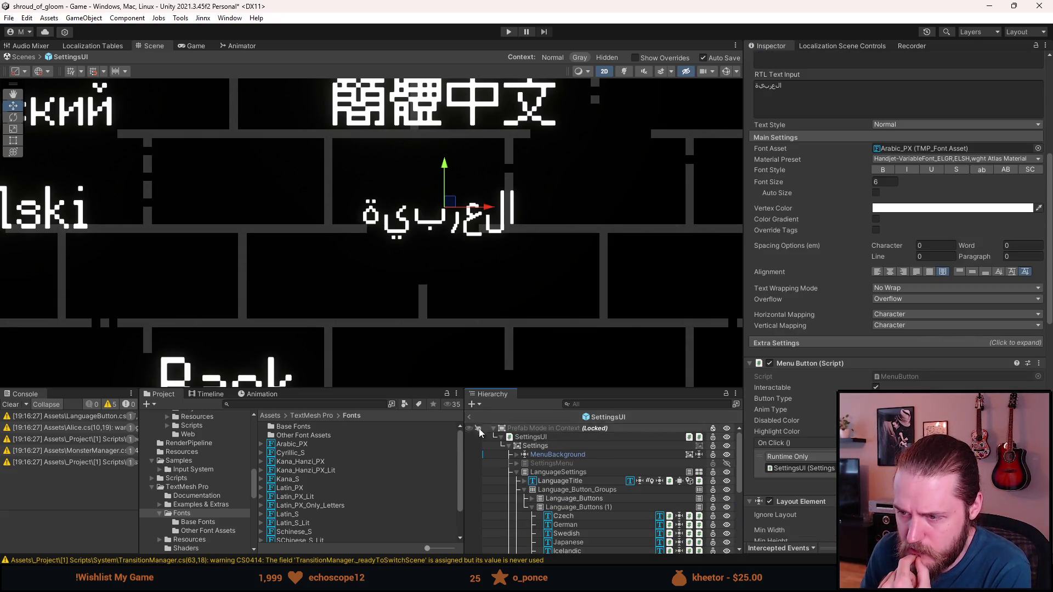
- Deactivate the LanguageSettings panel and the Settings group, then exit Prefab Mode
{"action": "left_click", "coordinate": [527, 473]}
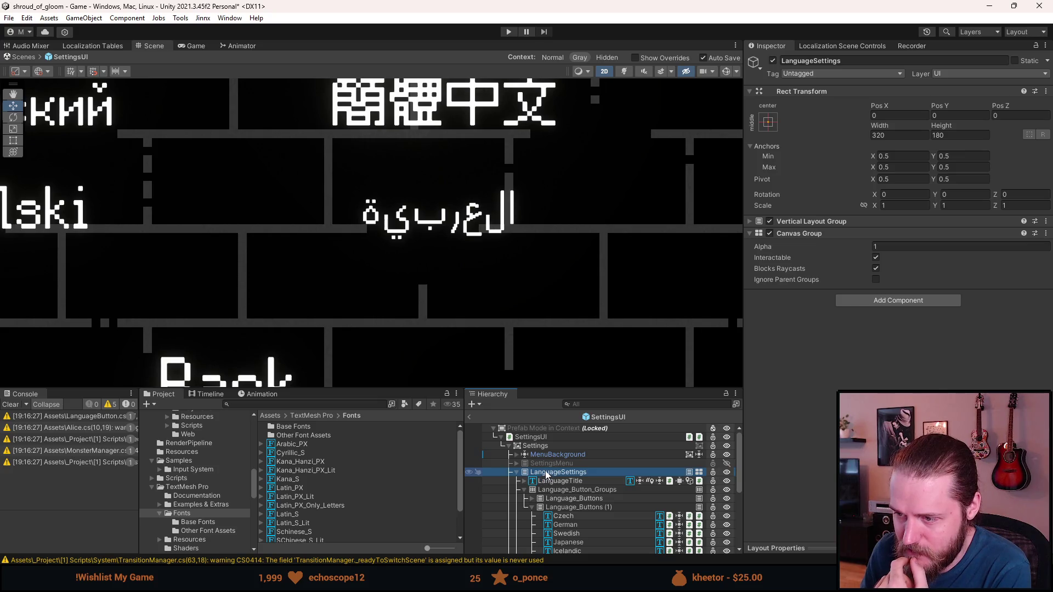
{"action": "key", "text": "alt+shift+a"}
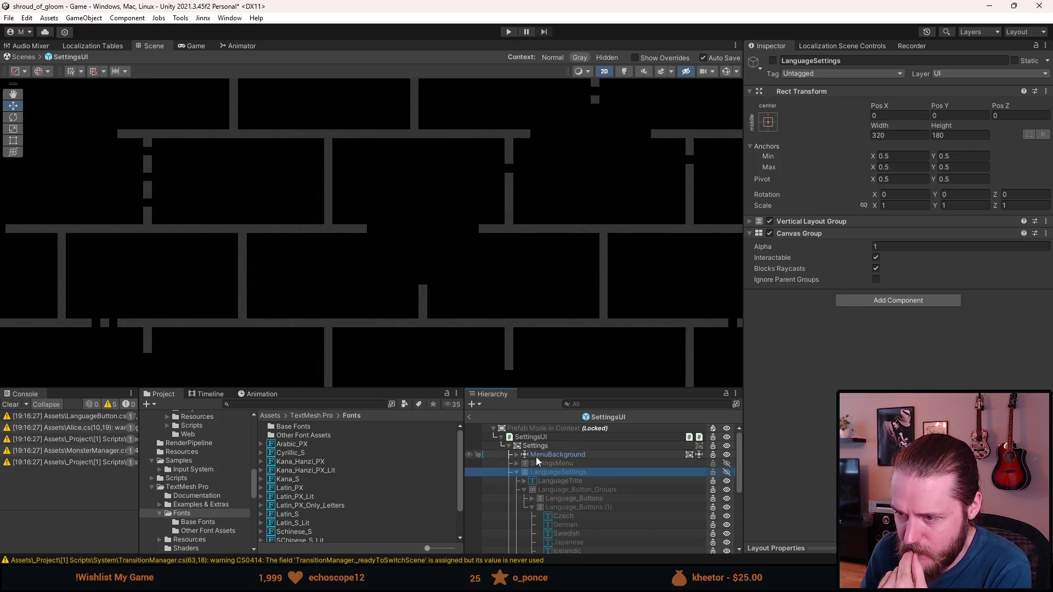
{"action": "key", "text": "alt+shift+a"}
{"action": "key", "text": "alt+shift+a"}
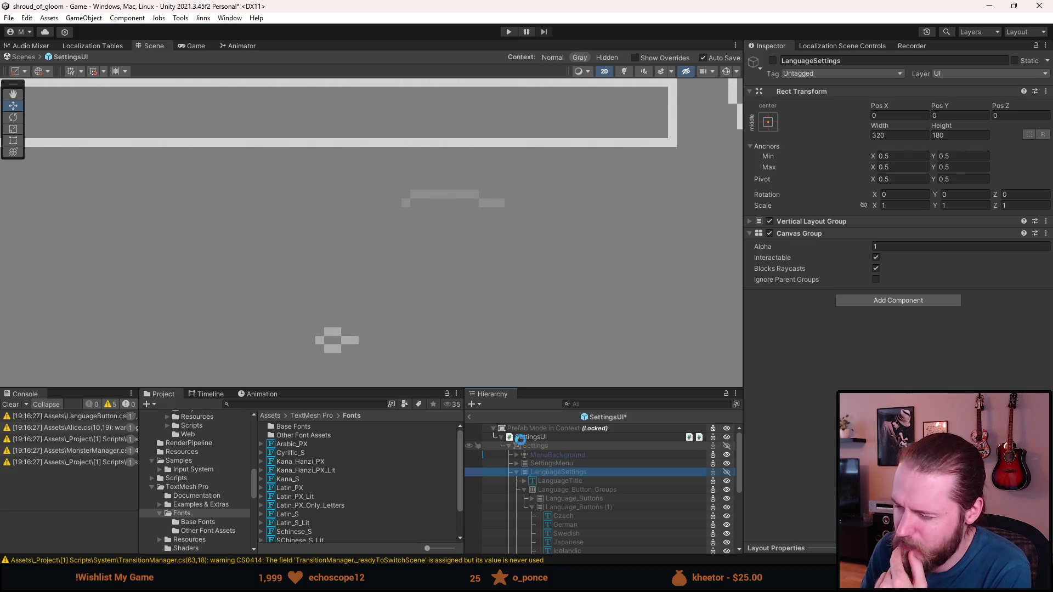
{"action": "left_click", "coordinate": [469, 416]}
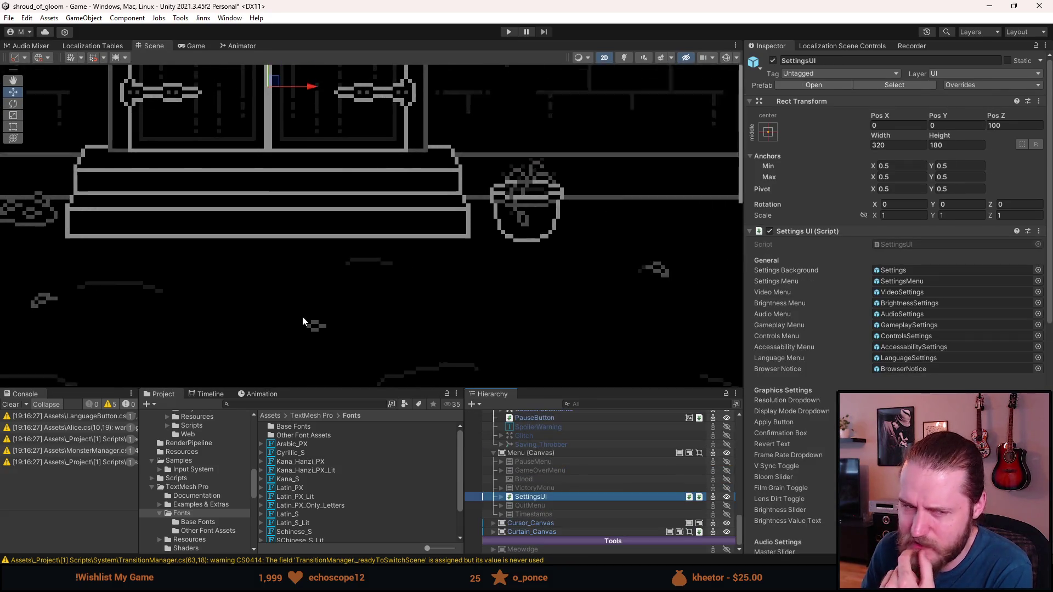
- Zoom out and pan the Scene view to centre the whole doorway area
{"action": "scroll", "coordinate": [301, 316], "scroll_direction": "down", "scroll_amount": 3}
{"action": "scroll", "coordinate": [235, 224], "scroll_direction": "down", "scroll_amount": 2}
{"action": "left_click_drag", "start_coordinate": [141, 193], "coordinate": [189, 208]}
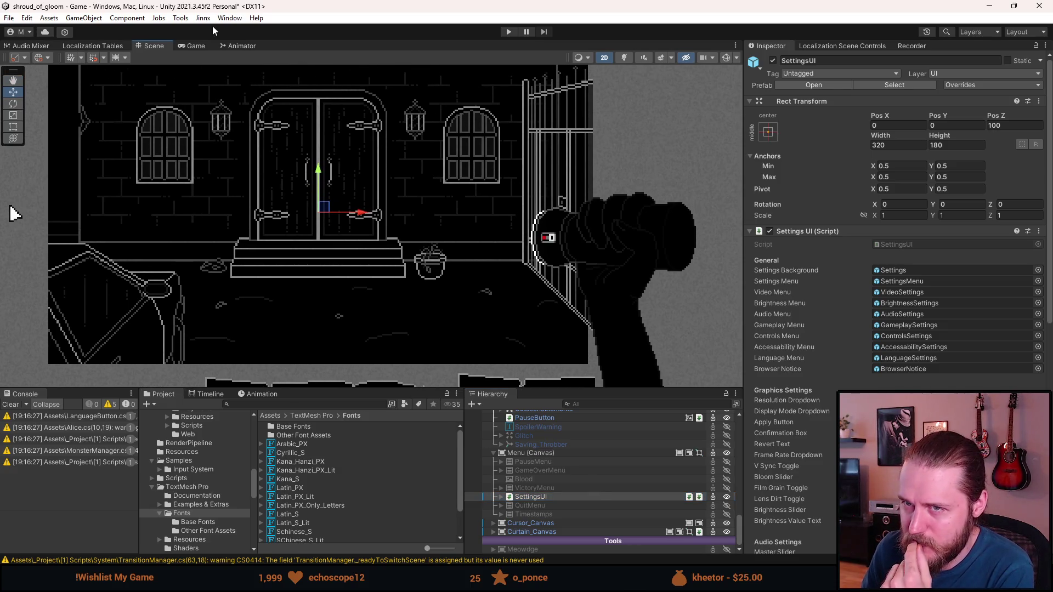
- Browse the Window menu's submenus and open the Package Manager
{"action": "left_click", "coordinate": [227, 19]}
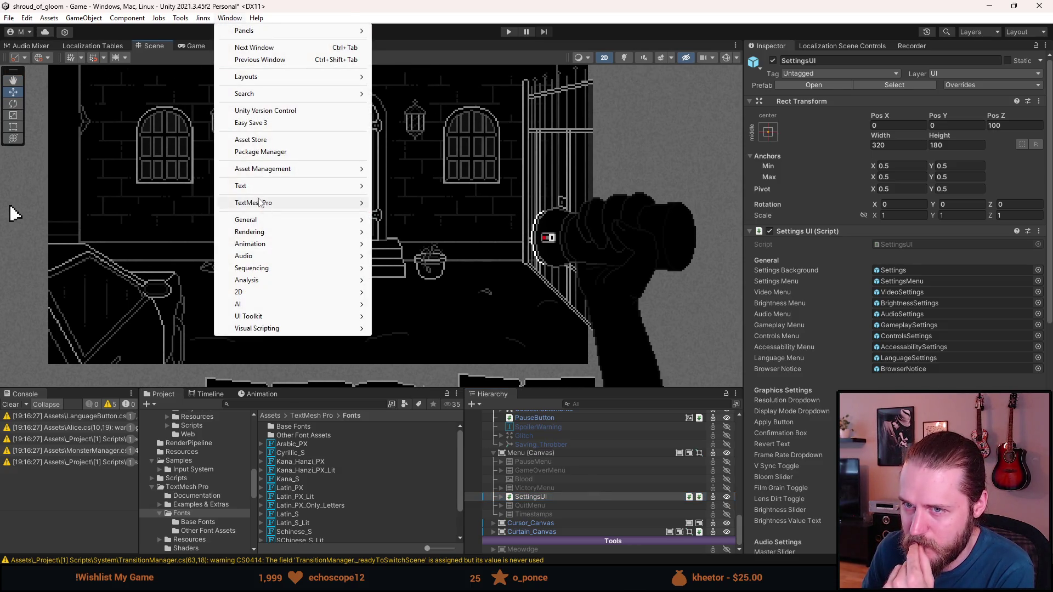
{"action": "mouse_move", "coordinate": [258, 173]}
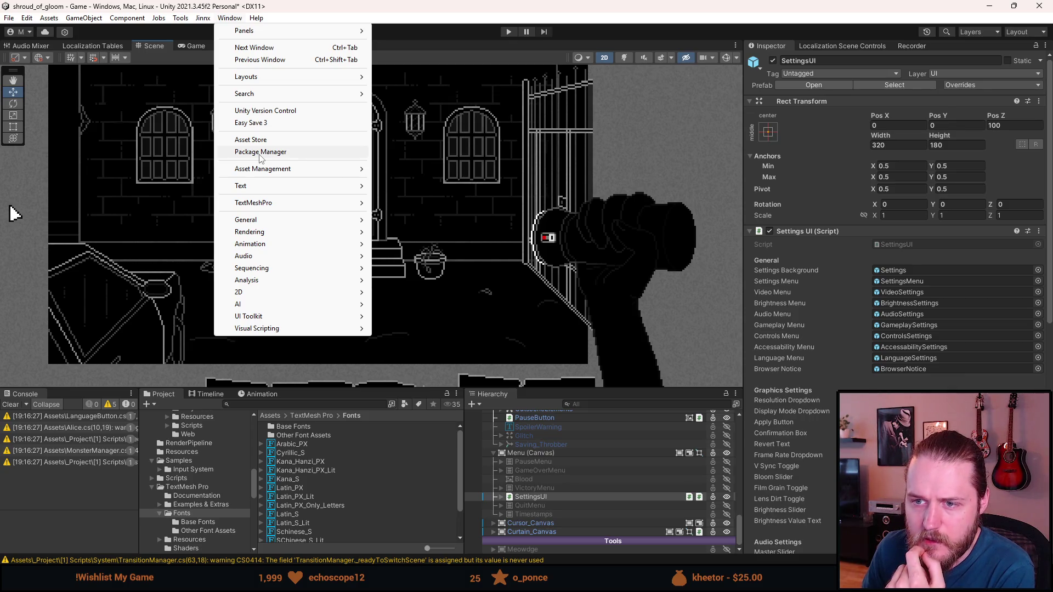
{"action": "mouse_move", "coordinate": [284, 206]}
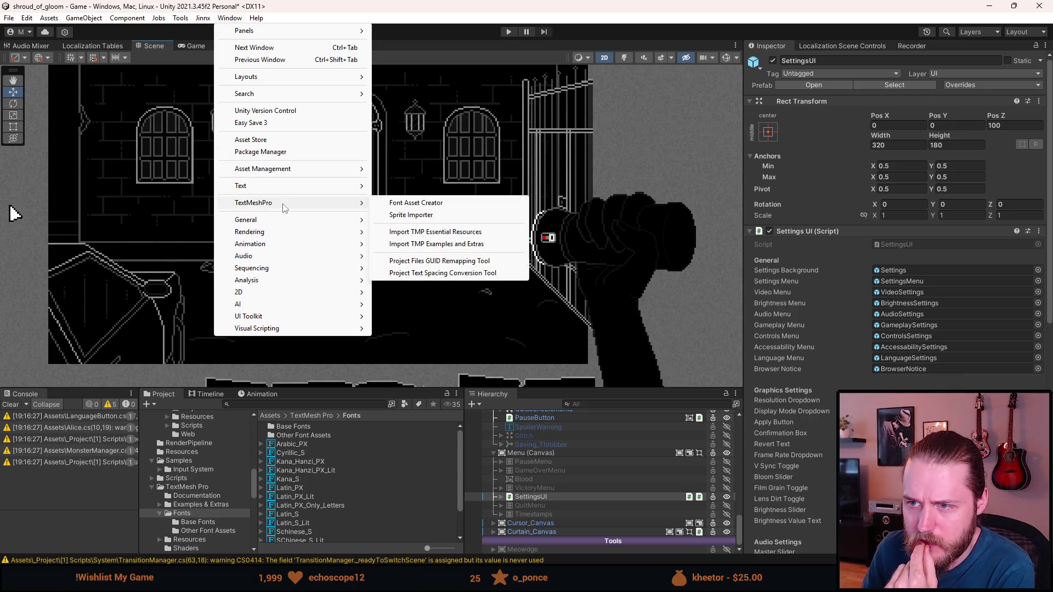
{"action": "mouse_move", "coordinate": [286, 187]}
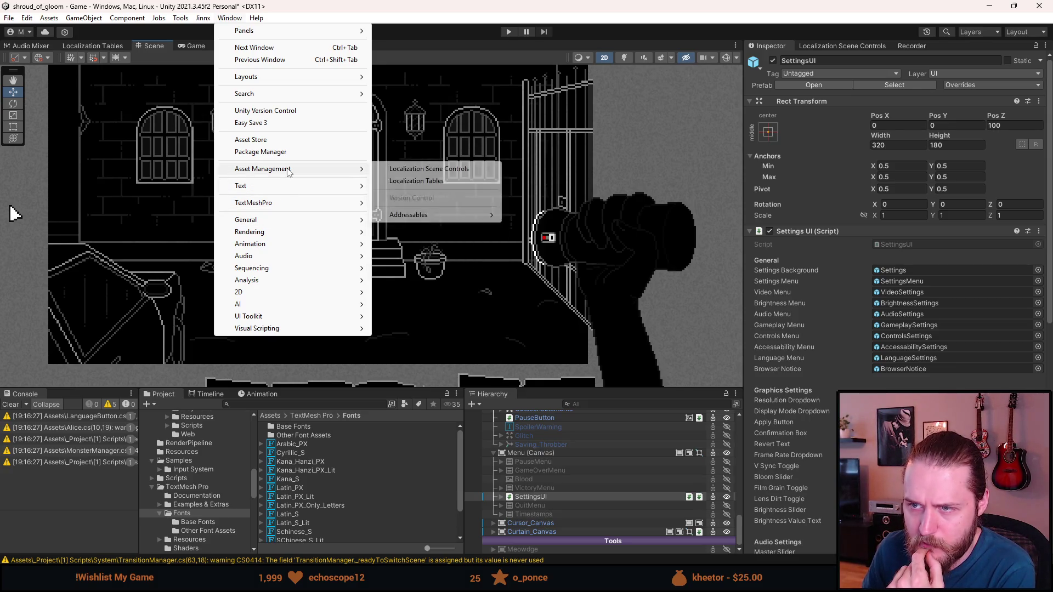
{"action": "mouse_move", "coordinate": [396, 219]}
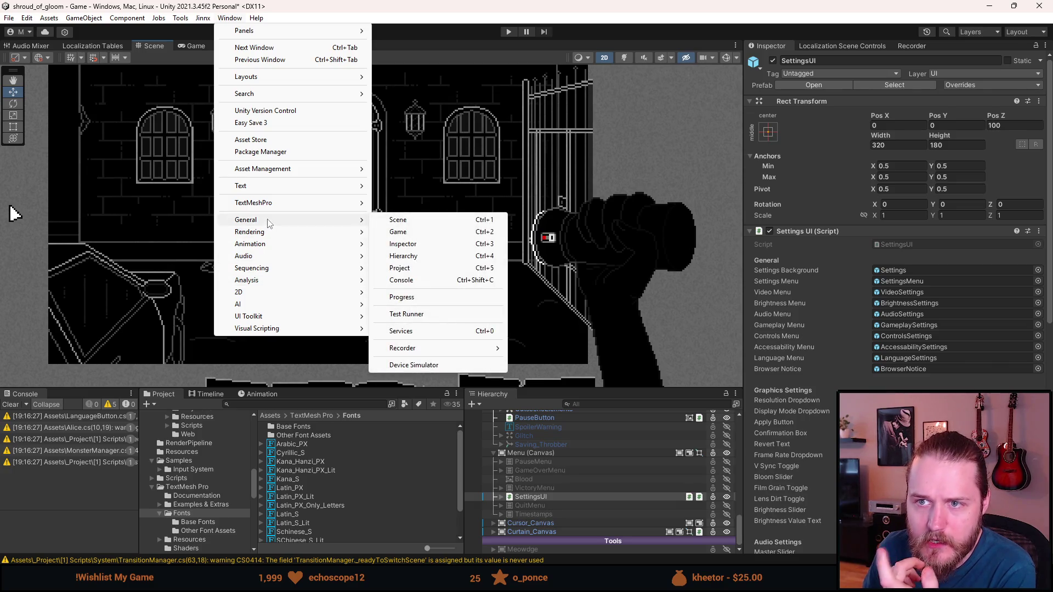
{"action": "mouse_move", "coordinate": [284, 103]}
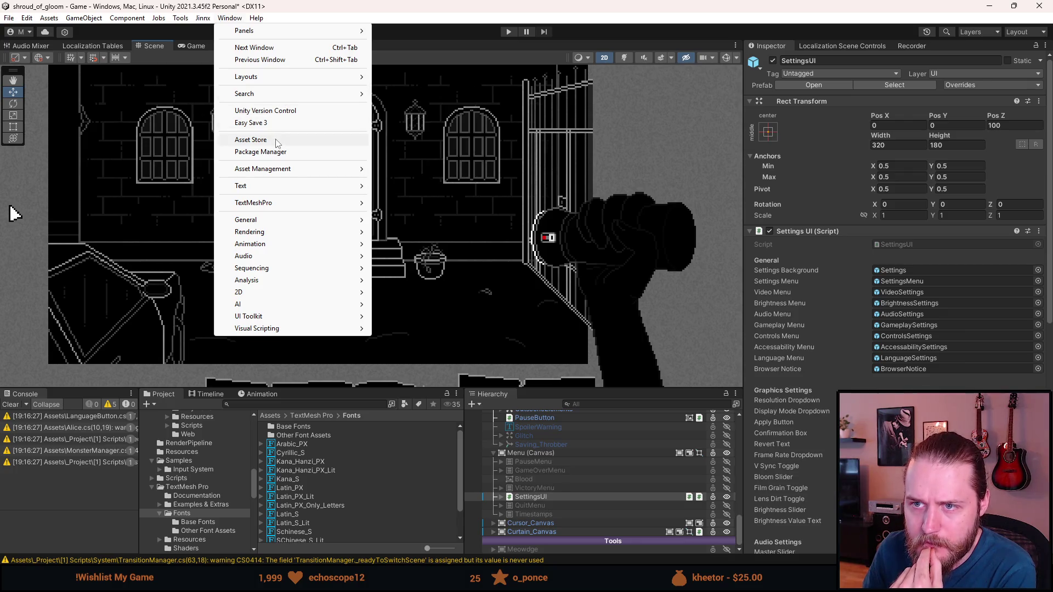
{"action": "left_click", "coordinate": [278, 152]}
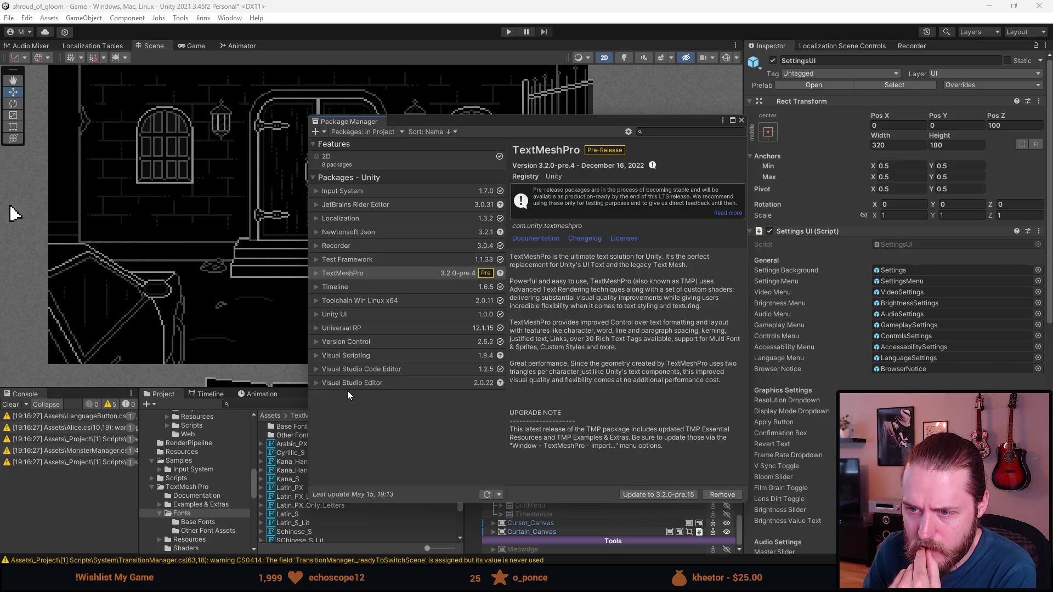
- Review Universal RP, 2D and Input System details, then switch the package list to My Assets
{"action": "left_click", "coordinate": [318, 327]}
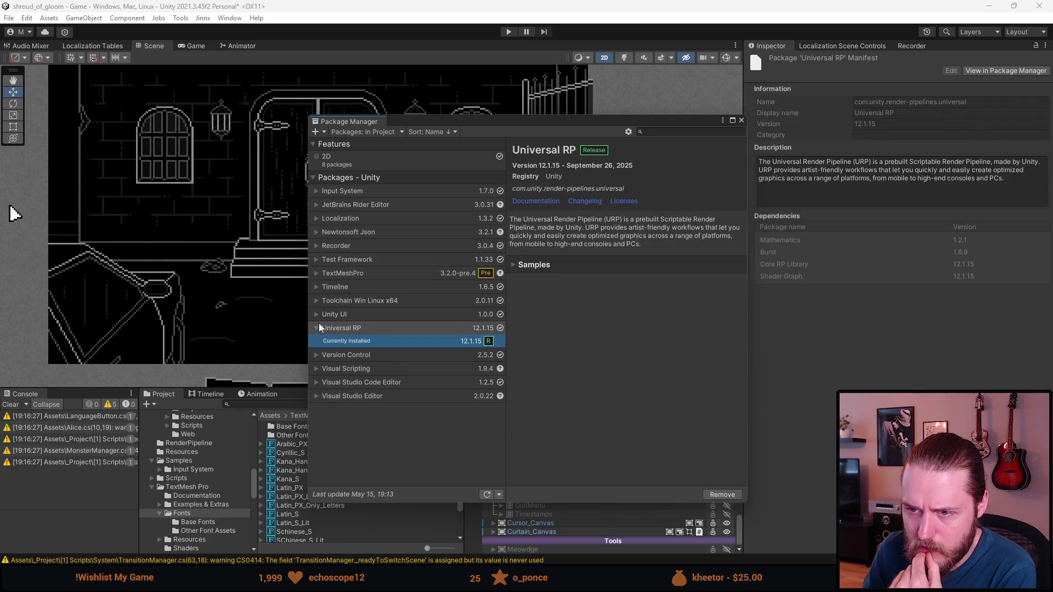
{"action": "left_click", "coordinate": [318, 327]}
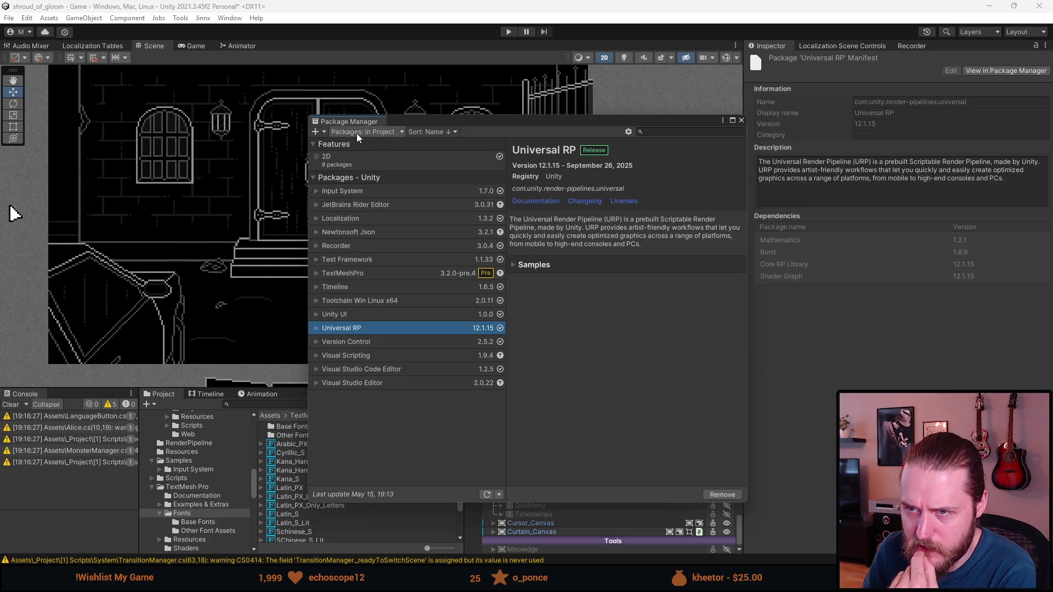
{"action": "left_click", "coordinate": [362, 159]}
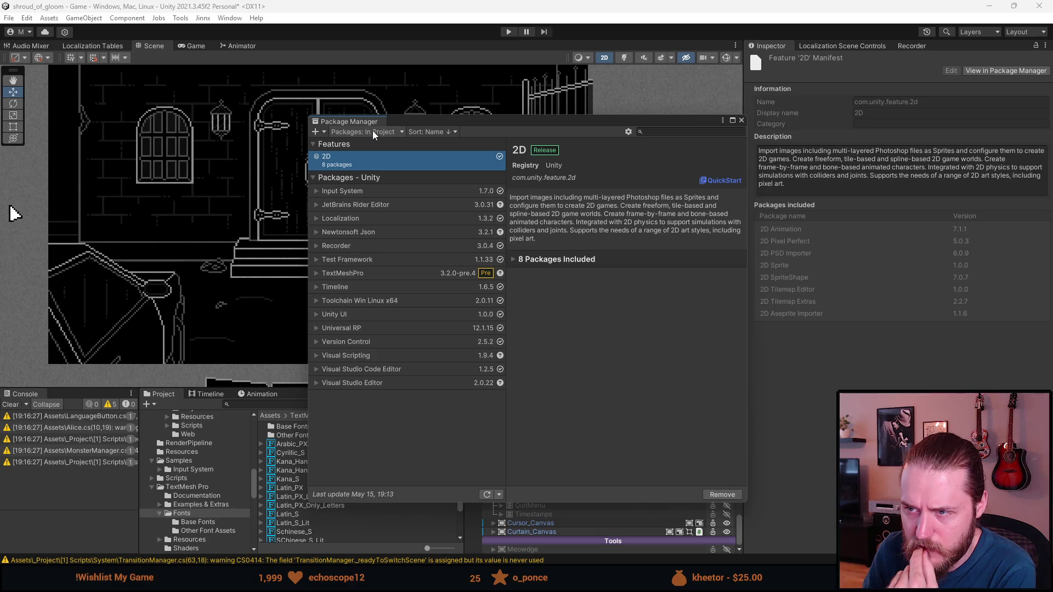
{"action": "left_click", "coordinate": [513, 259]}
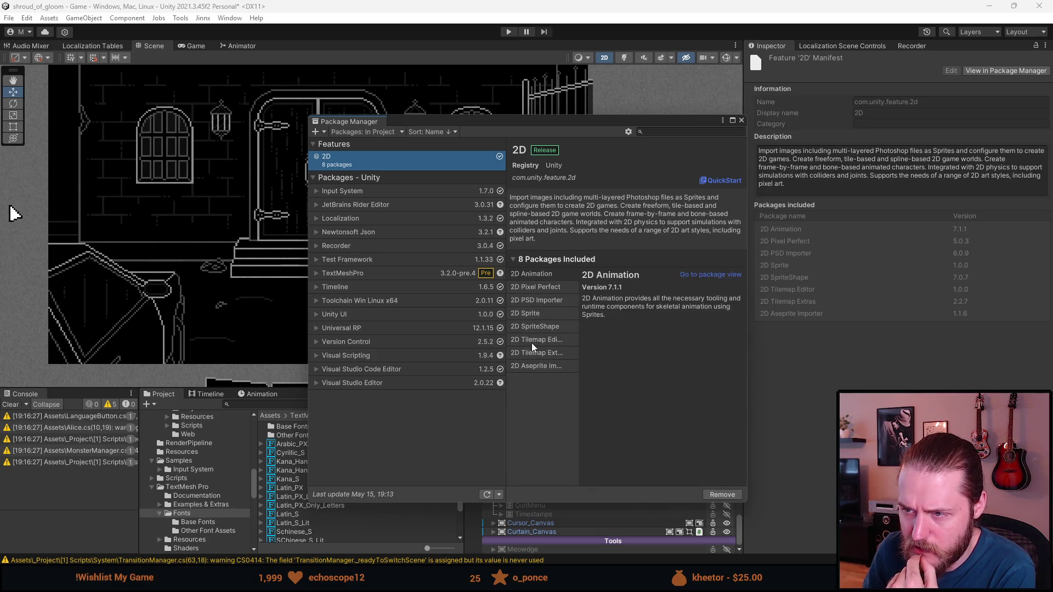
{"action": "left_click", "coordinate": [326, 192]}
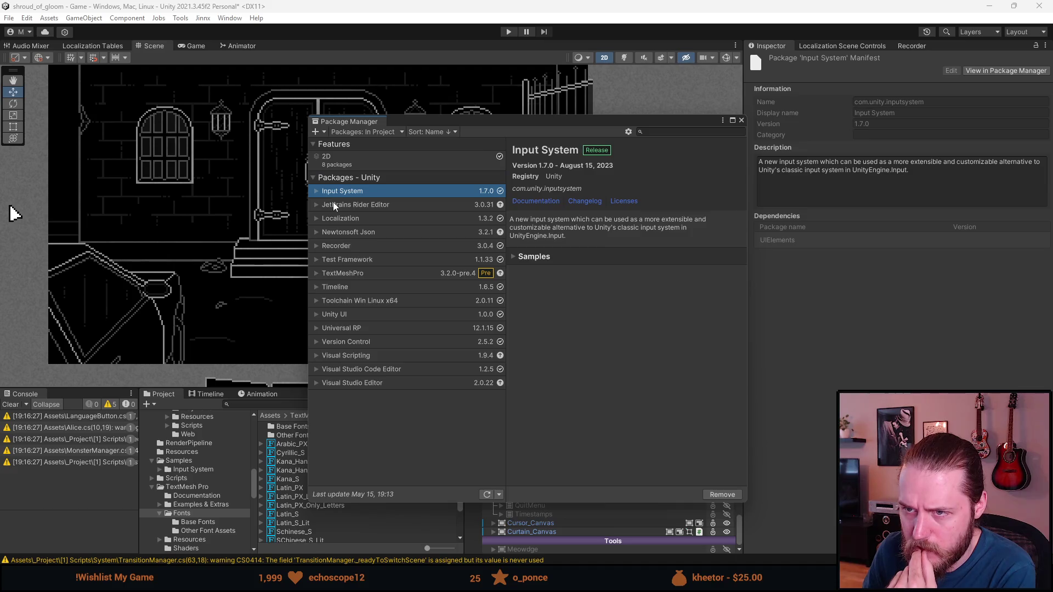
{"action": "left_click", "coordinate": [359, 131]}
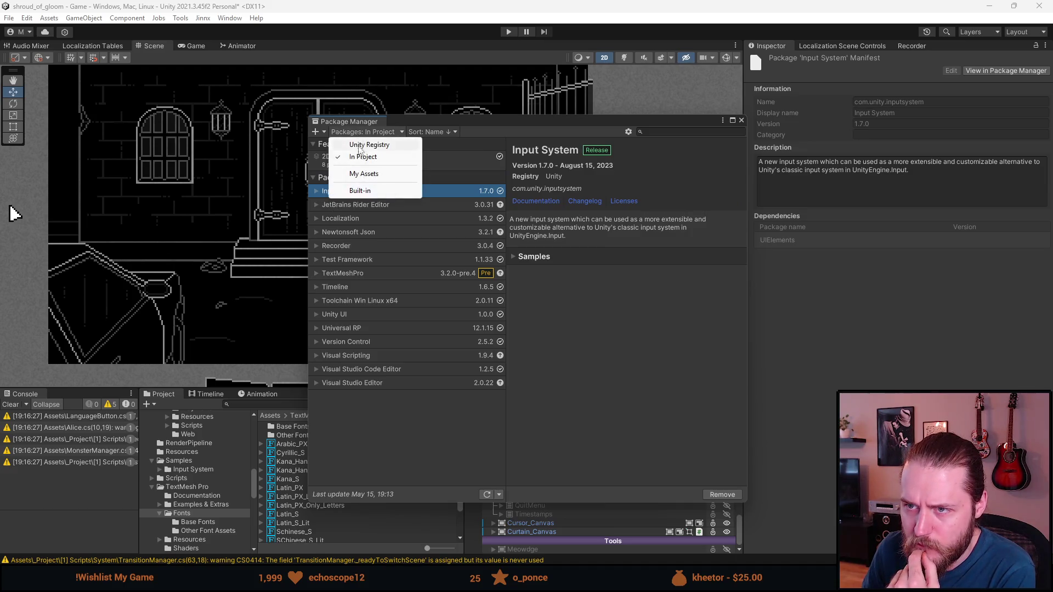
{"action": "left_click", "coordinate": [369, 174]}
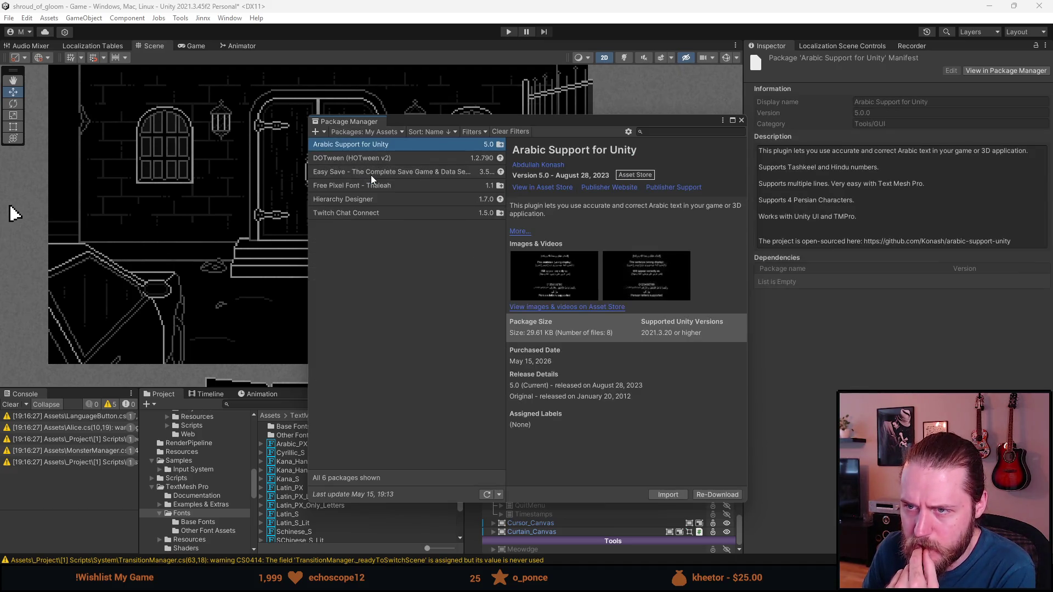
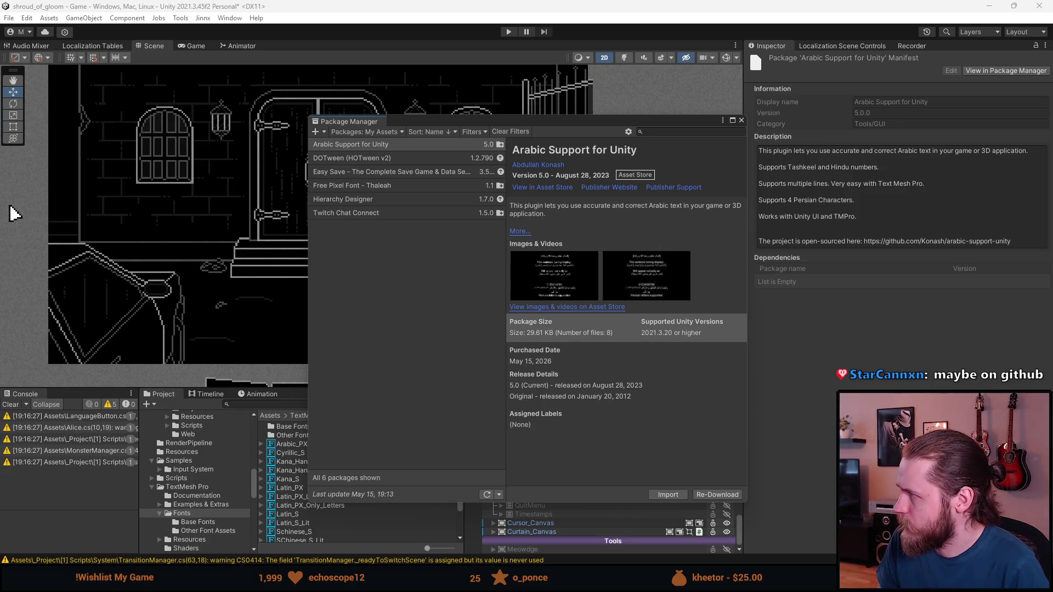
- Switch from the Unity editor to the browser on the arabic-support-unity repository
{"action": "key", "text": "alt+Tab"}
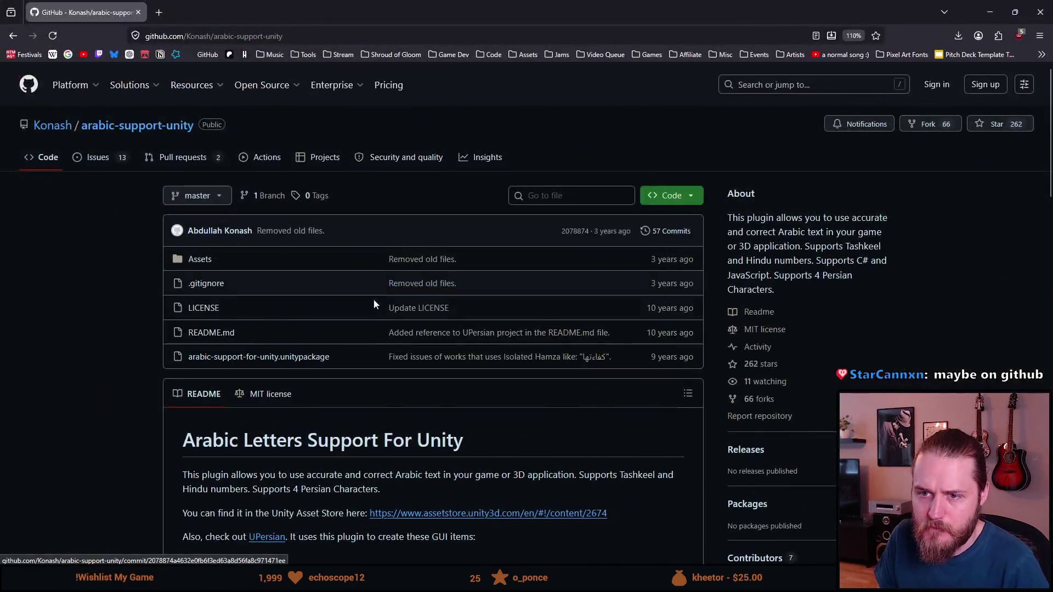
- Read the arabic-support-unity README down to its Notes and Steps usage instructions
{"action": "scroll", "coordinate": [374, 301], "scroll_direction": "down", "scroll_amount": 5}
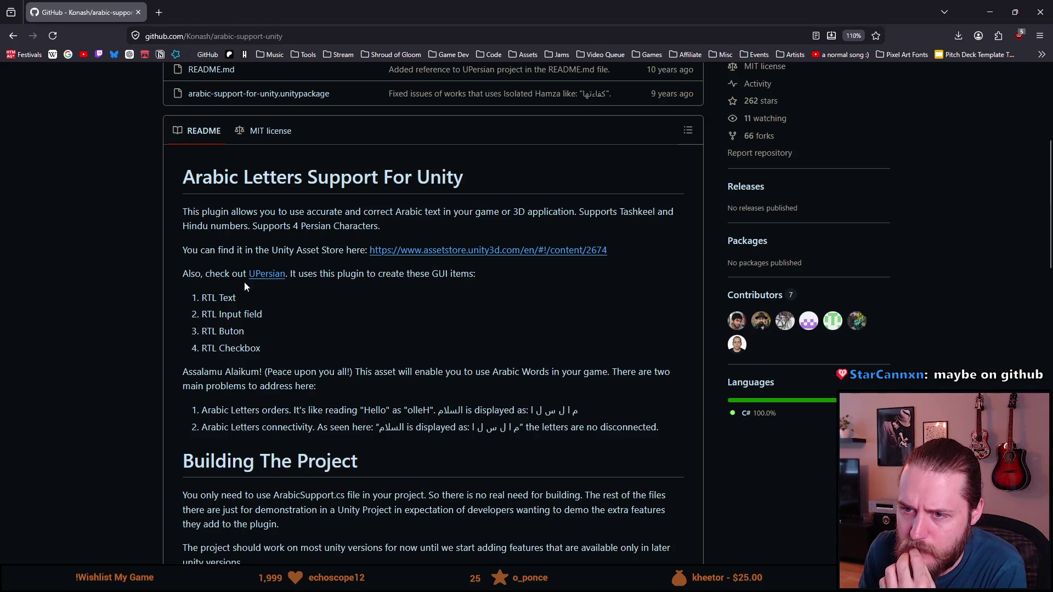
{"action": "scroll", "coordinate": [245, 281], "scroll_direction": "down", "scroll_amount": 1}
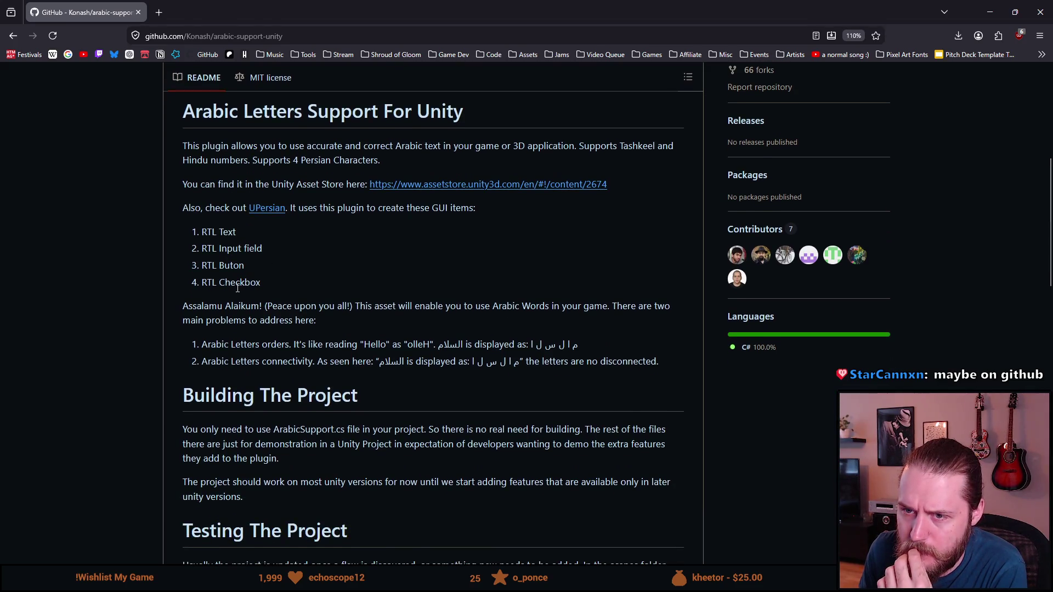
{"action": "scroll", "coordinate": [237, 289], "scroll_direction": "down", "scroll_amount": 1}
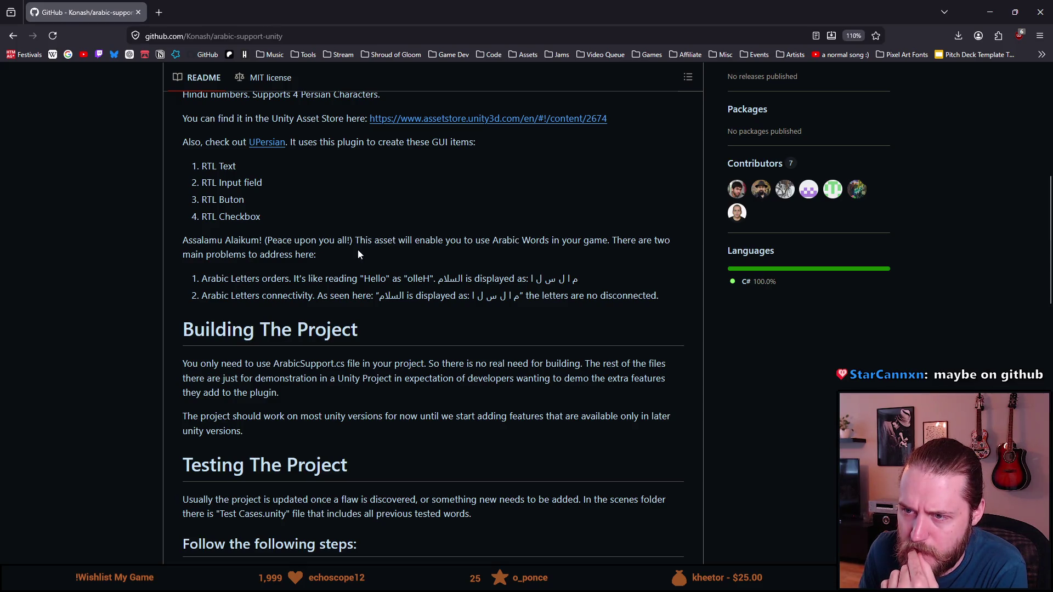
{"action": "scroll", "coordinate": [250, 250], "scroll_direction": "down", "scroll_amount": 1}
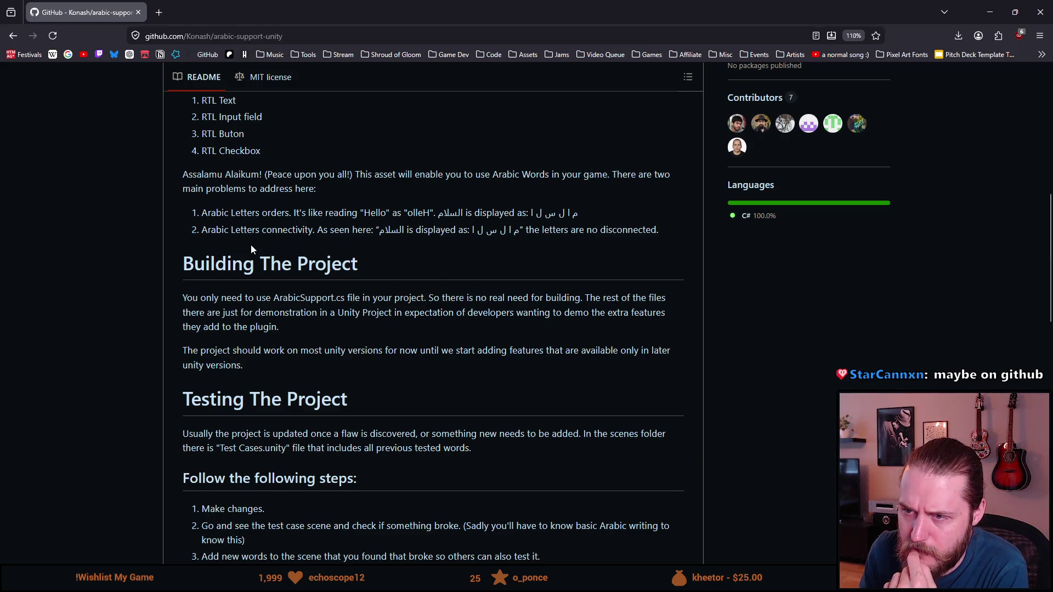
{"action": "scroll", "coordinate": [251, 250], "scroll_direction": "down", "scroll_amount": 1}
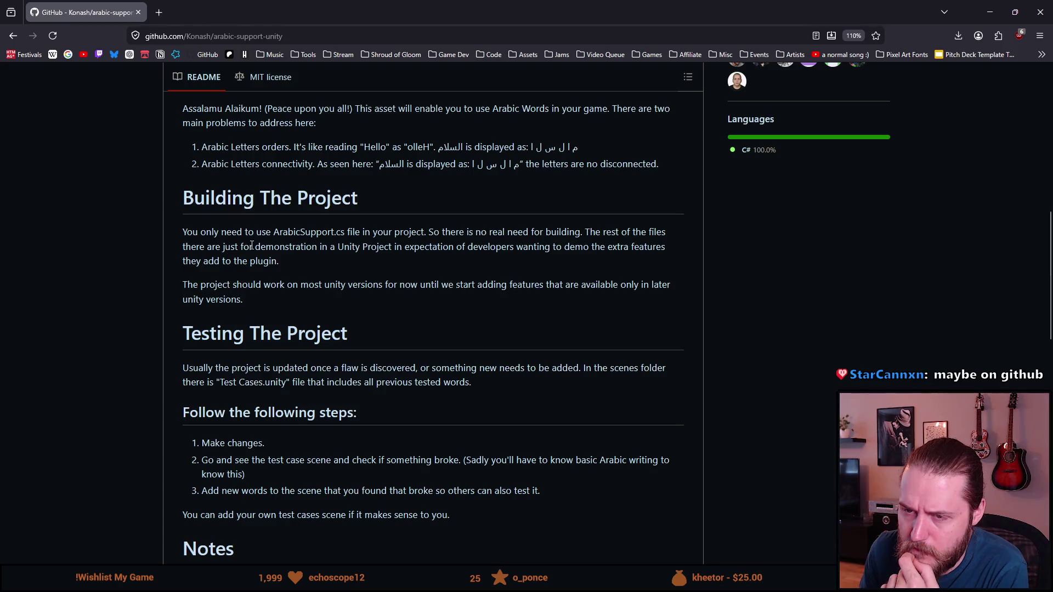
{"action": "scroll", "coordinate": [252, 245], "scroll_direction": "down", "scroll_amount": 1}
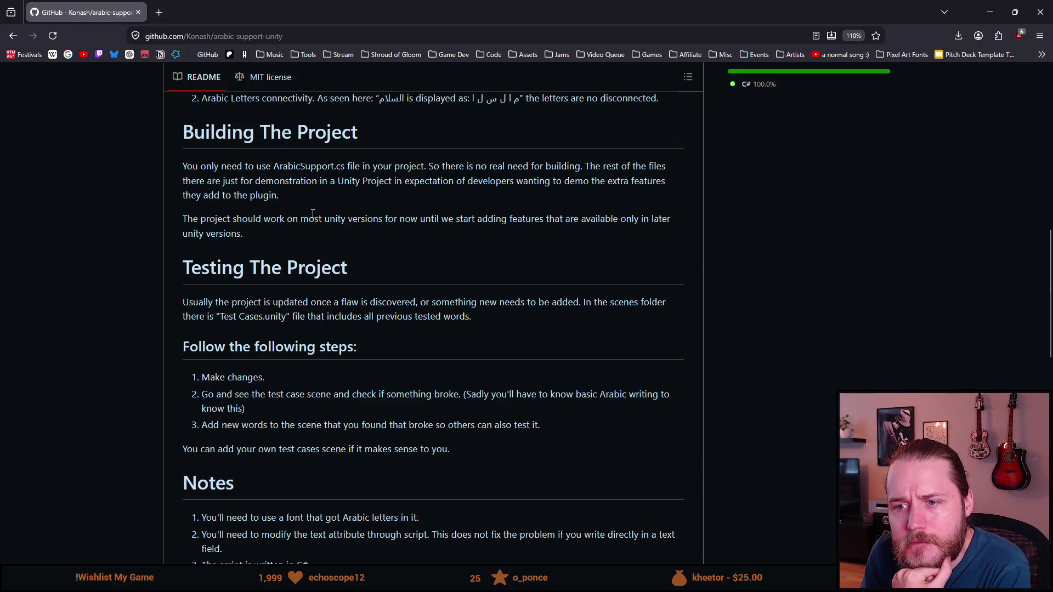
{"action": "scroll", "coordinate": [315, 214], "scroll_direction": "down", "scroll_amount": 1}
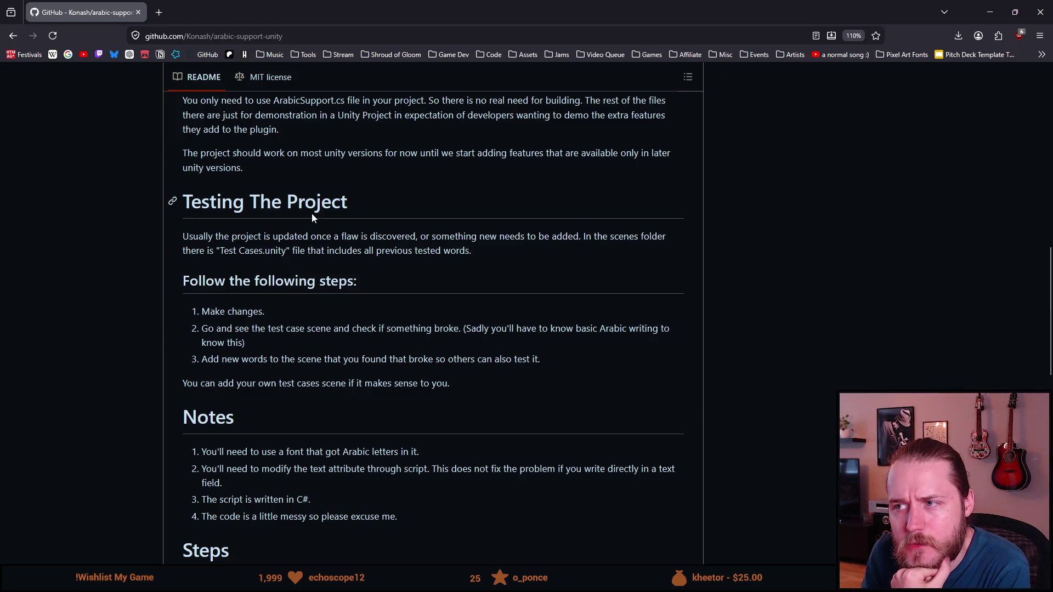
{"action": "scroll", "coordinate": [312, 214], "scroll_direction": "down", "scroll_amount": 1}
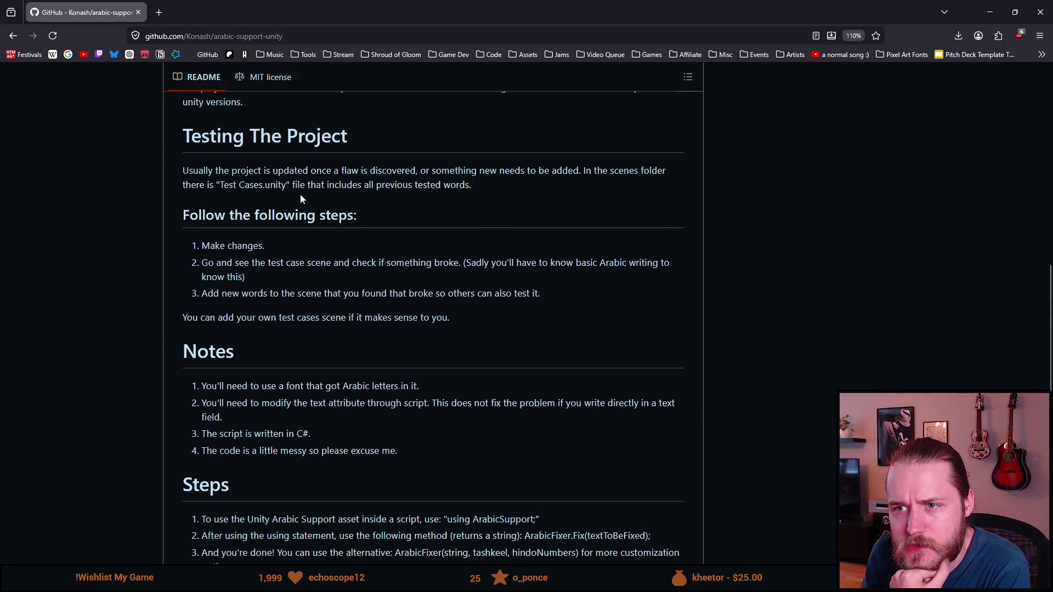
{"action": "scroll", "coordinate": [301, 198], "scroll_direction": "down", "scroll_amount": 1}
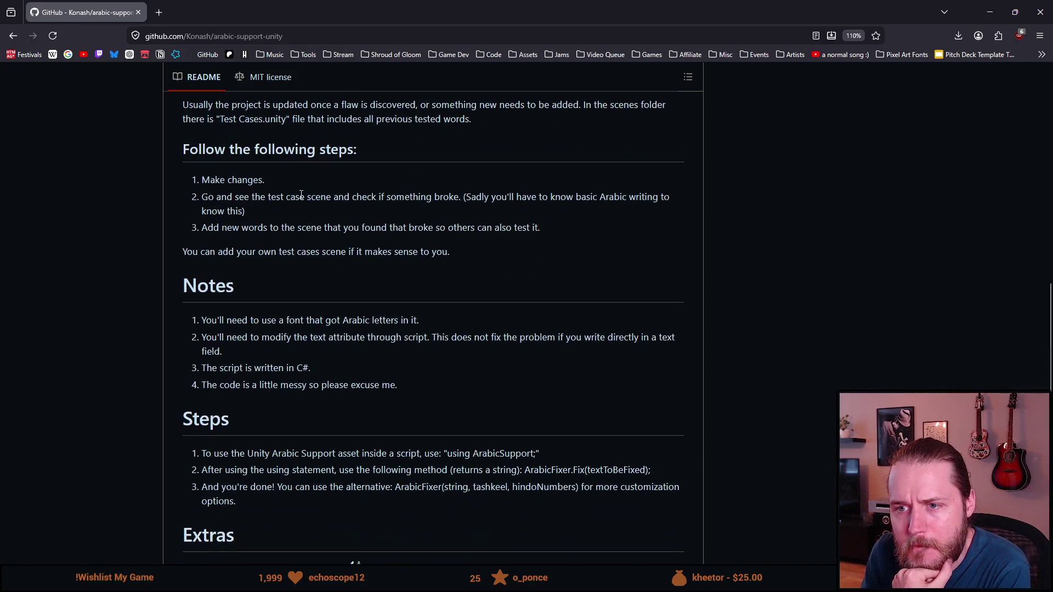
{"action": "scroll", "coordinate": [301, 198], "scroll_direction": "down", "scroll_amount": 1}
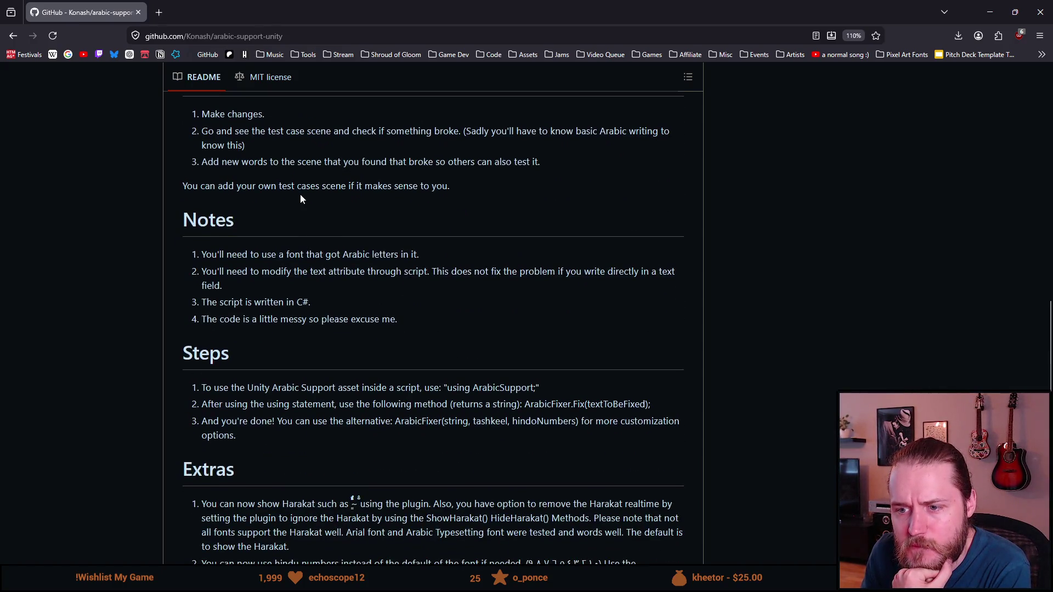
{"action": "scroll", "coordinate": [300, 197], "scroll_direction": "down", "scroll_amount": 1}
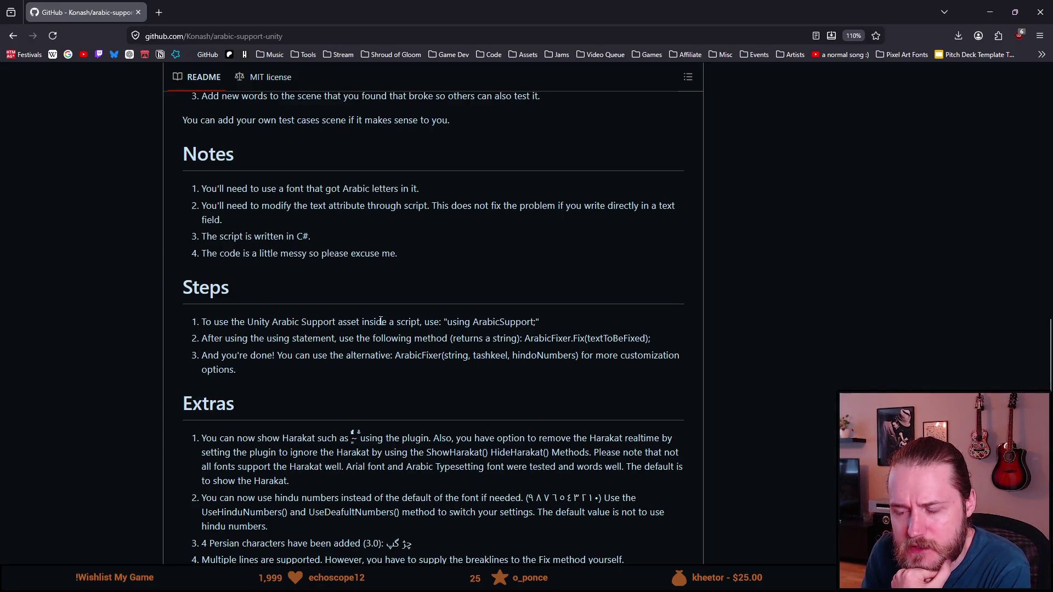
{"action": "left_click_drag", "start_coordinate": [455, 322], "coordinate": [487, 322]}
{"action": "left_click", "coordinate": [482, 323]}
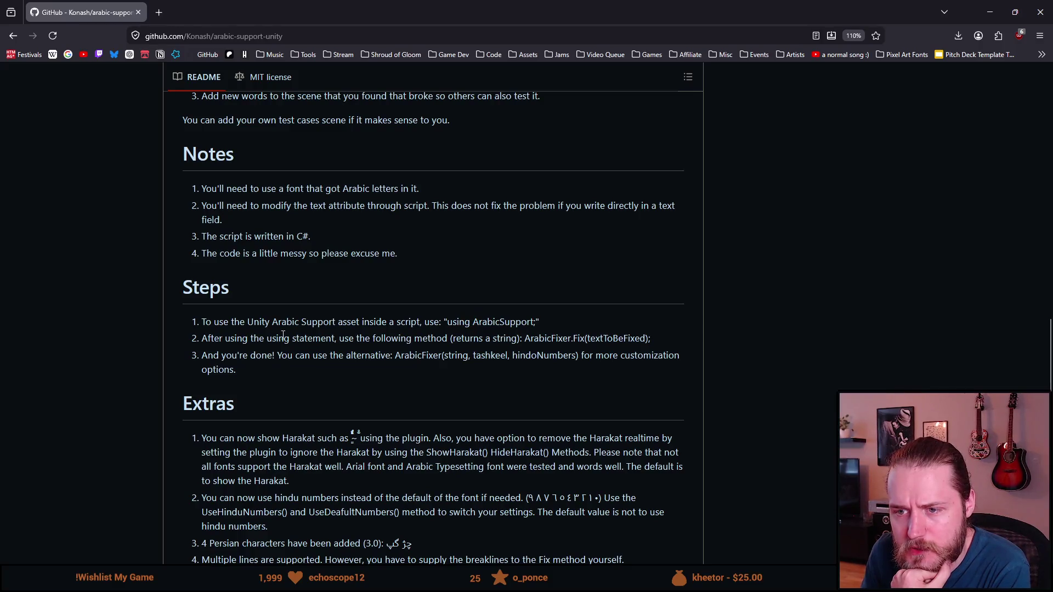
{"action": "scroll", "coordinate": [269, 338], "scroll_direction": "down", "scroll_amount": 1}
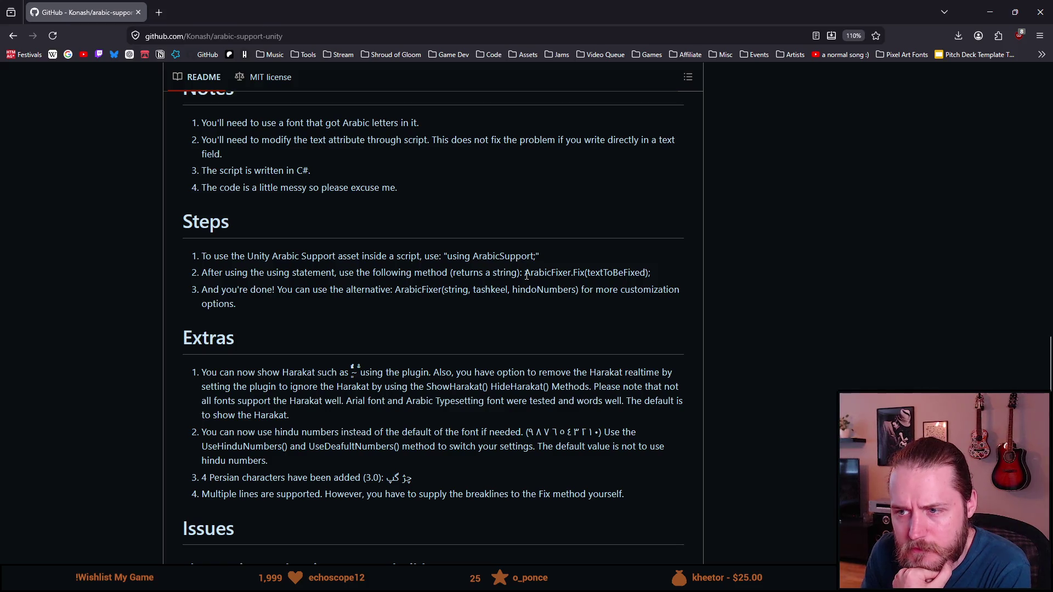
- Select the ArabicFixer.Fix(textToBeFixed); call in the README's Steps item 2
{"action": "left_click_drag", "start_coordinate": [272, 277], "coordinate": [447, 273]}
{"action": "left_click", "coordinate": [474, 272]}
{"action": "left_click_drag", "start_coordinate": [525, 272], "coordinate": [570, 273]}
{"action": "left_click", "coordinate": [577, 273]}
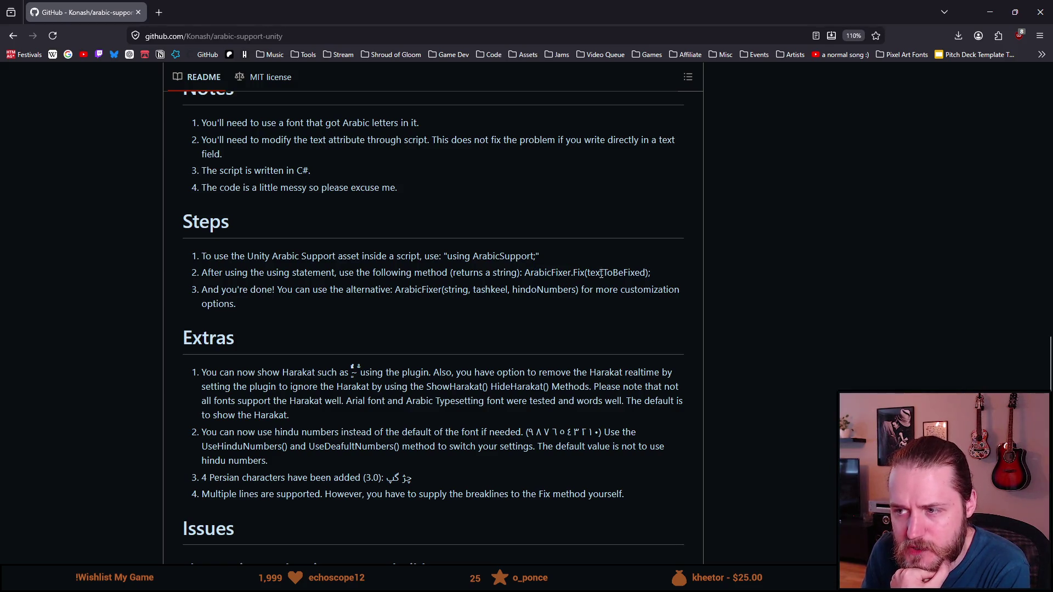
{"action": "left_click_drag", "start_coordinate": [525, 273], "coordinate": [651, 276]}
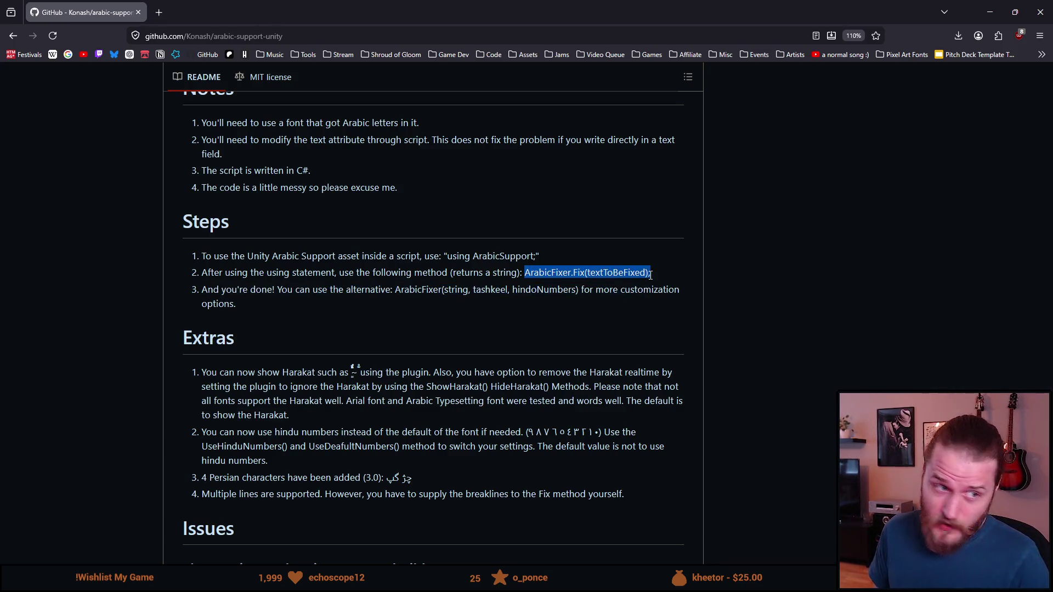
{"action": "left_click", "coordinate": [536, 276]}
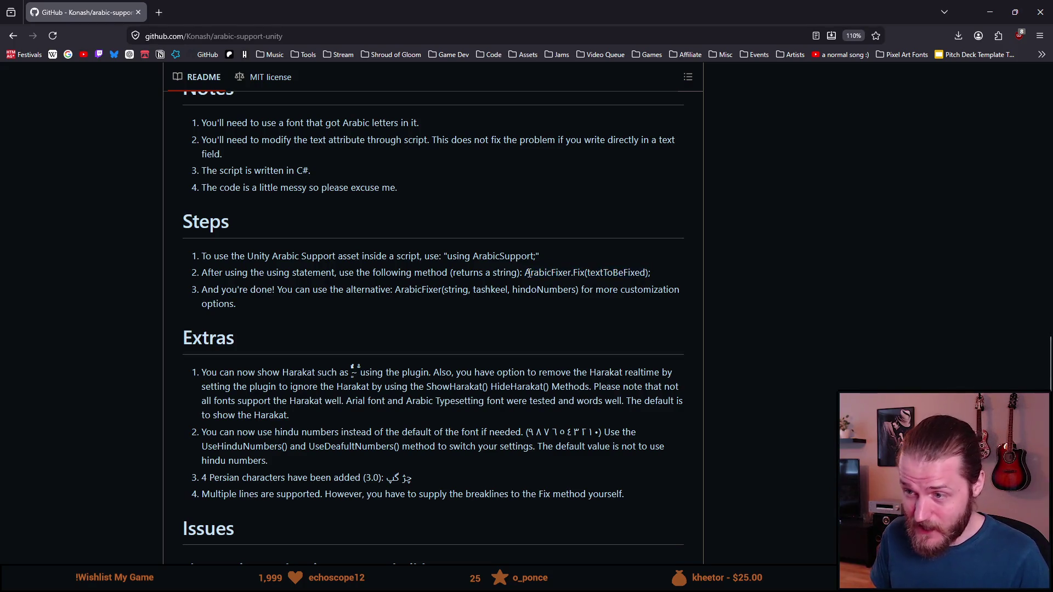
{"action": "left_click_drag", "start_coordinate": [528, 274], "coordinate": [650, 272]}
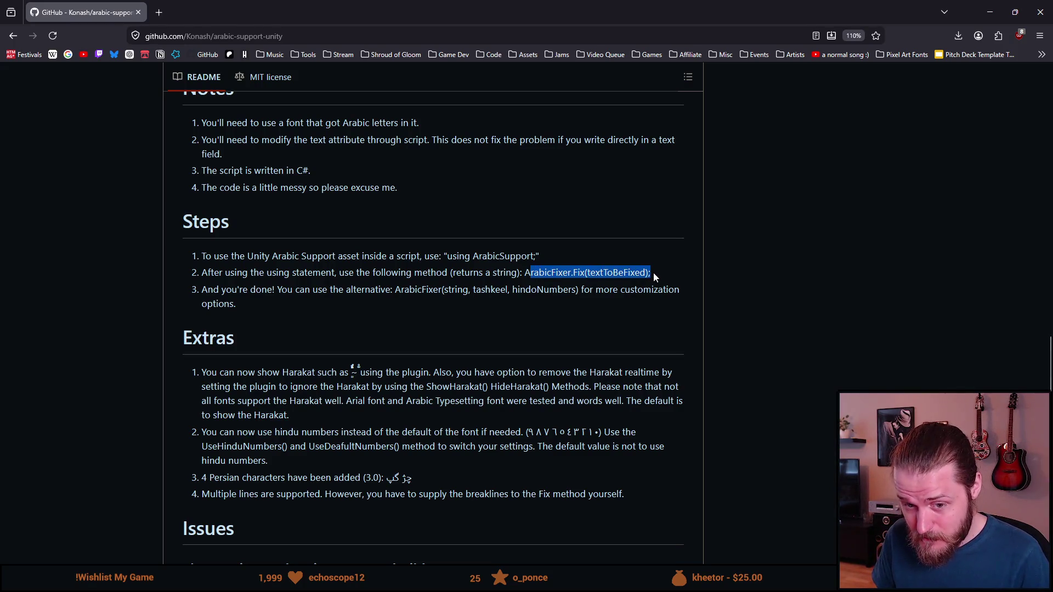
{"action": "left_click", "coordinate": [550, 276]}
{"action": "left_click_drag", "start_coordinate": [524, 274], "coordinate": [652, 281]}
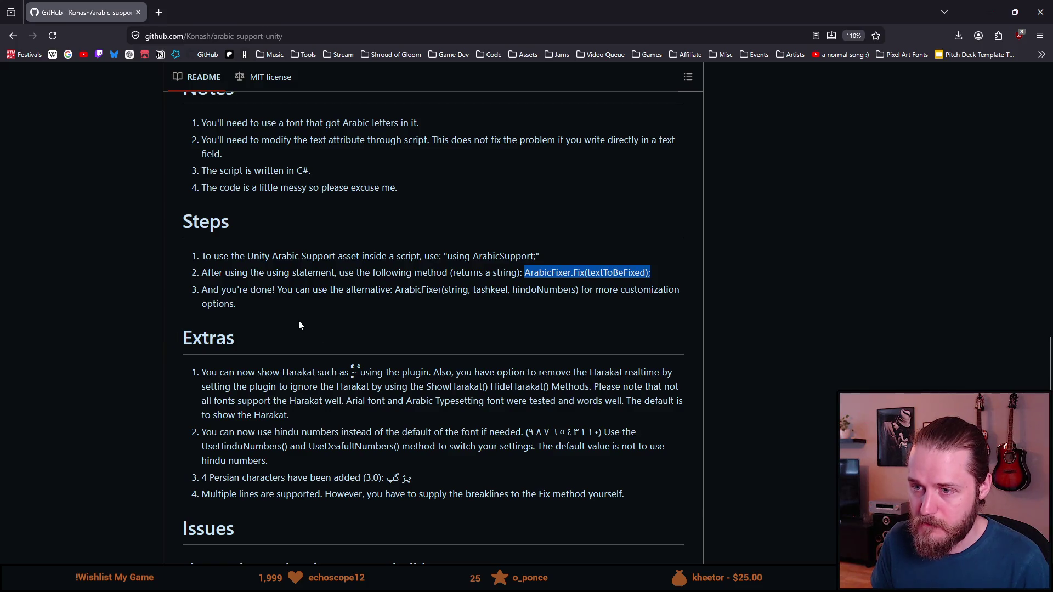
- Scroll down to the Contact section and back to Steps, then return to Unity
{"action": "scroll", "coordinate": [301, 324], "scroll_direction": "down", "scroll_amount": 2}
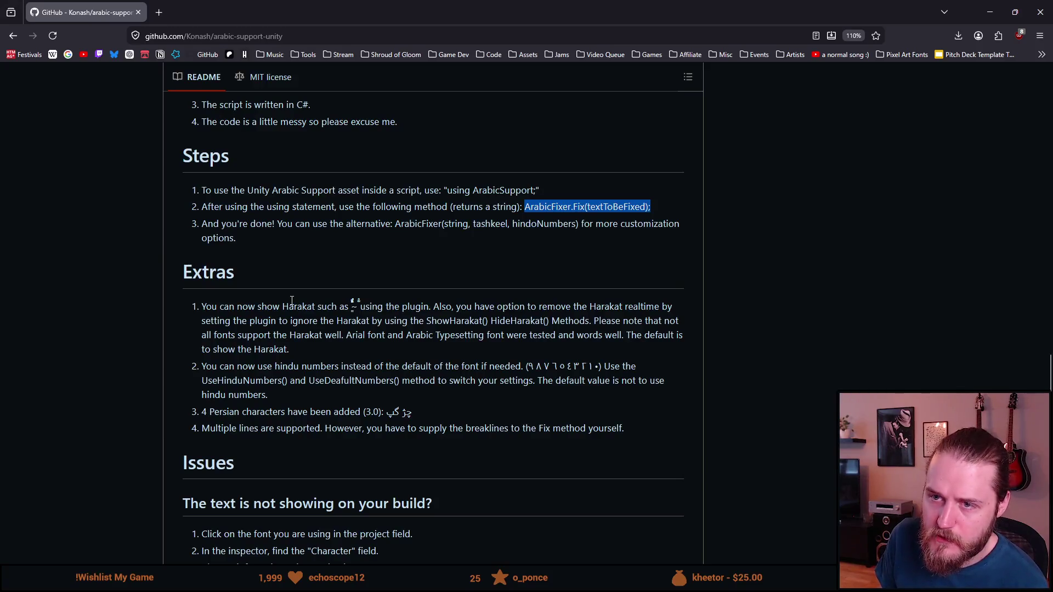
{"action": "scroll", "coordinate": [292, 301], "scroll_direction": "down", "scroll_amount": 2}
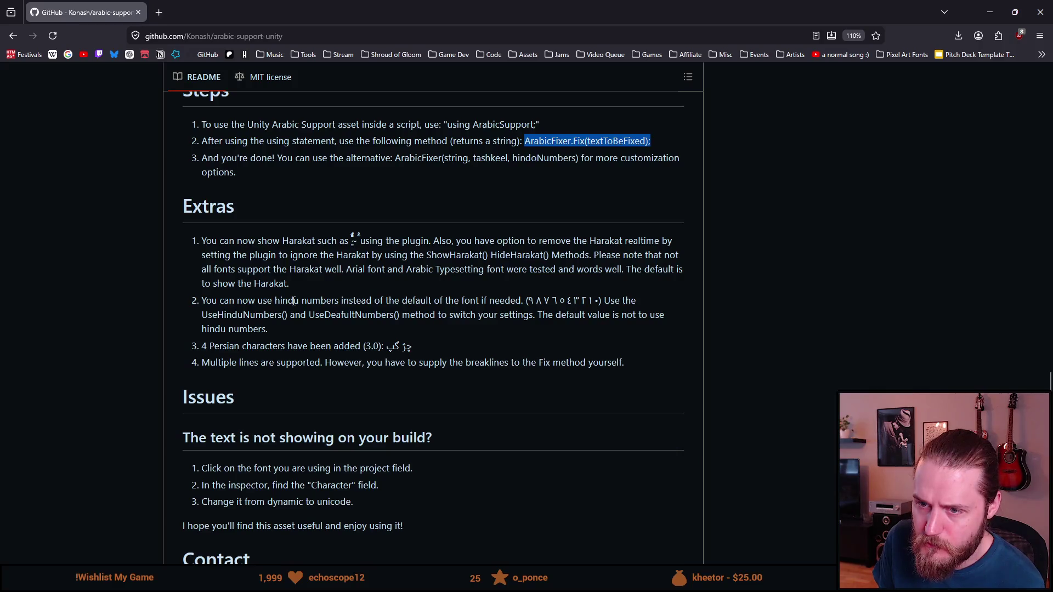
{"action": "scroll", "coordinate": [294, 301], "scroll_direction": "down", "scroll_amount": 2}
{"action": "scroll", "coordinate": [293, 301], "scroll_direction": "down", "scroll_amount": 2}
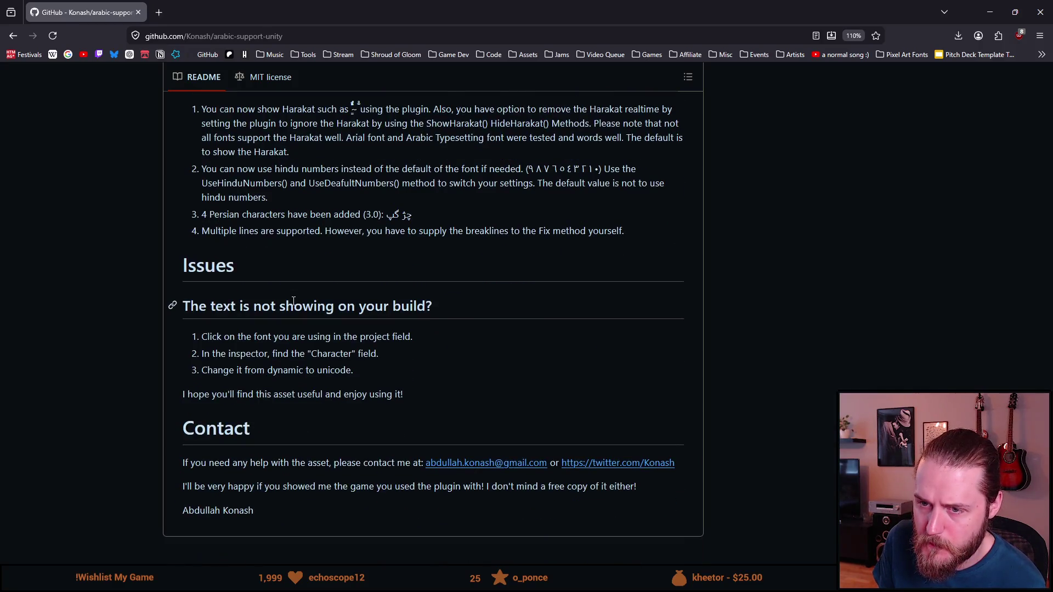
{"action": "scroll", "coordinate": [294, 301], "scroll_direction": "up", "scroll_amount": 5}
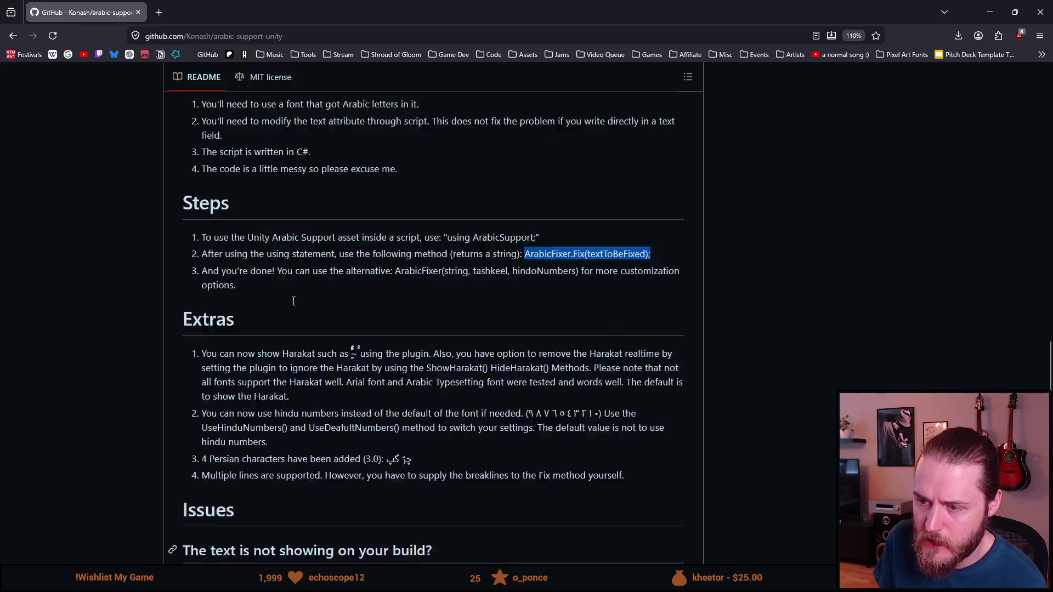
{"action": "key", "text": "alt+Tab"}
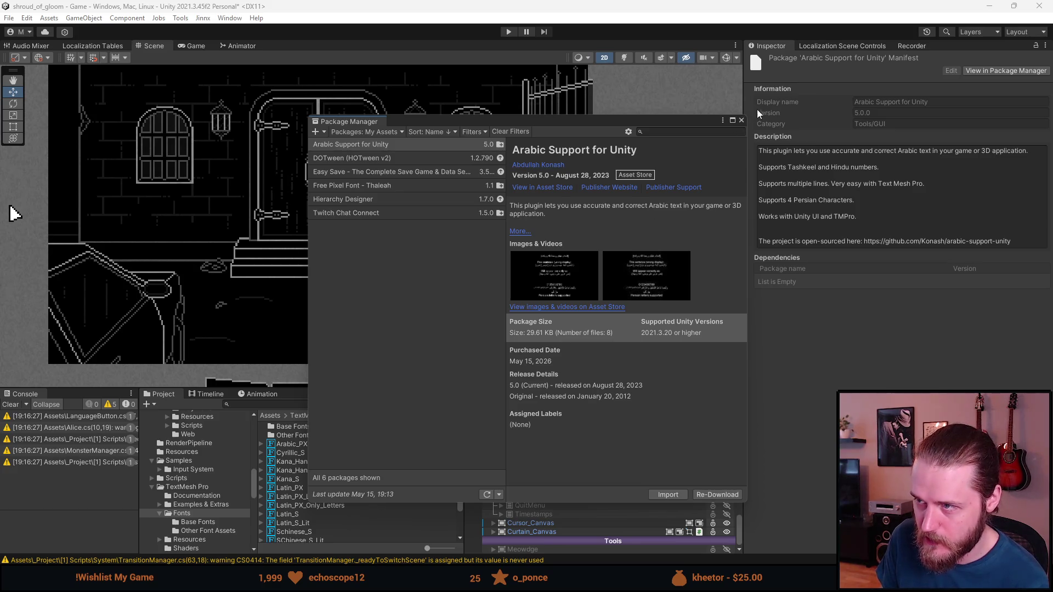
- Close the Package Manager and switch to FontManager.cs in Visual Studio
{"action": "left_click", "coordinate": [742, 122]}
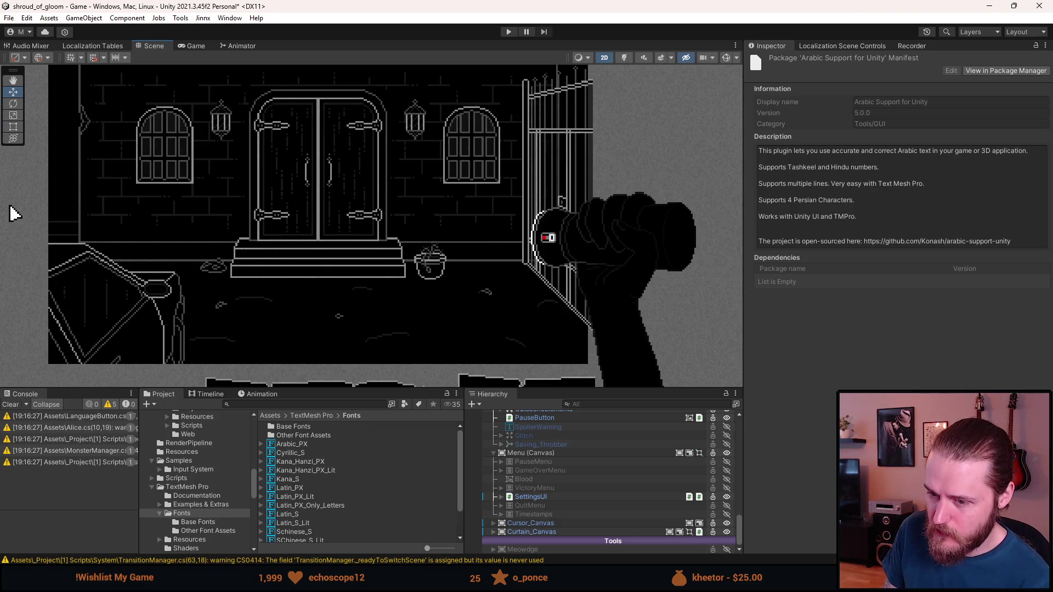
{"action": "key", "text": "alt+Tab"}
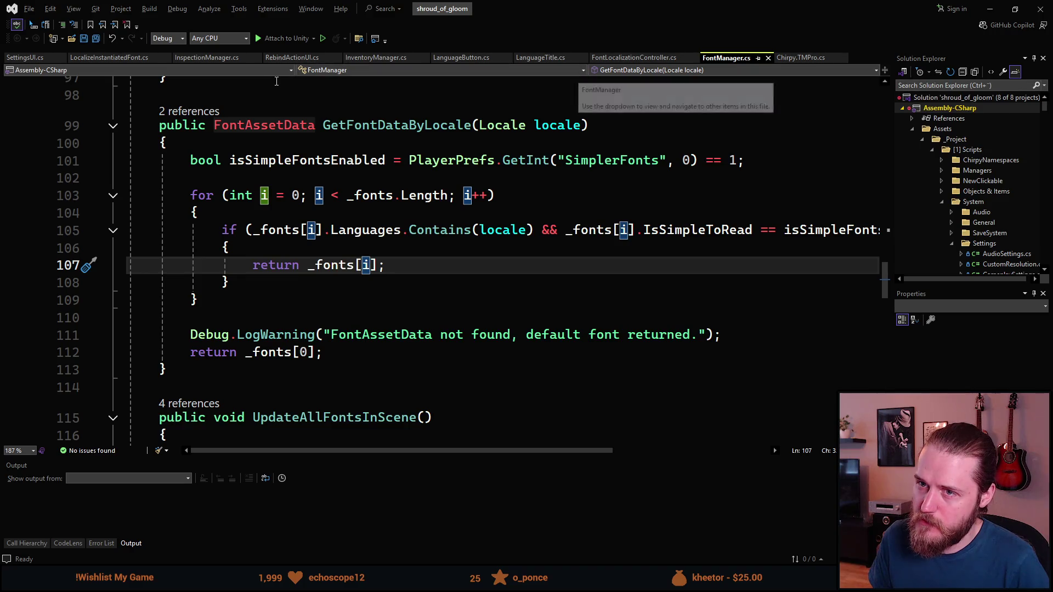
{"action": "left_click", "coordinate": [246, 58]}
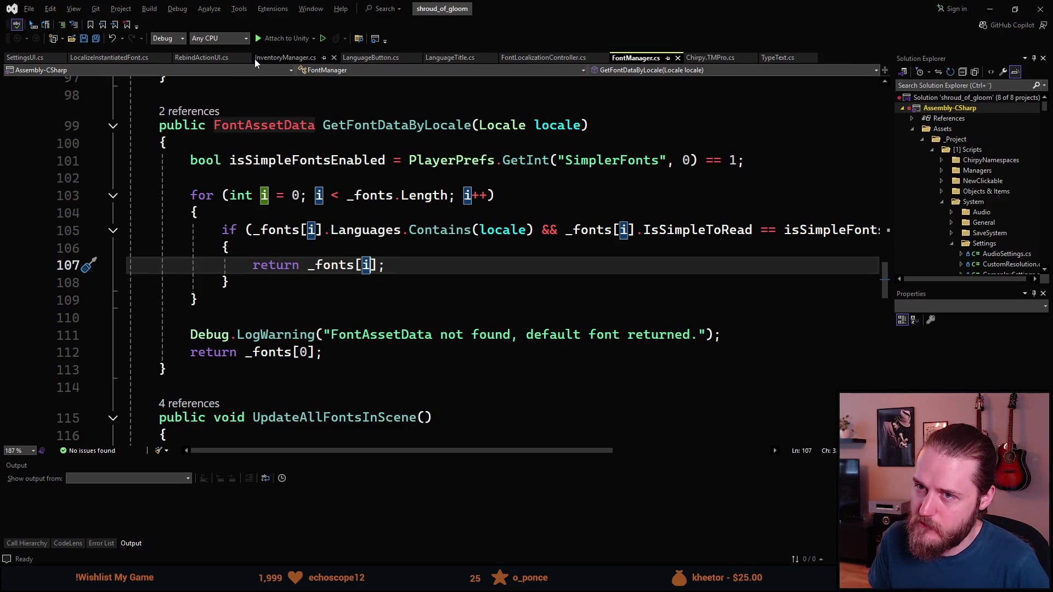
{"action": "left_click", "coordinate": [246, 58]}
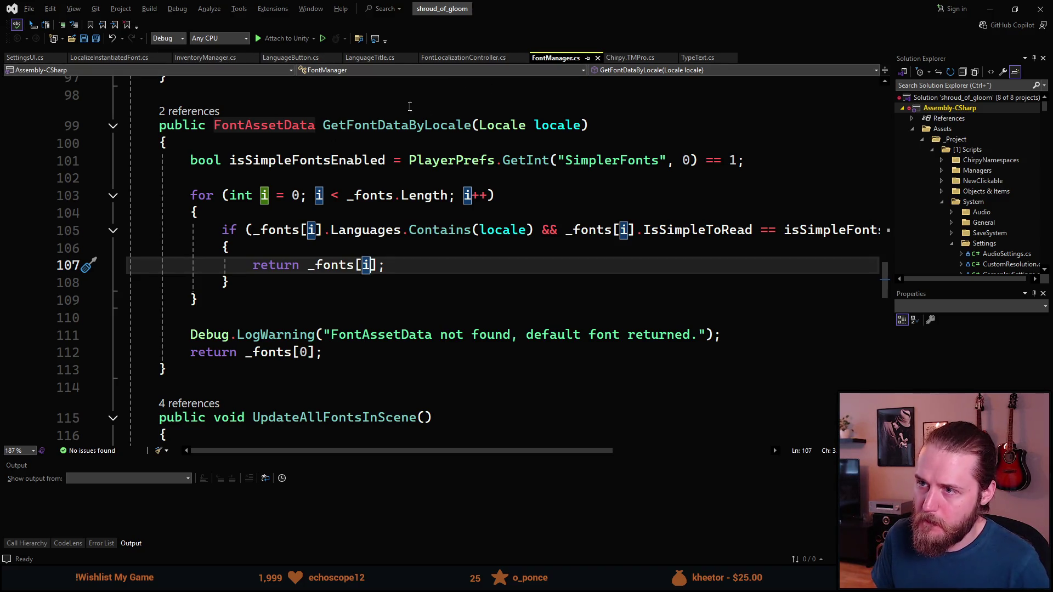
{"action": "scroll", "coordinate": [260, 244], "scroll_direction": "up", "scroll_amount": 6}
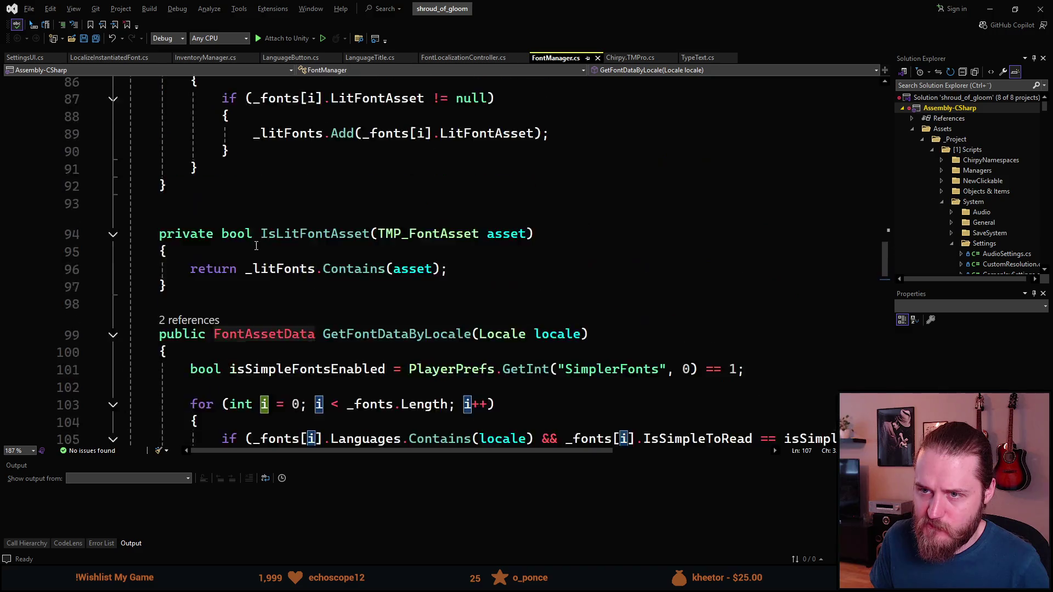
{"action": "scroll", "coordinate": [256, 235], "scroll_direction": "up", "scroll_amount": 2}
{"action": "scroll", "coordinate": [255, 232], "scroll_direction": "up", "scroll_amount": 3}
{"action": "scroll", "coordinate": [255, 232], "scroll_direction": "down", "scroll_amount": 14}
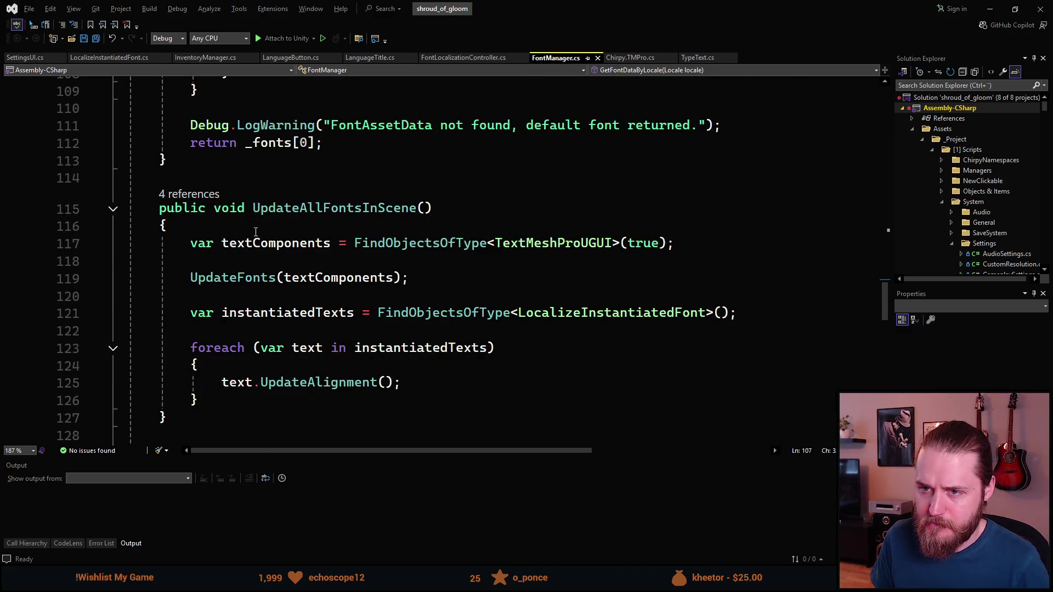
{"action": "scroll", "coordinate": [255, 232], "scroll_direction": "down", "scroll_amount": 1}
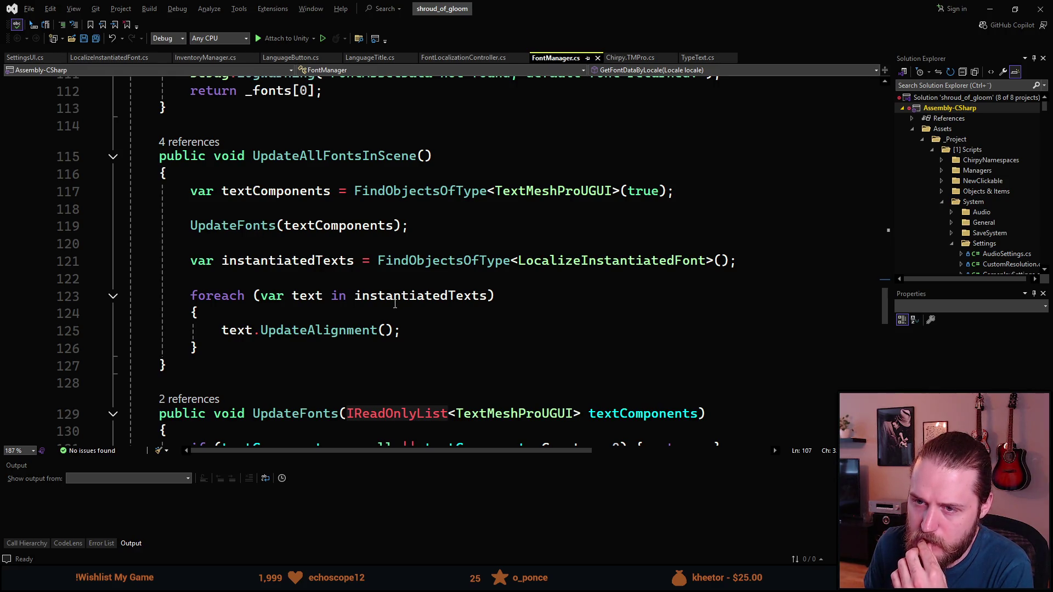
{"action": "scroll", "coordinate": [300, 264], "scroll_direction": "down", "scroll_amount": 7}
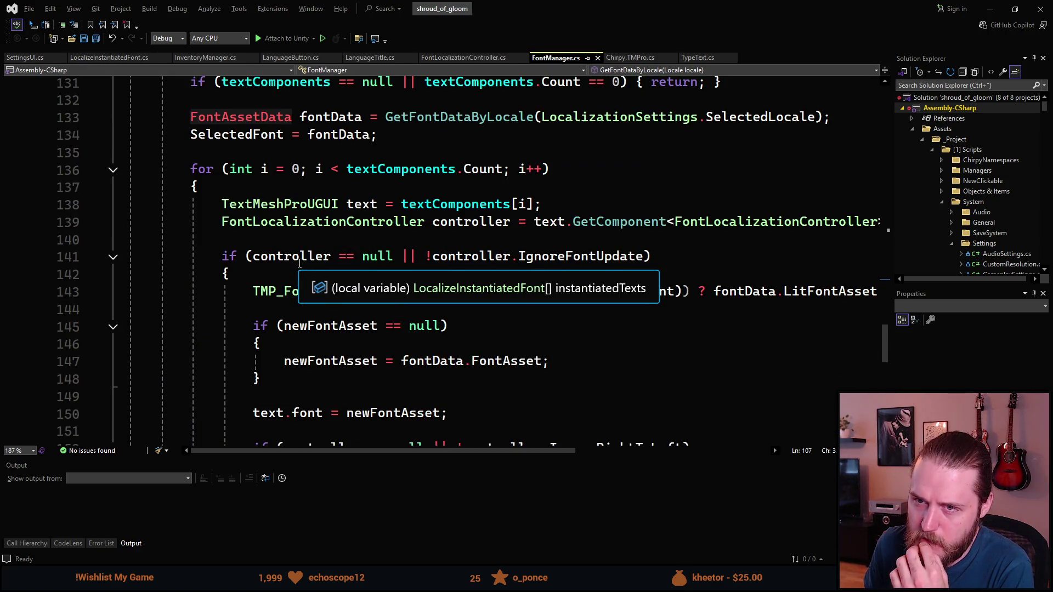
{"action": "scroll", "coordinate": [299, 263], "scroll_direction": "up", "scroll_amount": 2}
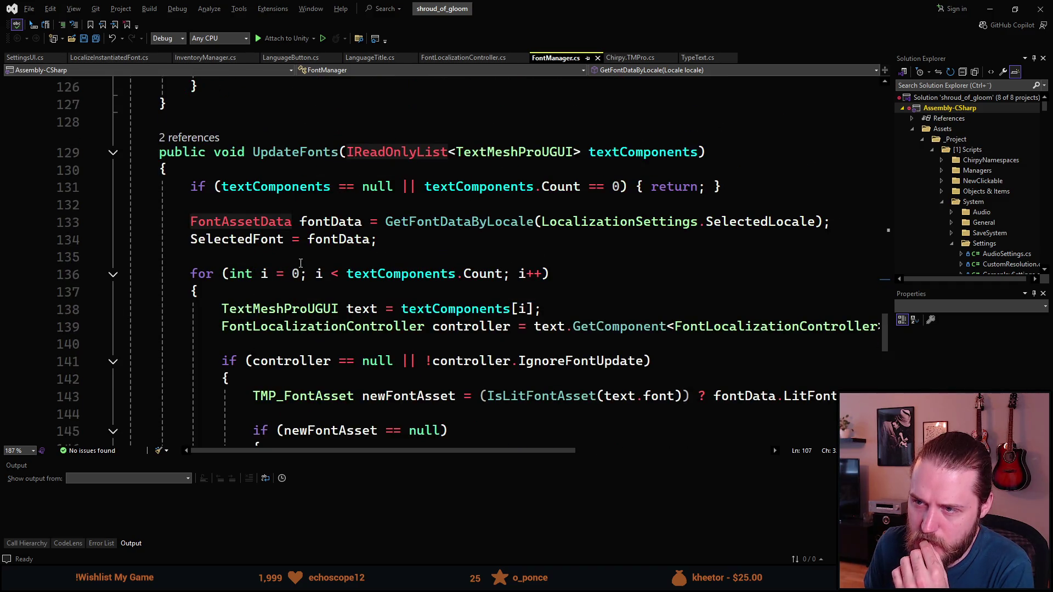
{"action": "scroll", "coordinate": [300, 264], "scroll_direction": "down", "scroll_amount": 5}
{"action": "scroll", "coordinate": [300, 264], "scroll_direction": "down", "scroll_amount": 2}
- Open new lines inside the UpdateFonts loop just after the IgnoreRightToLeft block
{"action": "left_click", "coordinate": [246, 270]}
{"action": "key", "text": "Return"}
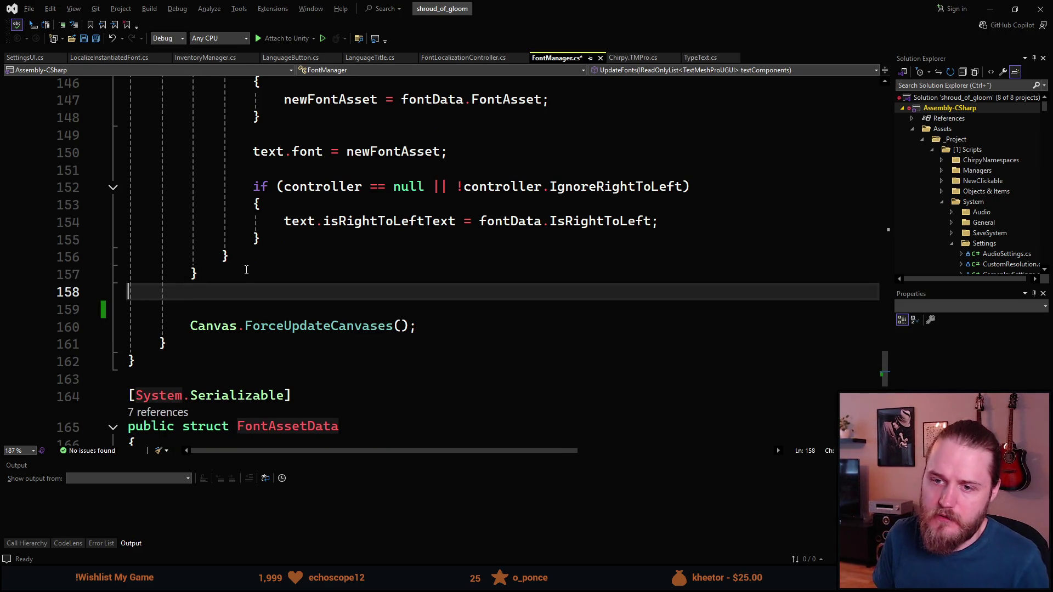
{"action": "key", "text": "BackSpace"}
{"action": "scroll", "coordinate": [256, 265], "scroll_direction": "up", "scroll_amount": 5}
{"action": "scroll", "coordinate": [256, 265], "scroll_direction": "up", "scroll_amount": 1}
{"action": "scroll", "coordinate": [256, 265], "scroll_direction": "down", "scroll_amount": 2}
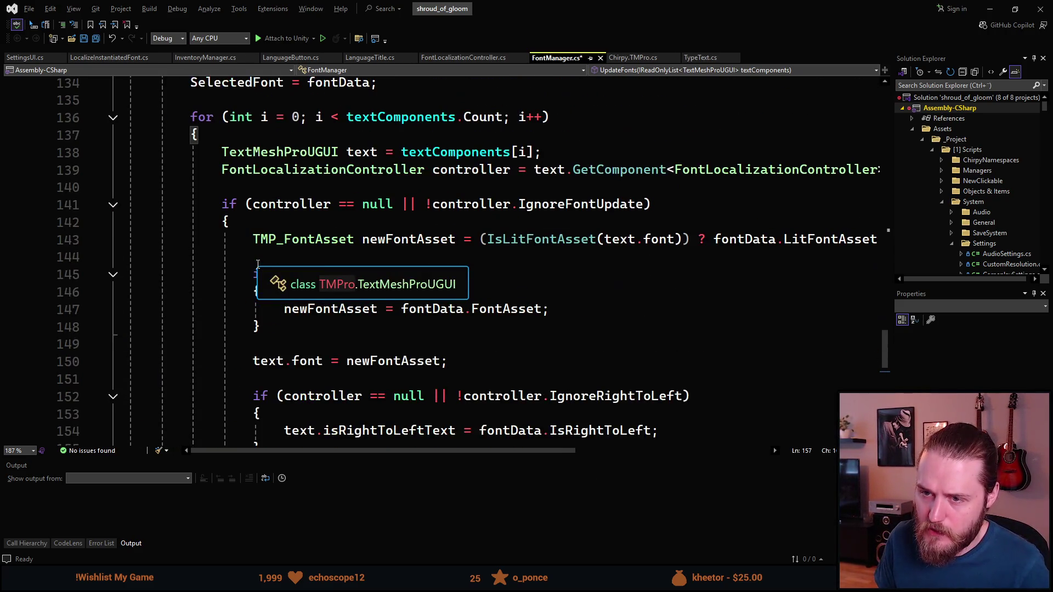
{"action": "scroll", "coordinate": [381, 265], "scroll_direction": "down", "scroll_amount": 2}
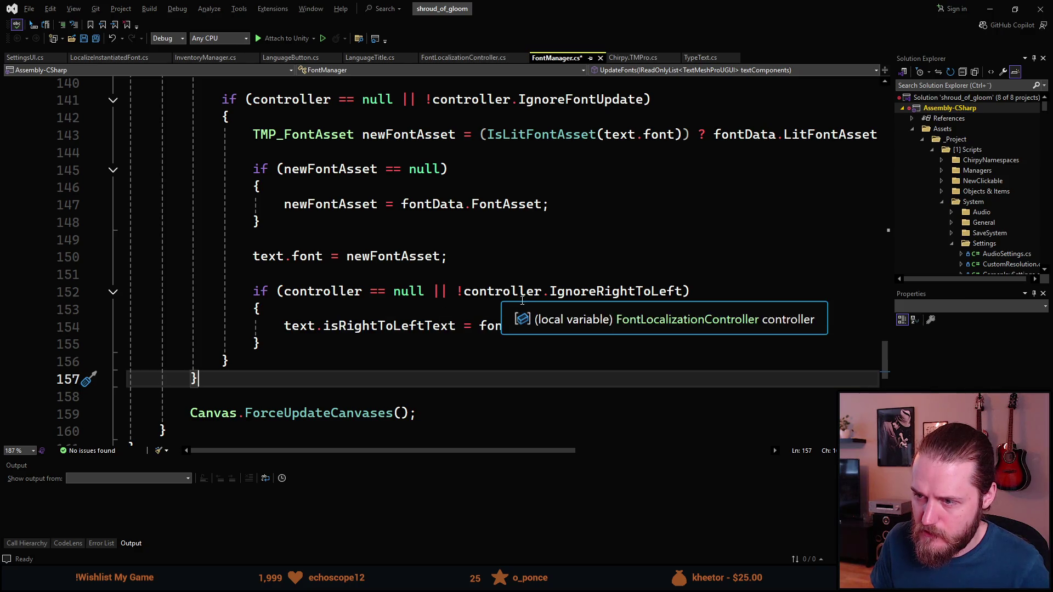
{"action": "left_click", "coordinate": [318, 342]}
{"action": "key", "text": "Return"}
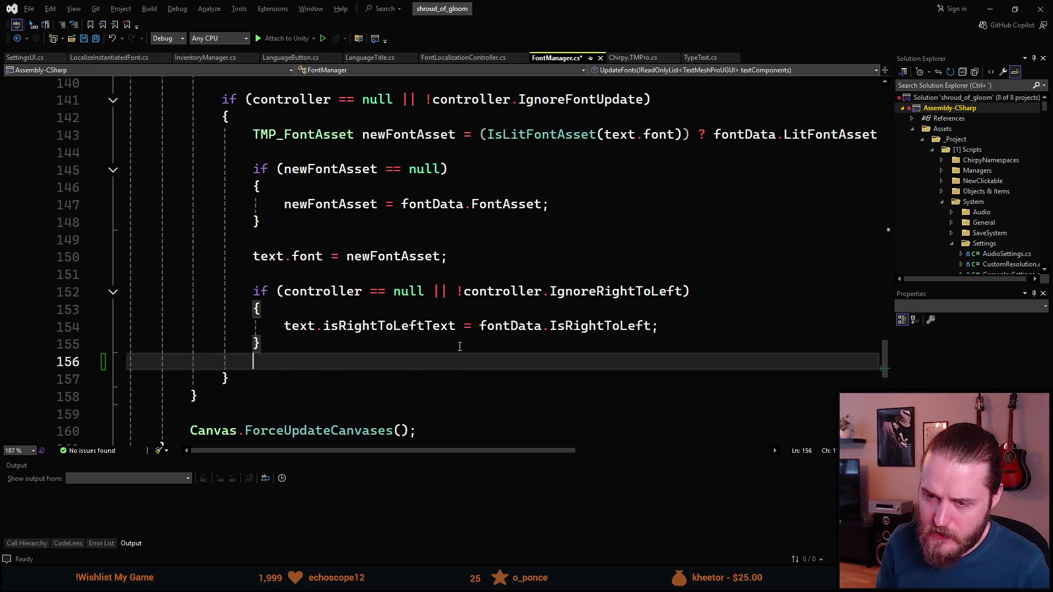
{"action": "key", "text": "Return"}
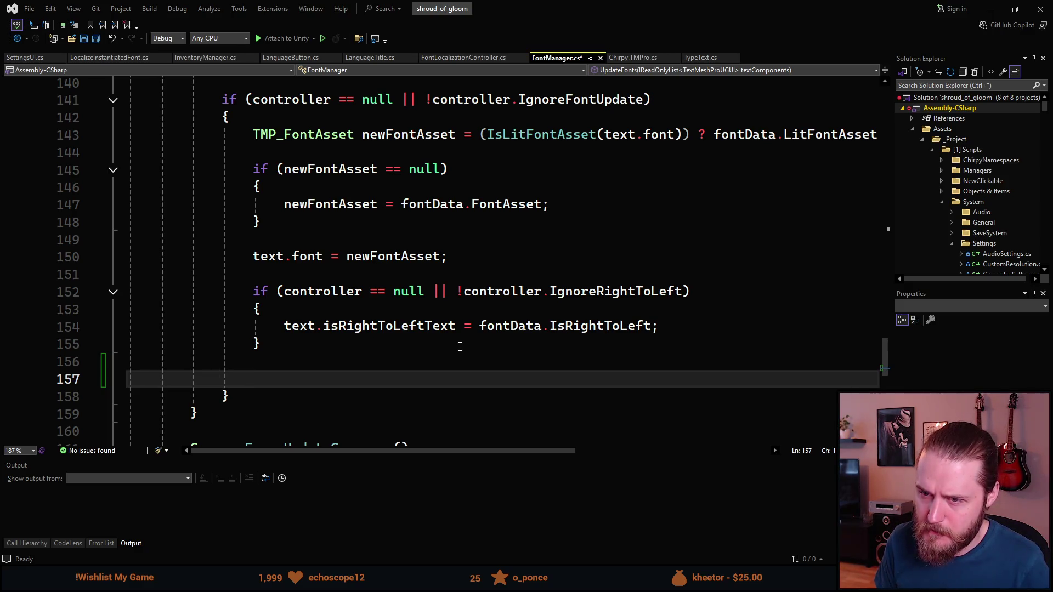
- Type ArabicFixer.Fix(text); on the new line with IntelliSense completion
{"action": "type", "text": "text"}
{"action": "key", "text": "BackSpace"}
{"action": "key", "text": "BackSpace"}
{"action": "key", "text": "BackSpace"}
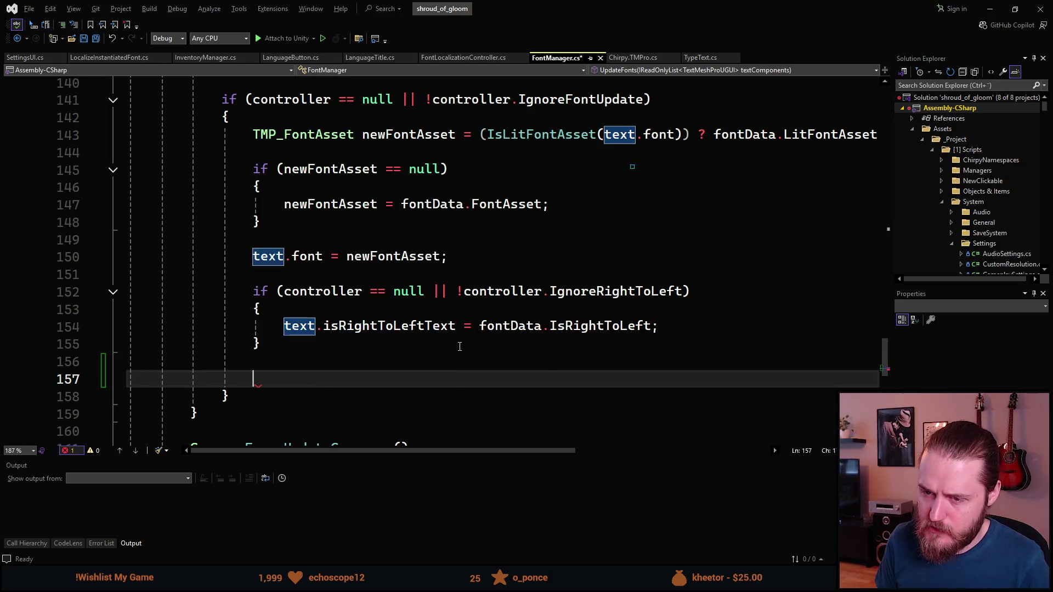
{"action": "type", "text": "ArabicFox"}
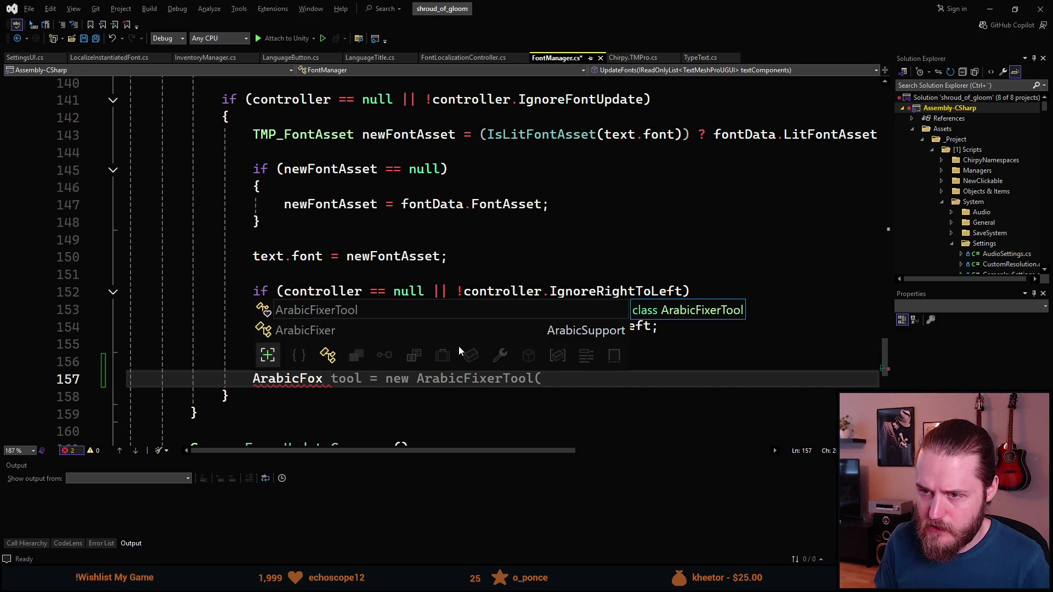
{"action": "key", "text": "Down"}
{"action": "key", "text": "Tab"}
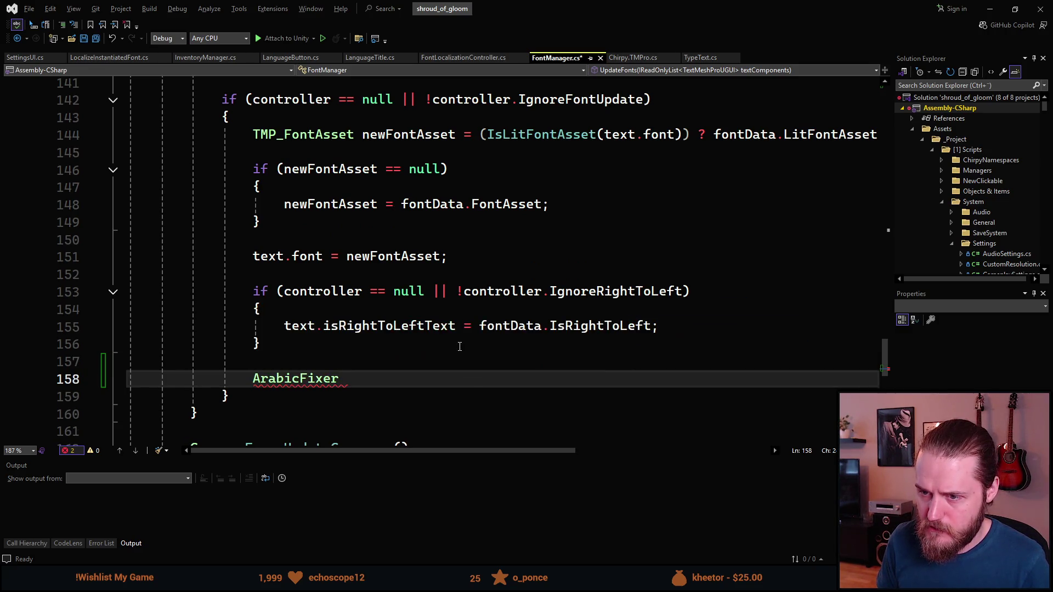
{"action": "type", "text": "."}
{"action": "key", "text": "Tab"}
{"action": "type", "text": "(text)"}
{"action": "type", "text": ";"}
{"action": "key", "text": "Left"}
{"action": "key", "text": "Left"}
{"action": "type", "text": "text"}
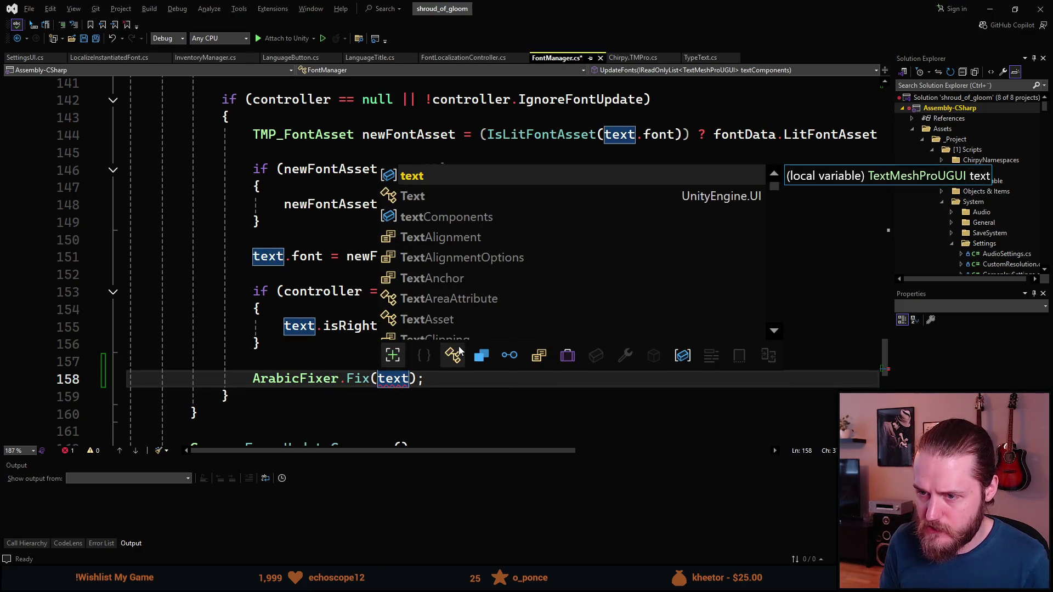
{"action": "key", "text": "End"}
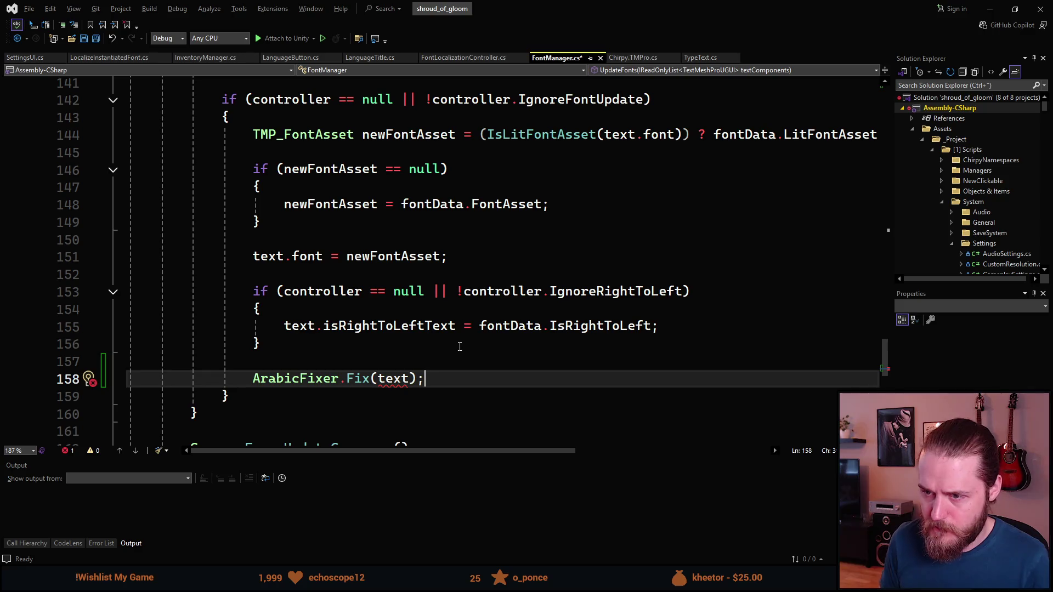
- Change the argument to text.text and go to Fix's definition in ArabicSupport.cs
{"action": "key", "text": "Left"}
{"action": "key", "text": "Left"}
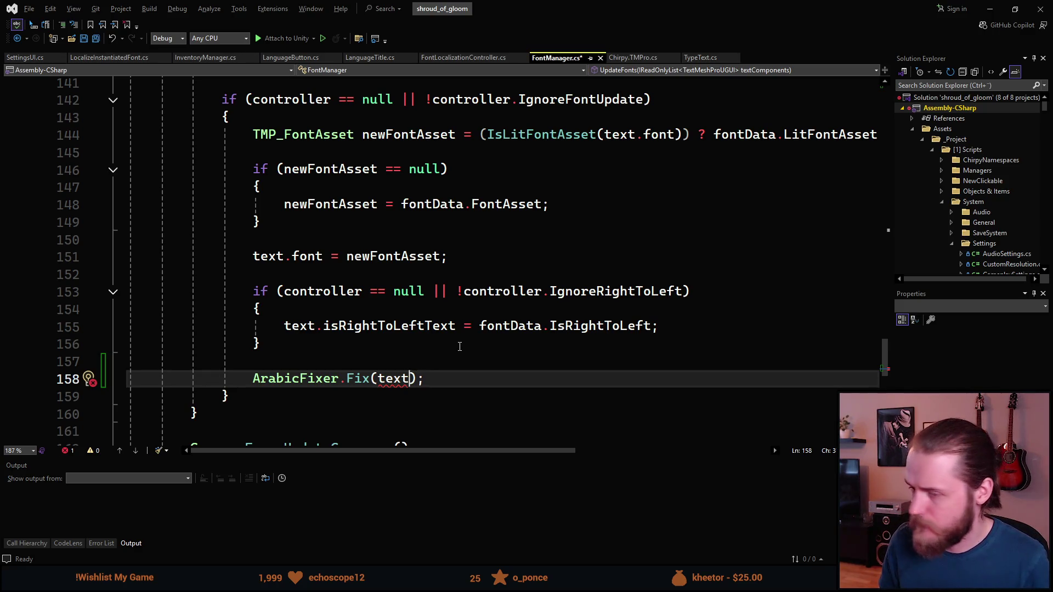
{"action": "type", "text": "."}
{"action": "key", "text": "Tab"}
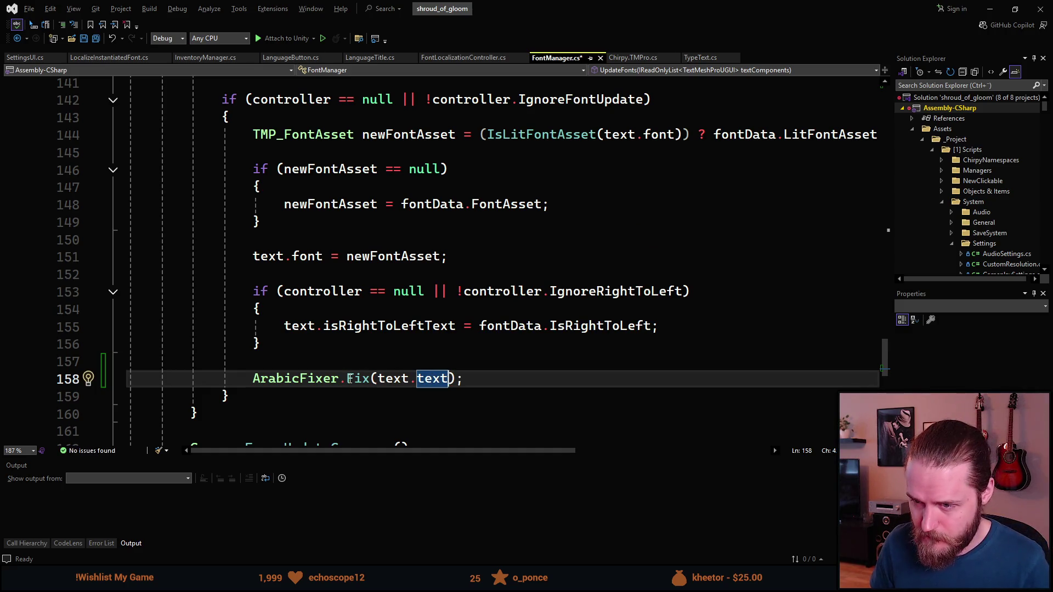
{"action": "mouse_move", "coordinate": [355, 381]}
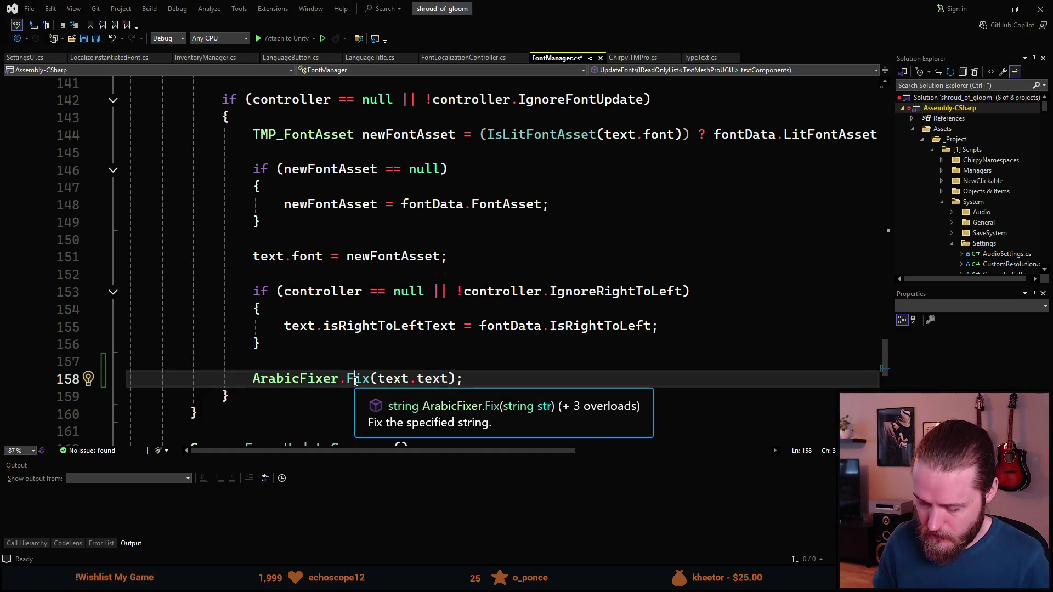
{"action": "left_click", "coordinate": [355, 381], "text": "ctrl"}
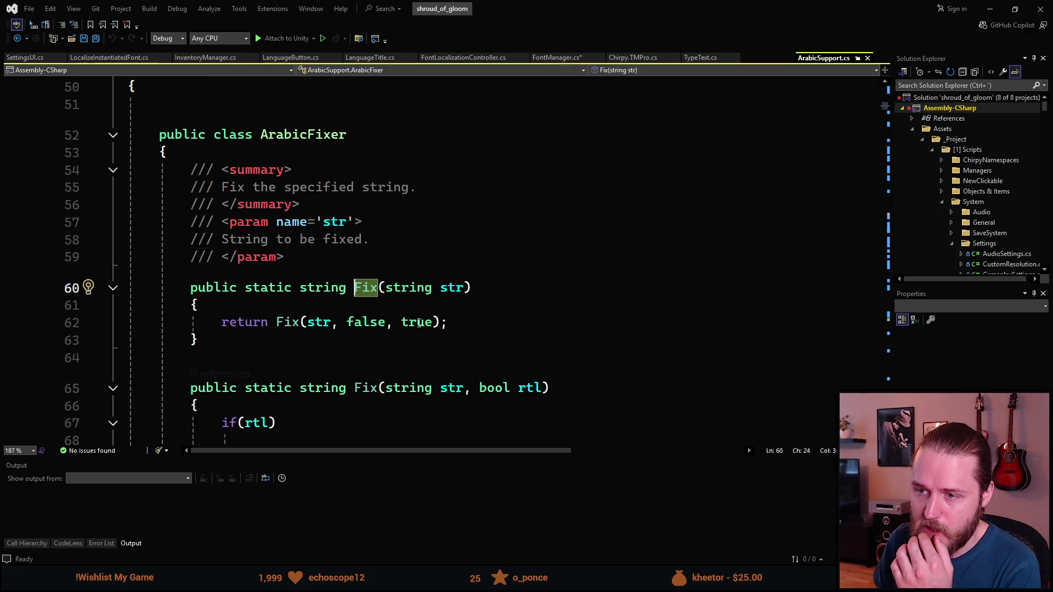
- Scroll through ArabicSupport.cs to review the ArabicFixer.Fix overloads
{"action": "scroll", "coordinate": [378, 258], "scroll_direction": "down", "scroll_amount": 2}
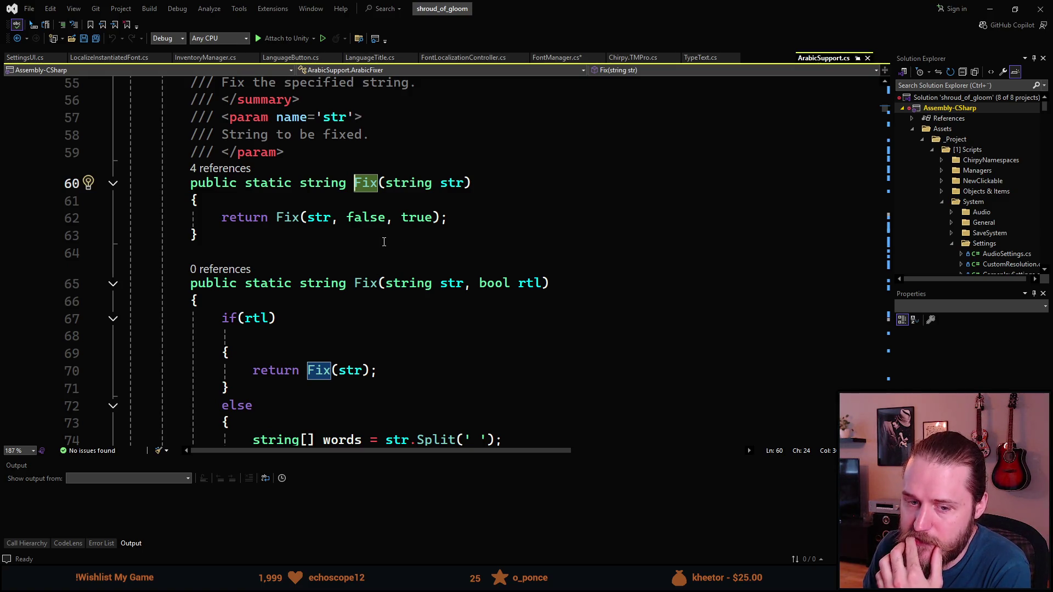
{"action": "scroll", "coordinate": [385, 241], "scroll_direction": "down", "scroll_amount": 1}
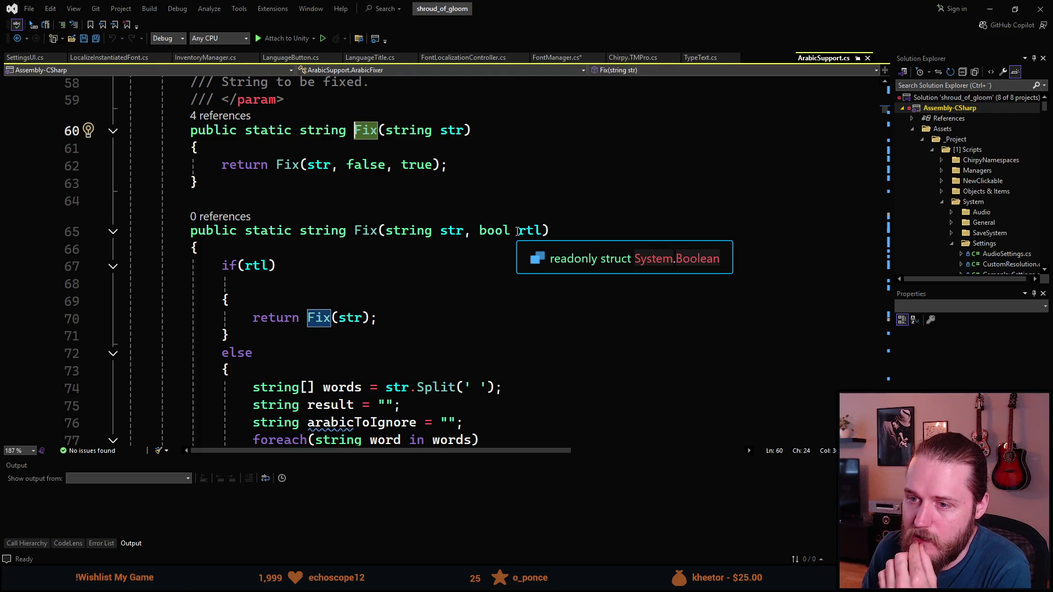
{"action": "scroll", "coordinate": [517, 231], "scroll_direction": "down", "scroll_amount": 1}
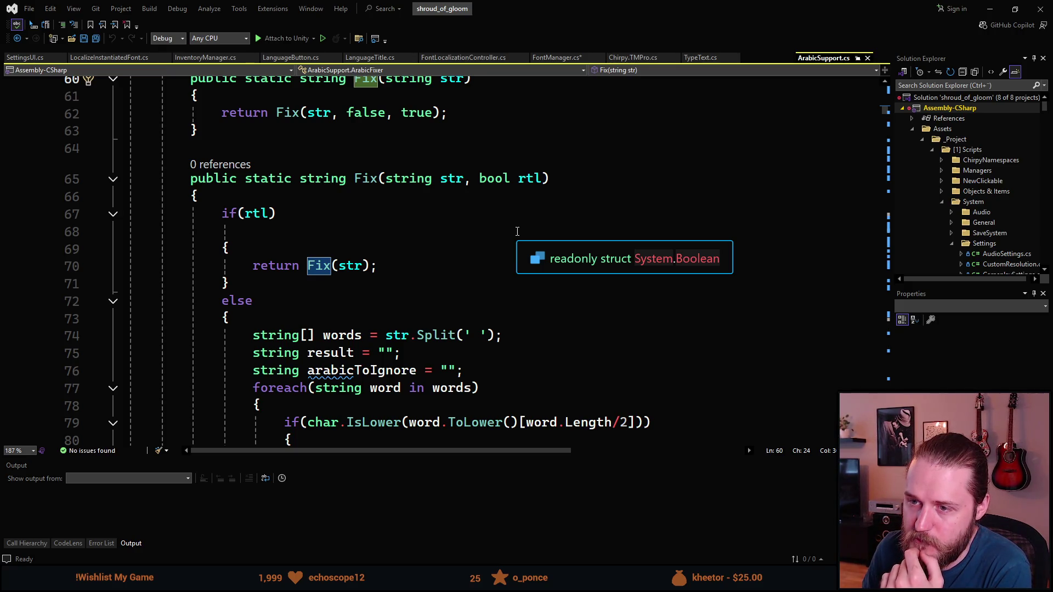
{"action": "scroll", "coordinate": [517, 231], "scroll_direction": "down", "scroll_amount": 1}
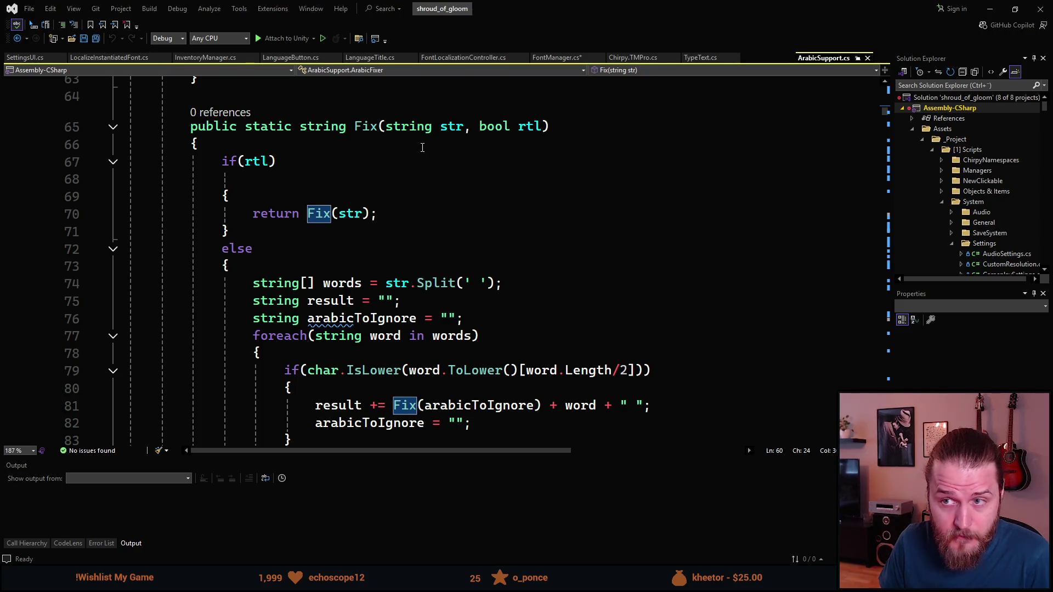
{"action": "scroll", "coordinate": [423, 147], "scroll_direction": "up", "scroll_amount": 8}
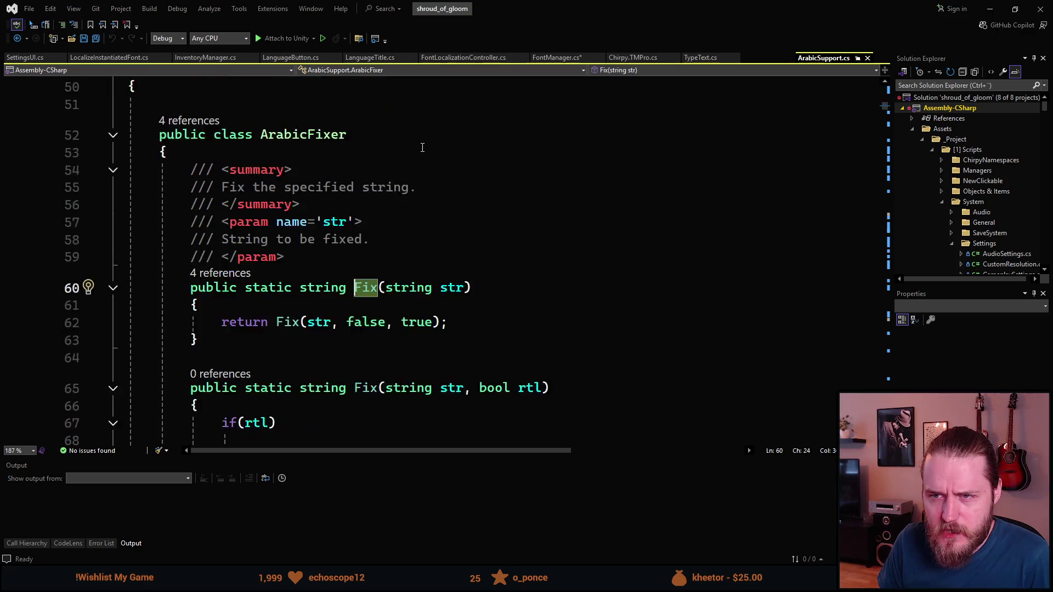
{"action": "scroll", "coordinate": [264, 243], "scroll_direction": "down", "scroll_amount": 1}
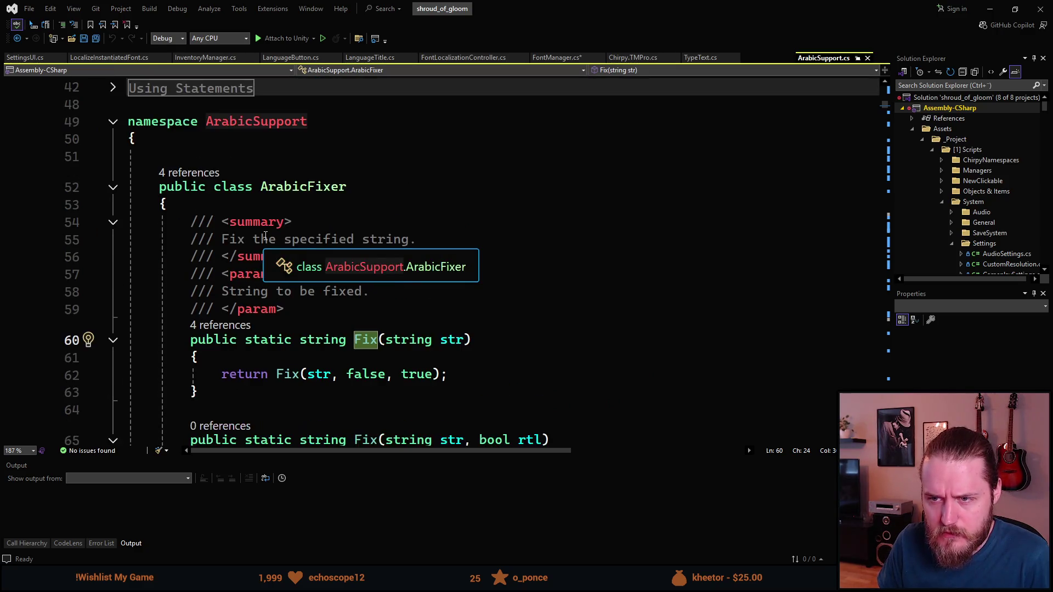
{"action": "scroll", "coordinate": [261, 236], "scroll_direction": "down", "scroll_amount": 3}
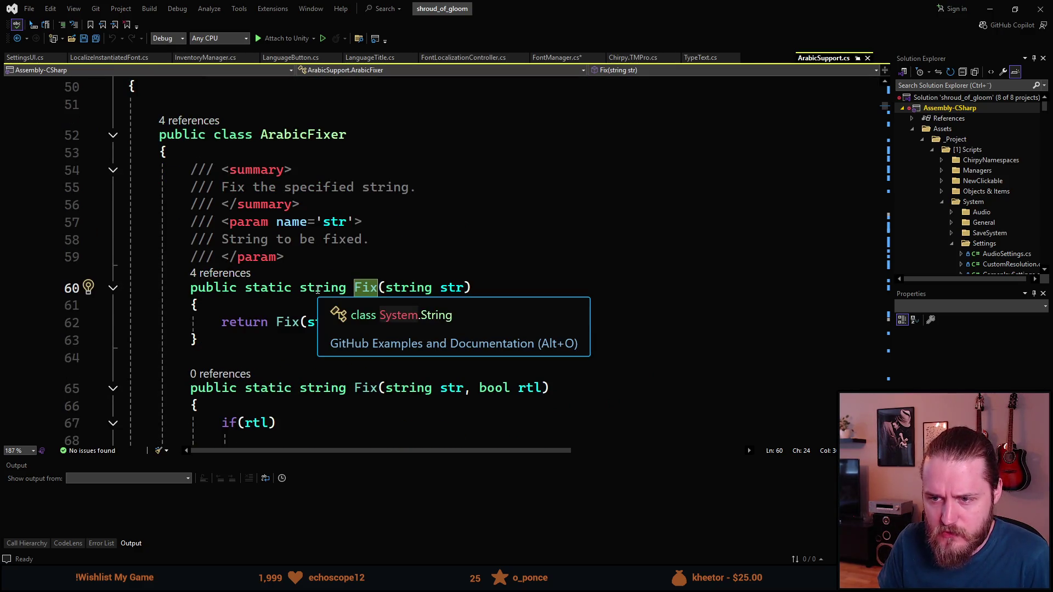
{"action": "scroll", "coordinate": [316, 289], "scroll_direction": "down", "scroll_amount": 3}
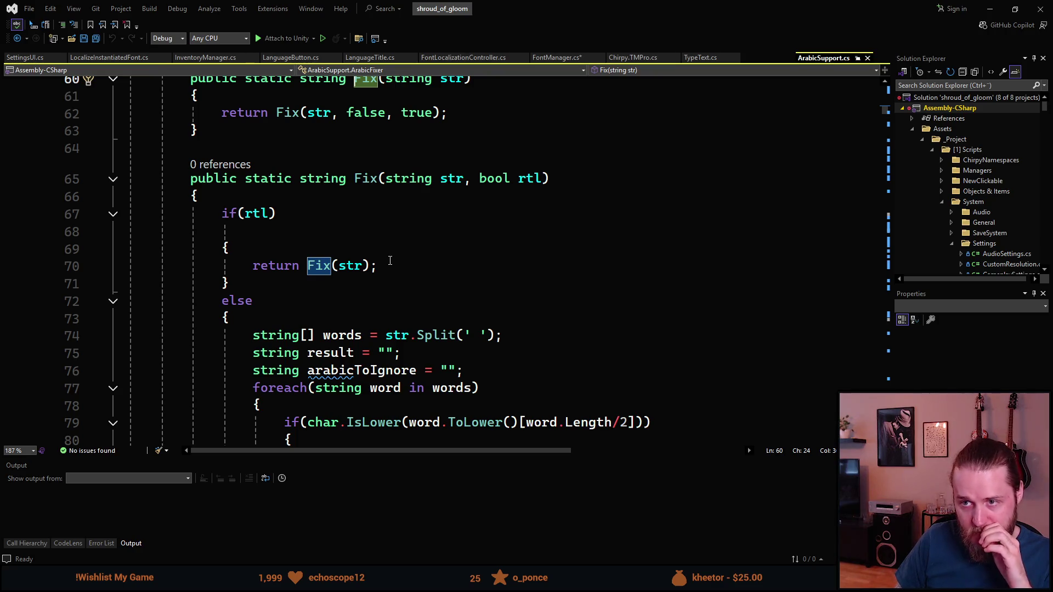
{"action": "scroll", "coordinate": [390, 261], "scroll_direction": "down", "scroll_amount": 2}
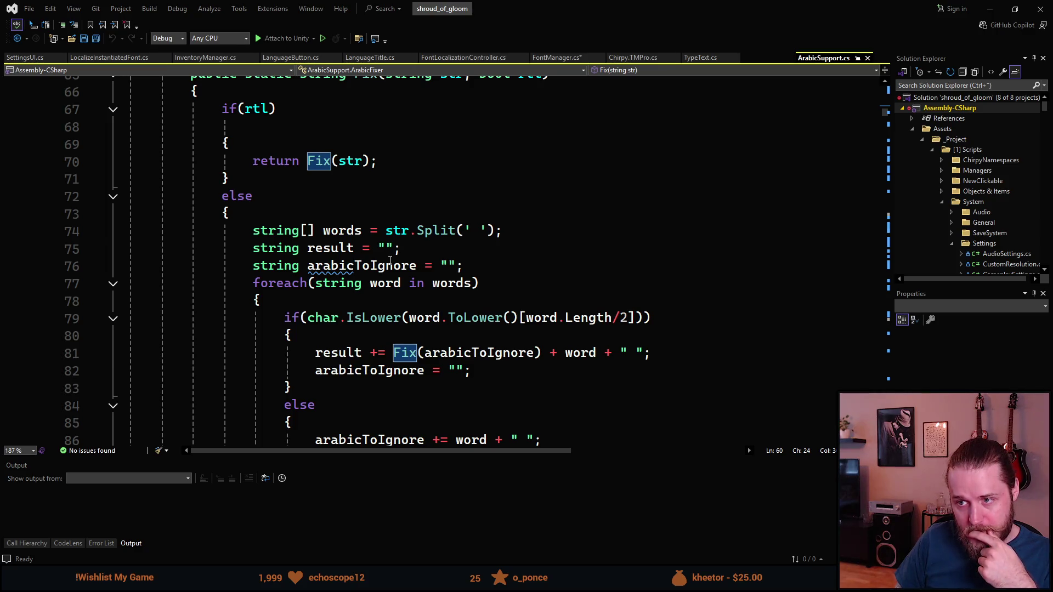
{"action": "scroll", "coordinate": [390, 261], "scroll_direction": "down", "scroll_amount": 2}
{"action": "scroll", "coordinate": [390, 261], "scroll_direction": "down", "scroll_amount": 1}
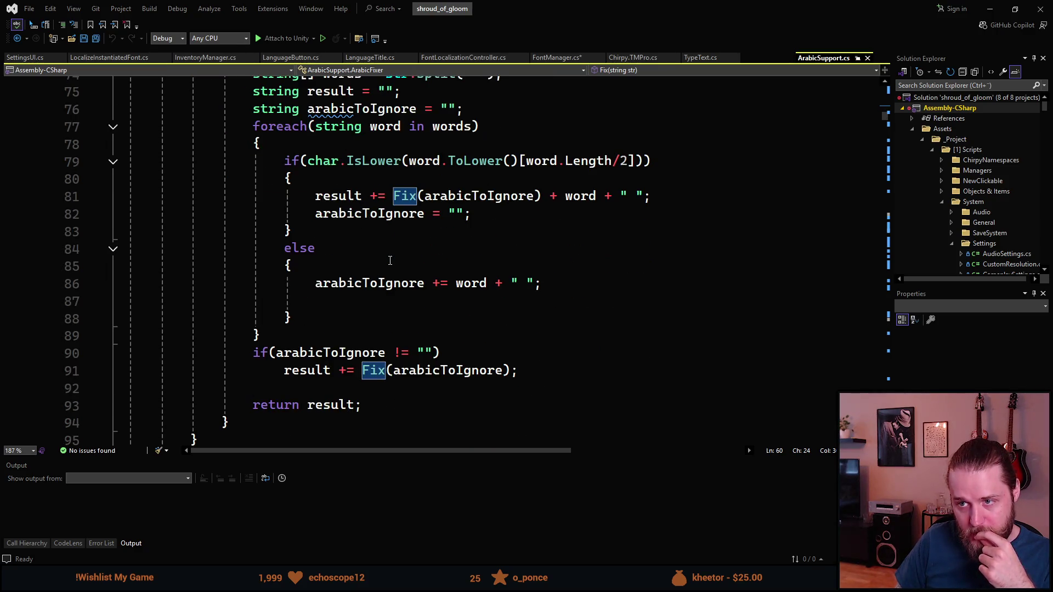
{"action": "scroll", "coordinate": [390, 260], "scroll_direction": "down", "scroll_amount": 1}
{"action": "scroll", "coordinate": [390, 261], "scroll_direction": "down", "scroll_amount": 1}
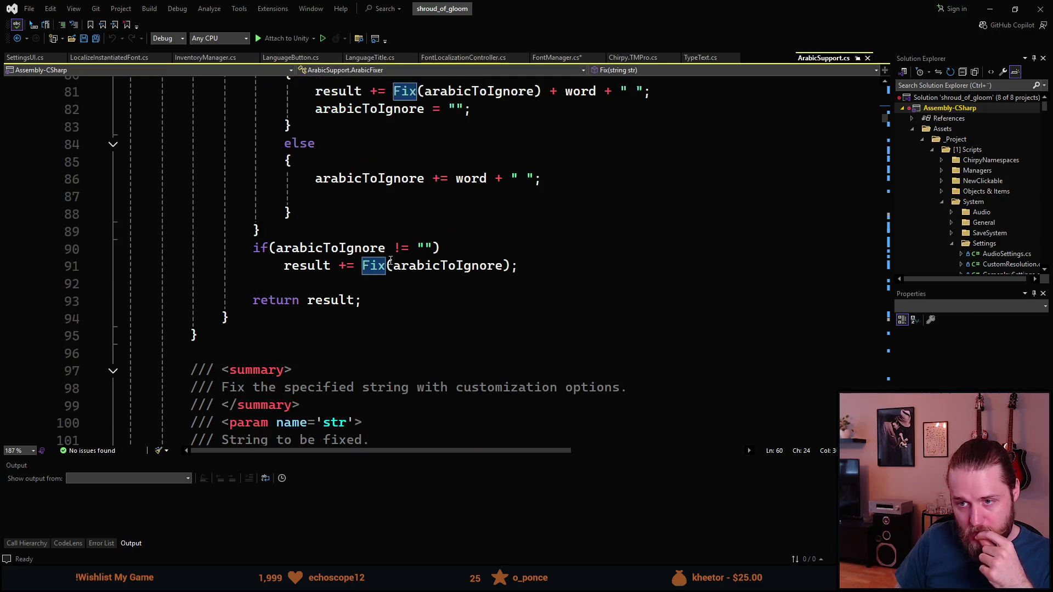
{"action": "scroll", "coordinate": [390, 260], "scroll_direction": "down", "scroll_amount": 3}
{"action": "scroll", "coordinate": [390, 261], "scroll_direction": "down", "scroll_amount": 1}
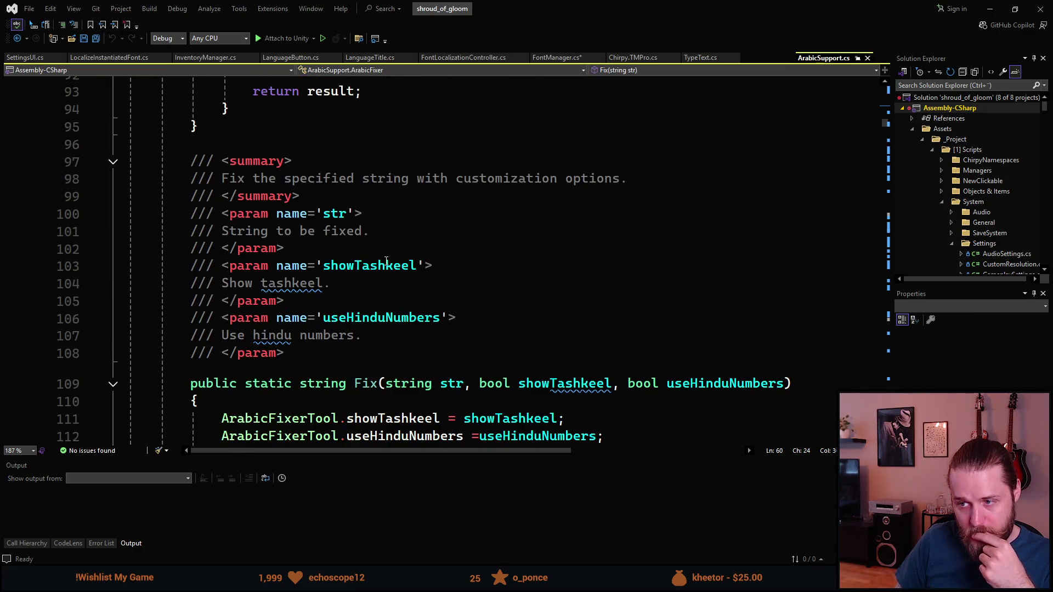
{"action": "scroll", "coordinate": [386, 261], "scroll_direction": "down", "scroll_amount": 15}
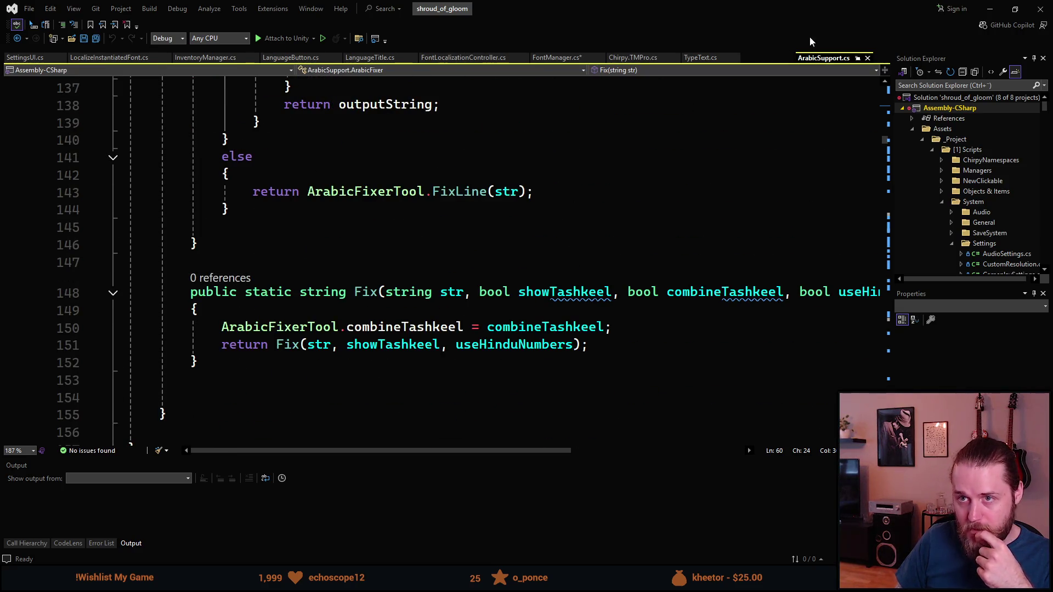
- Minimize Visual Studio to glance at Unity, then return to FontManager.cs
{"action": "left_click", "coordinate": [996, 7]}
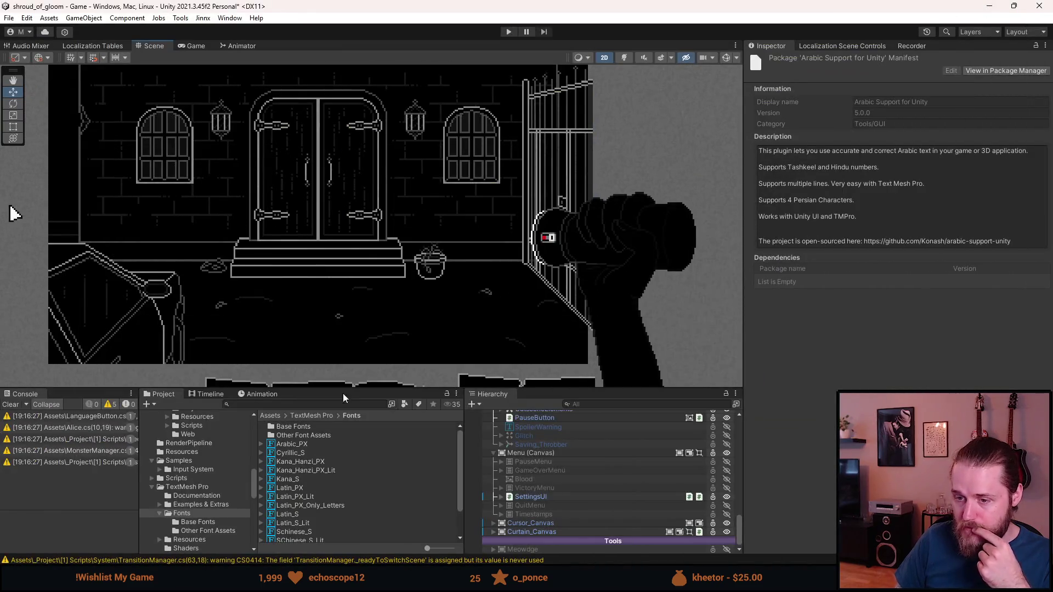
{"action": "key", "text": "alt+Tab"}
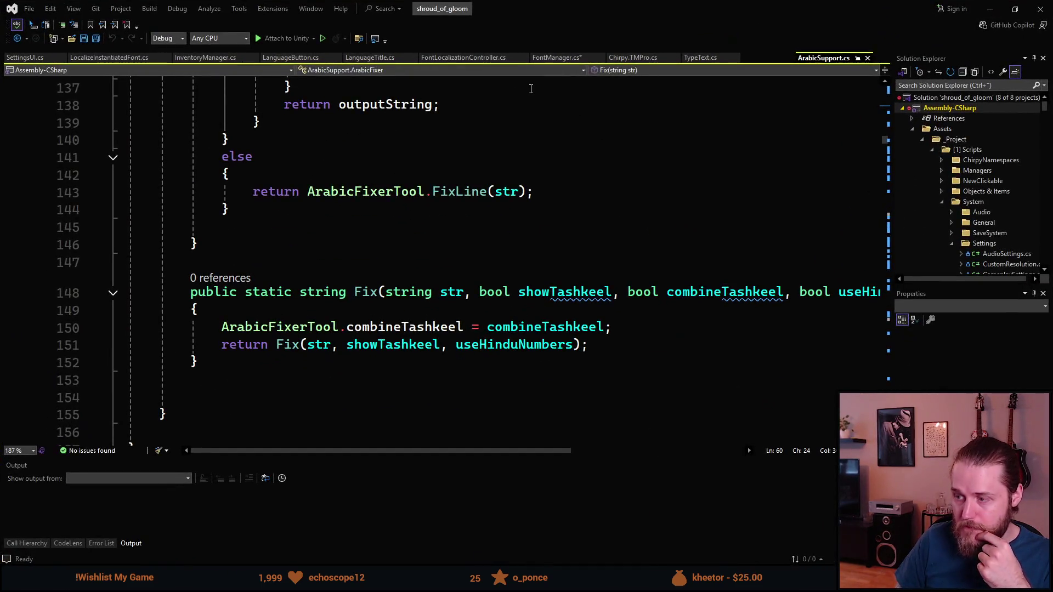
{"action": "left_click", "coordinate": [564, 57]}
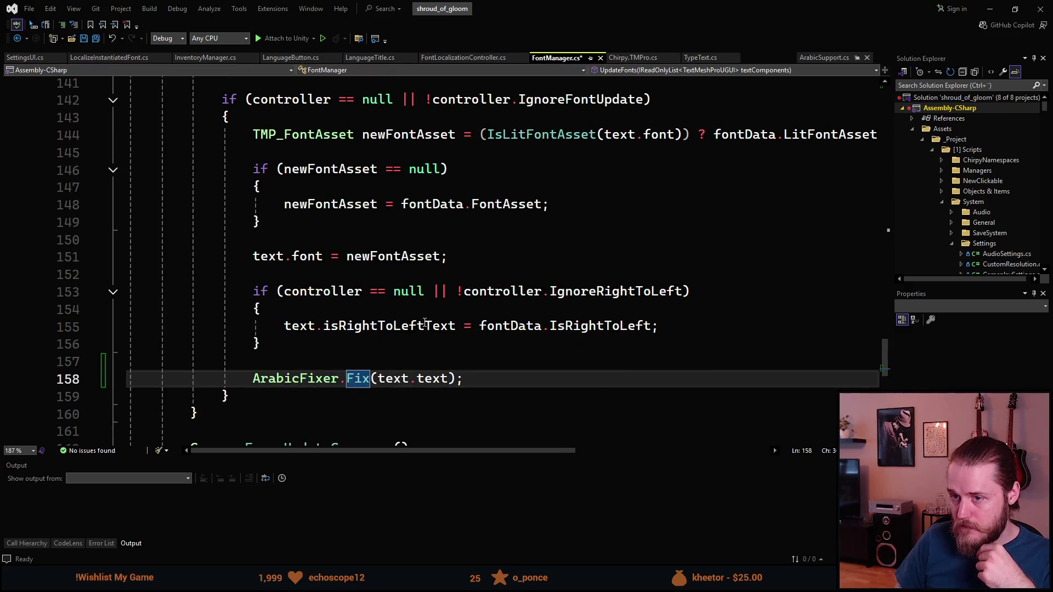
- Insert a blank line above the ArabicFixer.Fix call and begin an if condition
{"action": "left_click", "coordinate": [251, 379]}
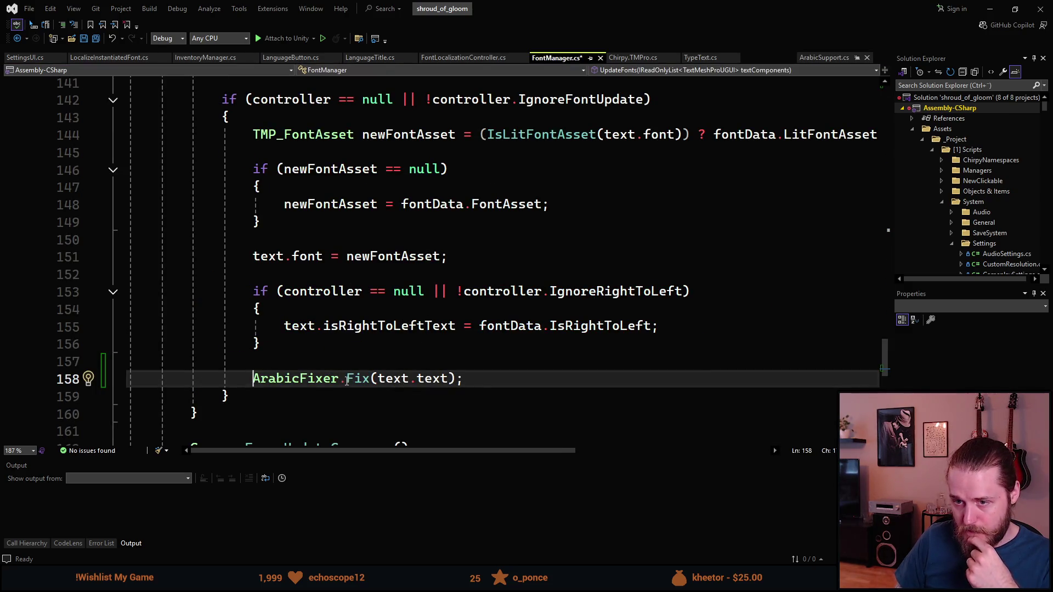
{"action": "key", "text": "Return"}
{"action": "key", "text": "Up"}
{"action": "type", "text": "("}
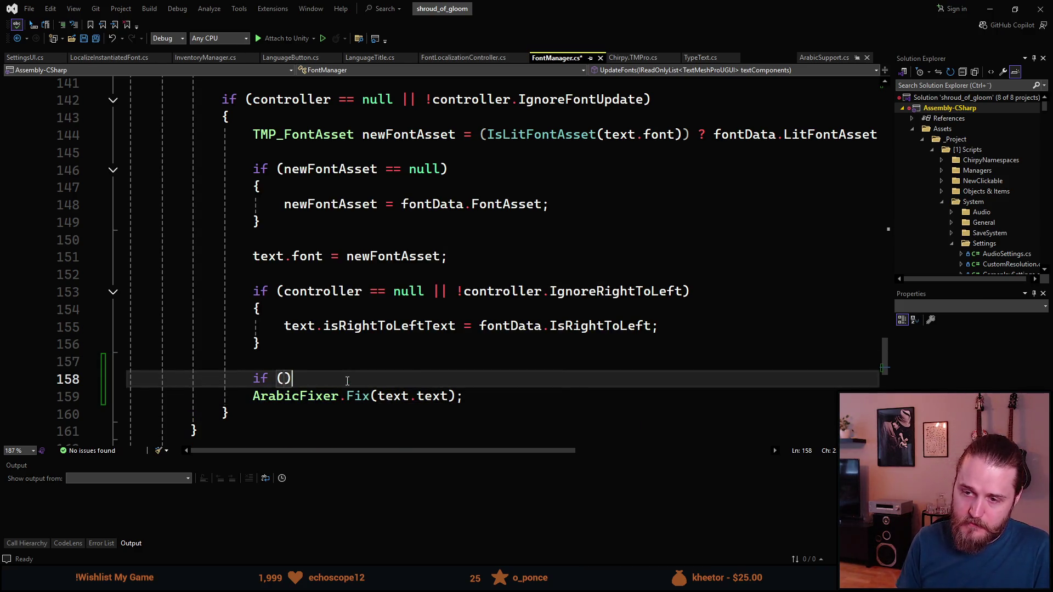
{"action": "type", "text": "Sele"}
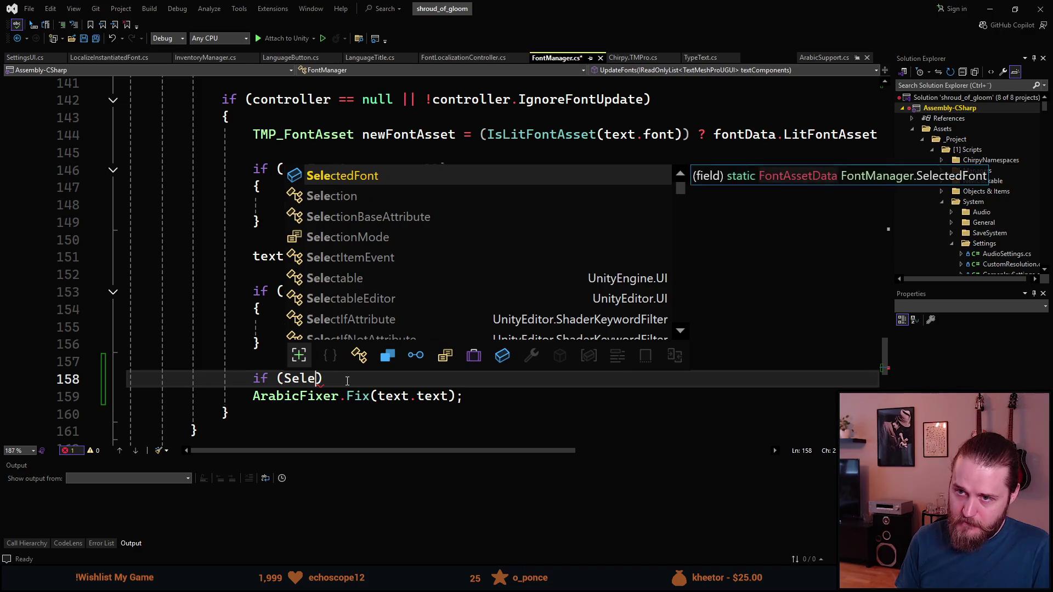
{"action": "key", "text": "BackSpace"}
{"action": "key", "text": "BackSpace"}
{"action": "key", "text": "BackSpace"}
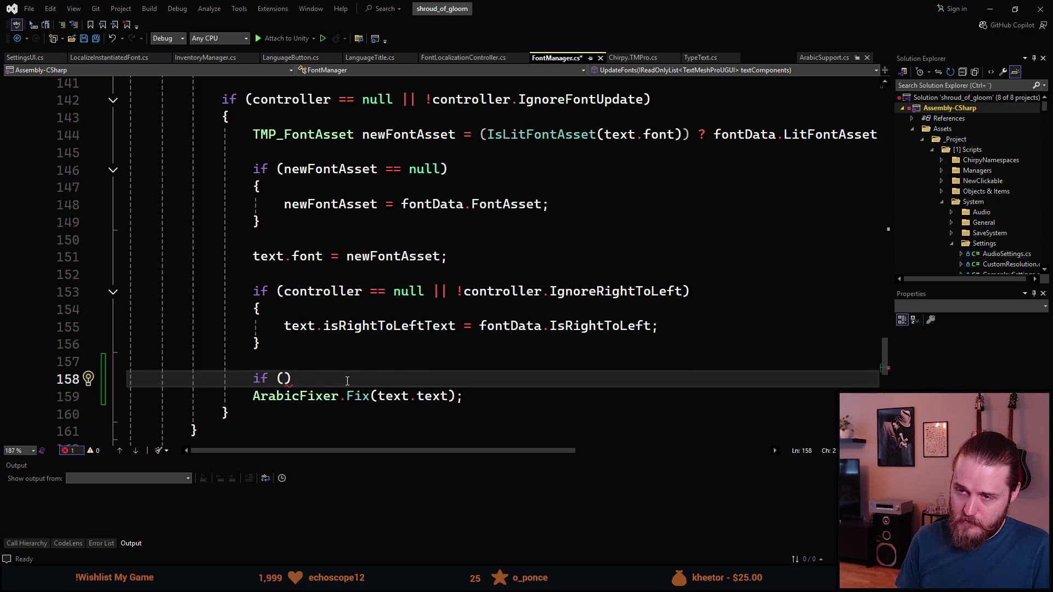
{"action": "scroll", "coordinate": [347, 380], "scroll_direction": "up", "scroll_amount": 2}
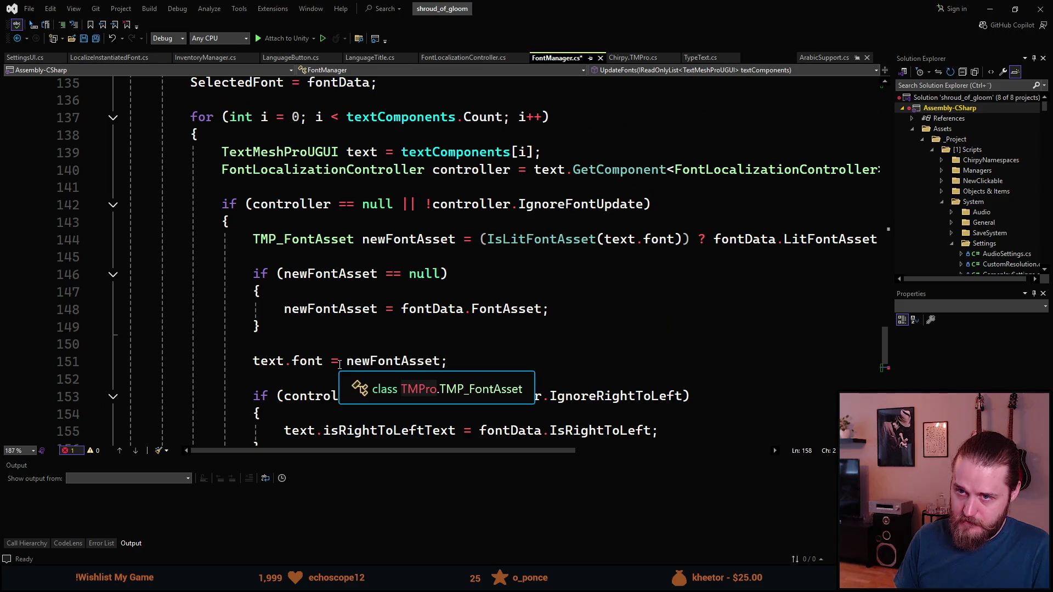
{"action": "scroll", "coordinate": [340, 364], "scroll_direction": "down", "scroll_amount": 1}
- Write the condition as LocalizationSettings.SelectedLocale == using IntelliSense for SelectedLocale
{"action": "type", "text": "Localiz"}
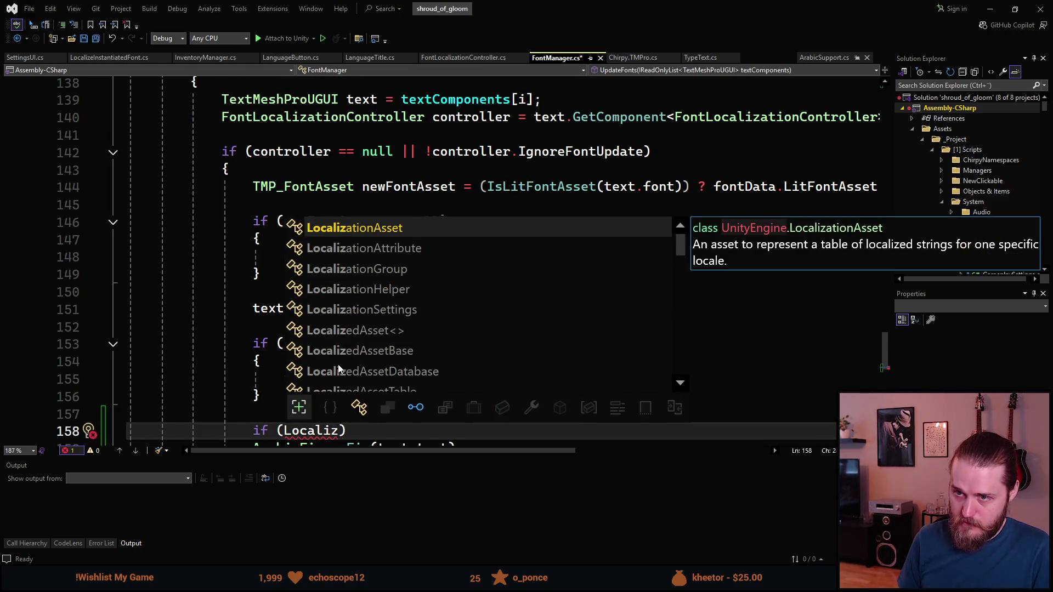
{"action": "type", "text": "ationSettings"}
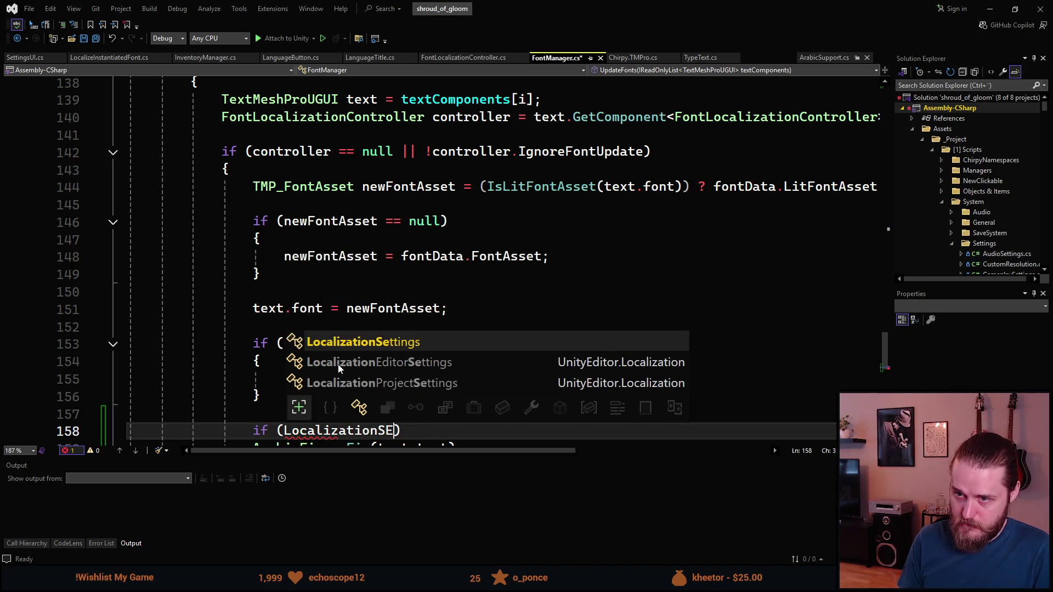
{"action": "type", "text": ".Se"}
{"action": "key", "text": "Tab"}
{"action": "type", "text": "=="}
{"action": "scroll", "coordinate": [342, 360], "scroll_direction": "down", "scroll_amount": 1}
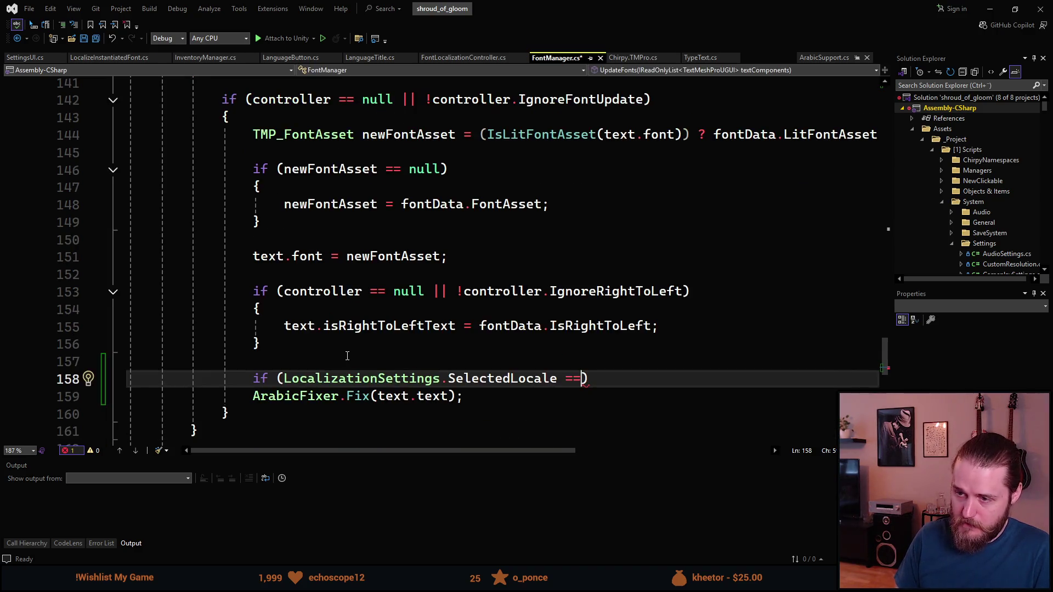
{"action": "scroll", "coordinate": [348, 355], "scroll_direction": "down", "scroll_amount": 1}
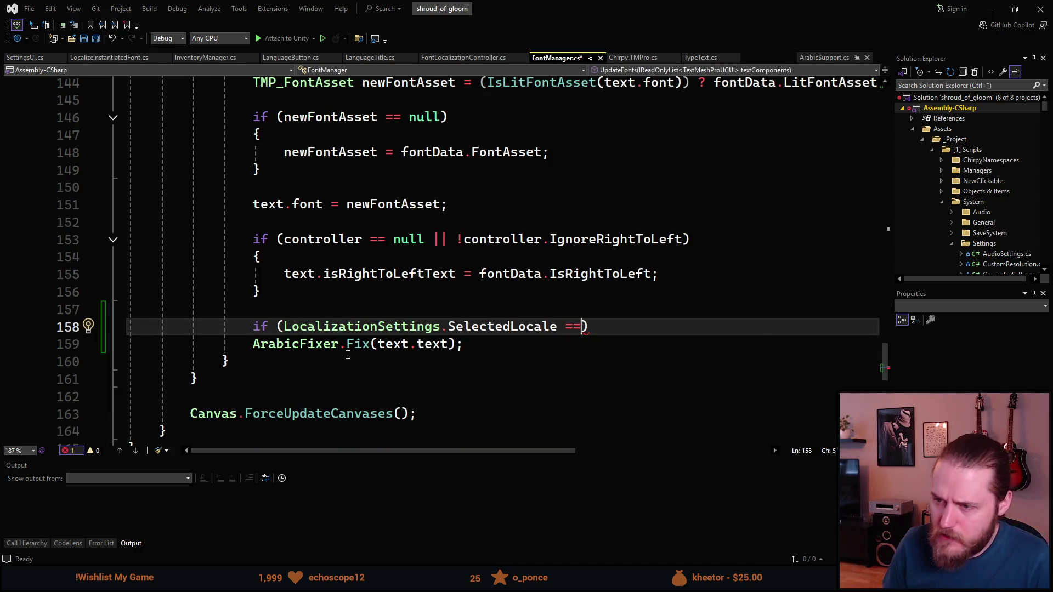
{"action": "mouse_move", "coordinate": [485, 328]}
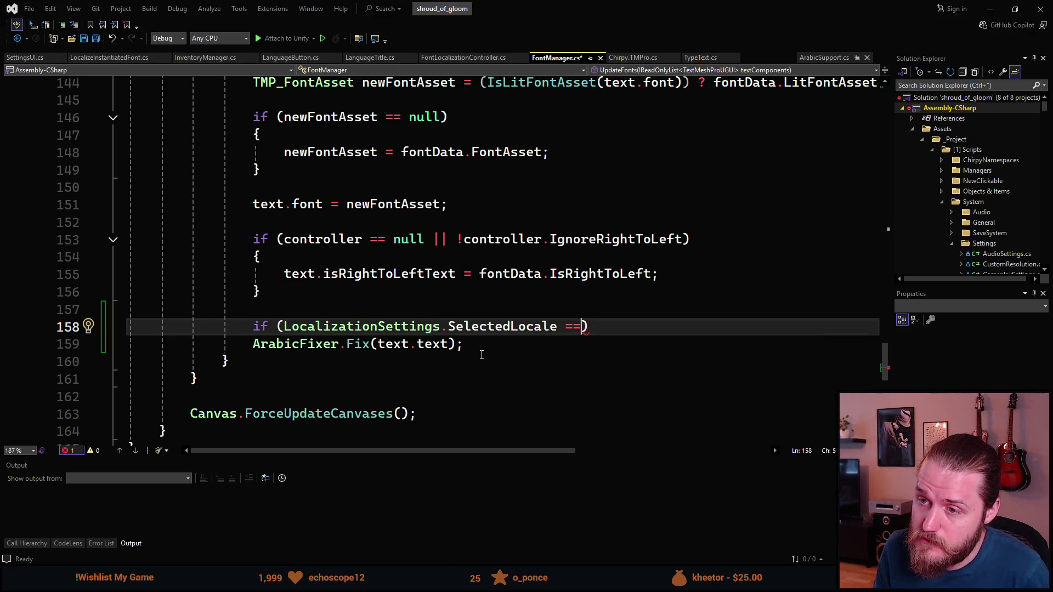
{"action": "scroll", "coordinate": [481, 355], "scroll_direction": "up", "scroll_amount": 1}
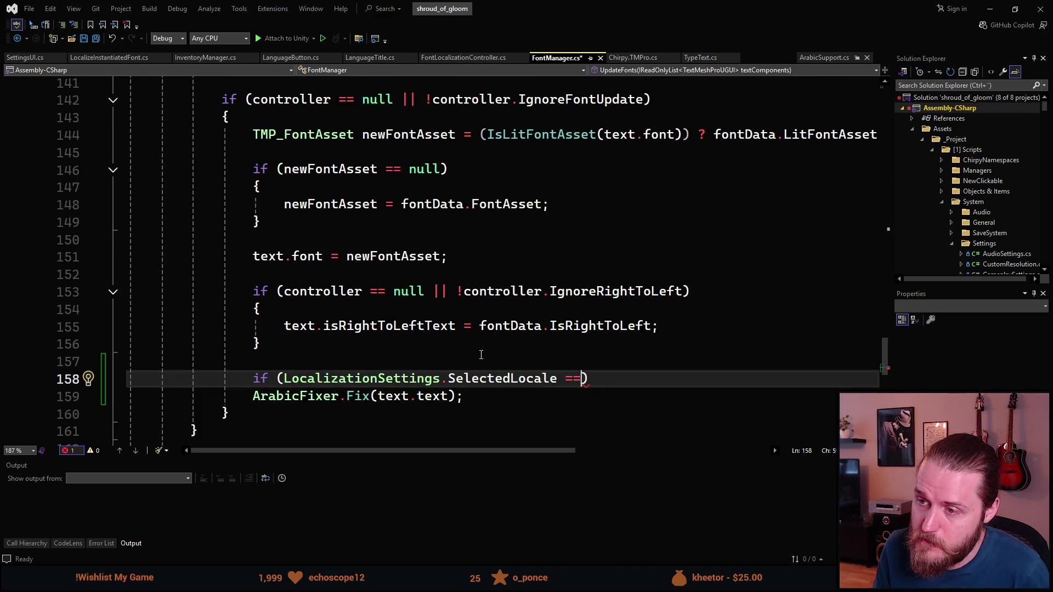
{"action": "scroll", "coordinate": [482, 354], "scroll_direction": "down", "scroll_amount": 2}
{"action": "scroll", "coordinate": [484, 354], "scroll_direction": "up", "scroll_amount": 2}
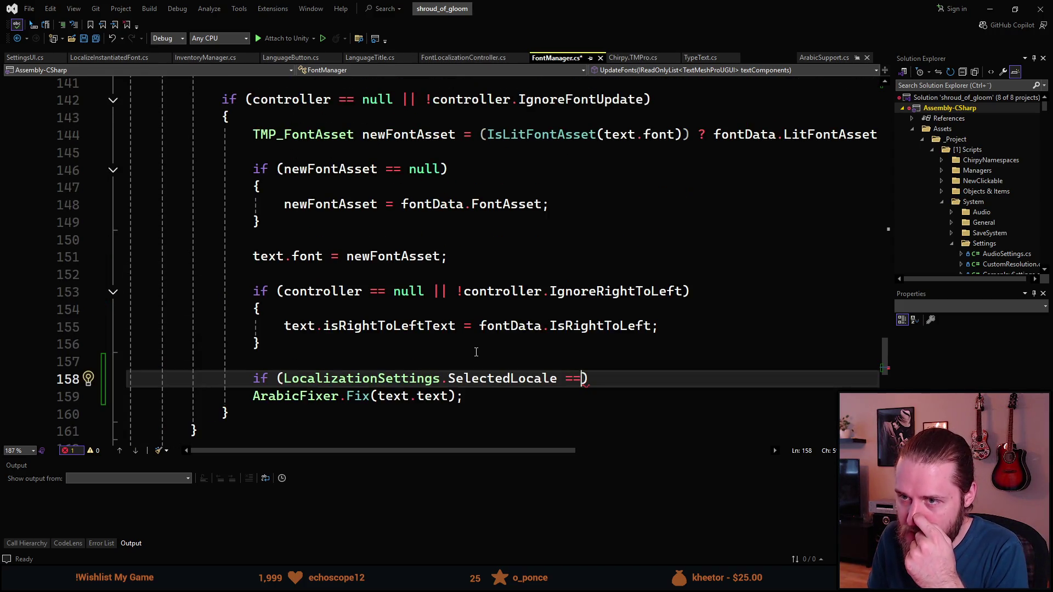
{"action": "scroll", "coordinate": [476, 352], "scroll_direction": "up", "scroll_amount": 5}
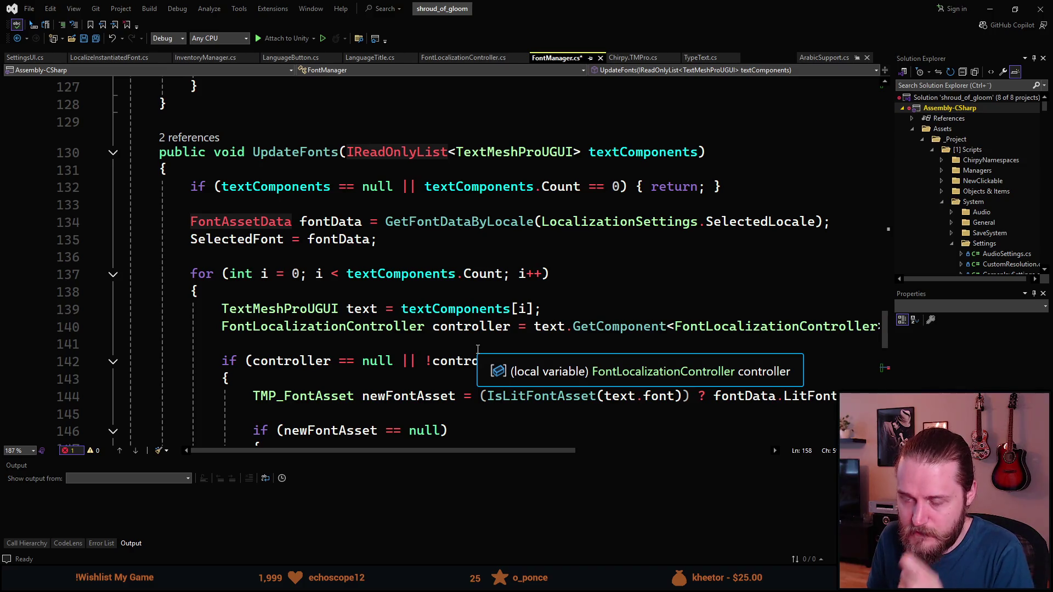
- Try appending a Locale. value to the comparison, then delete it
{"action": "scroll", "coordinate": [478, 349], "scroll_direction": "down", "scroll_amount": 6}
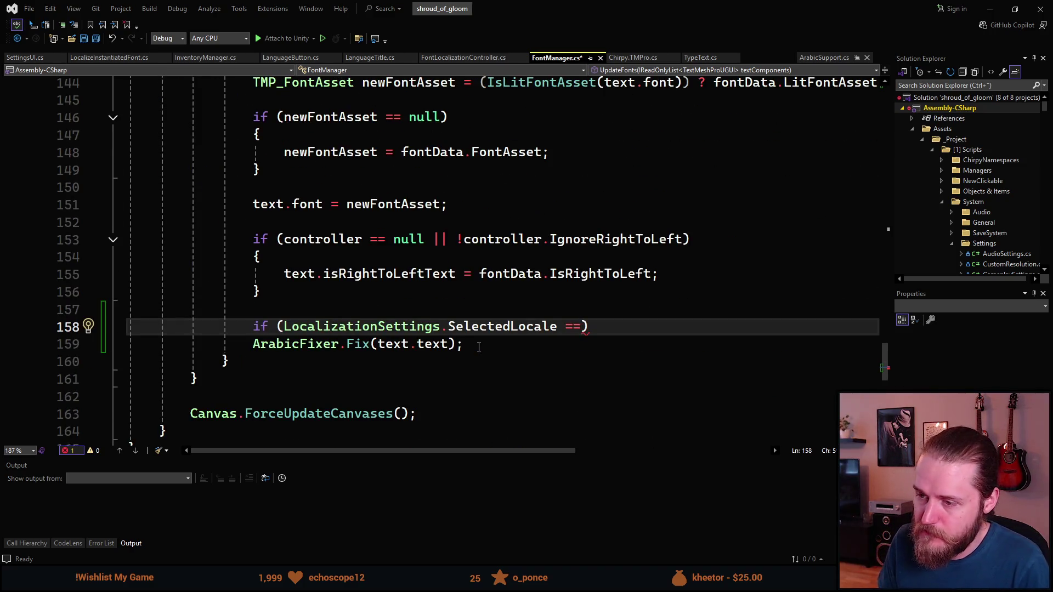
{"action": "scroll", "coordinate": [478, 346], "scroll_direction": "down", "scroll_amount": 5}
{"action": "scroll", "coordinate": [477, 343], "scroll_direction": "up", "scroll_amount": 1}
{"action": "scroll", "coordinate": [477, 342], "scroll_direction": "up", "scroll_amount": 10}
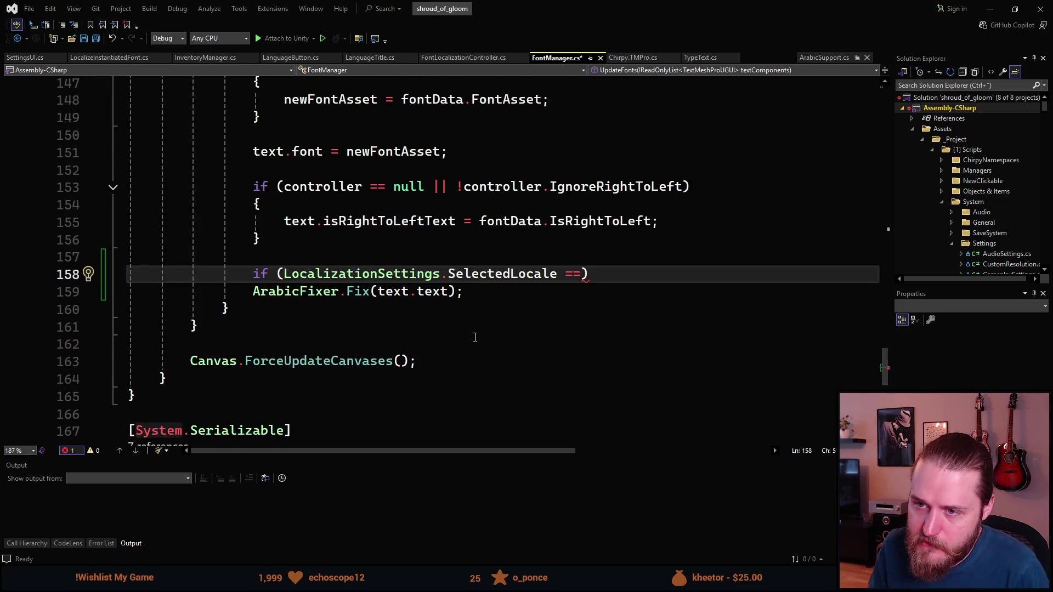
{"action": "scroll", "coordinate": [474, 337], "scroll_direction": "up", "scroll_amount": 8}
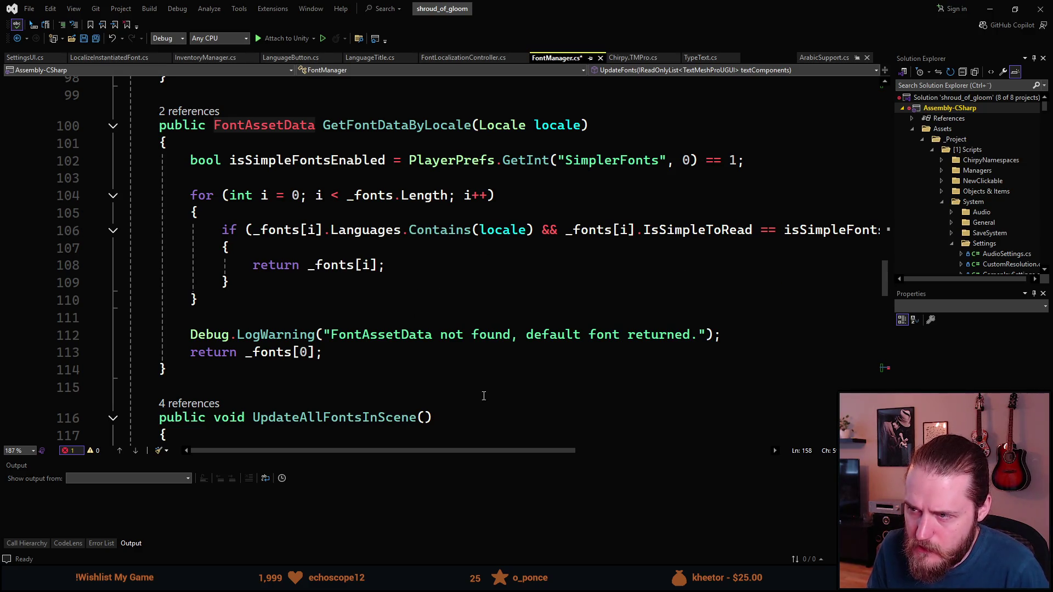
{"action": "mouse_move", "coordinate": [478, 450]}
{"action": "left_mouse_down"}
{"action": "mouse_move", "coordinate": [525, 455]}
{"action": "mouse_move", "coordinate": [469, 452]}
{"action": "left_mouse_up"}
{"action": "scroll", "coordinate": [378, 308], "scroll_direction": "down", "scroll_amount": 7}
{"action": "scroll", "coordinate": [380, 310], "scroll_direction": "down", "scroll_amount": 9}
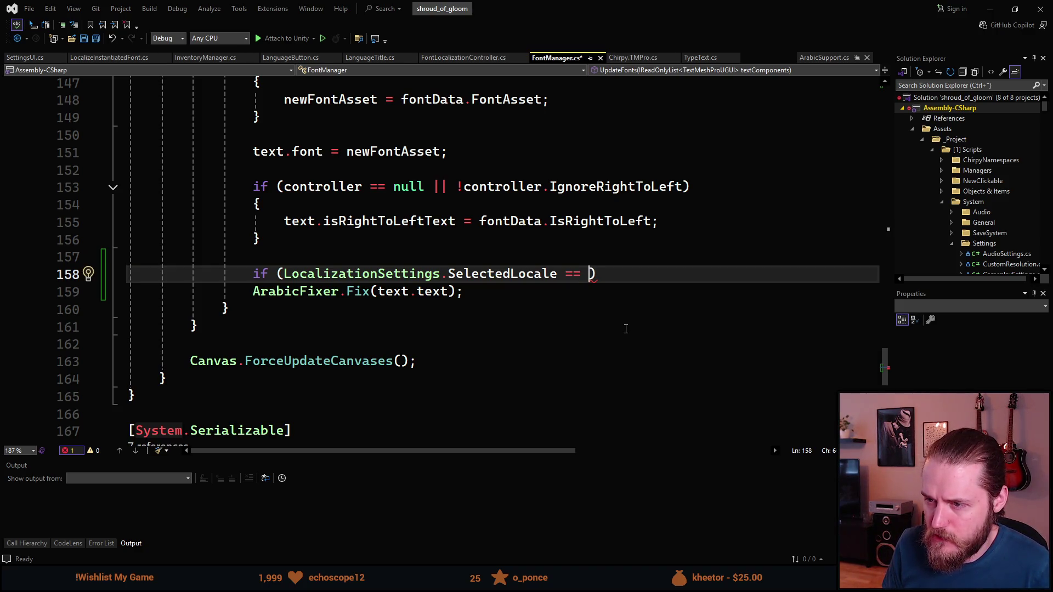
{"action": "type", "text": "Locac"}
{"action": "key", "text": "BackSpace"}
{"action": "type", "text": "le."}
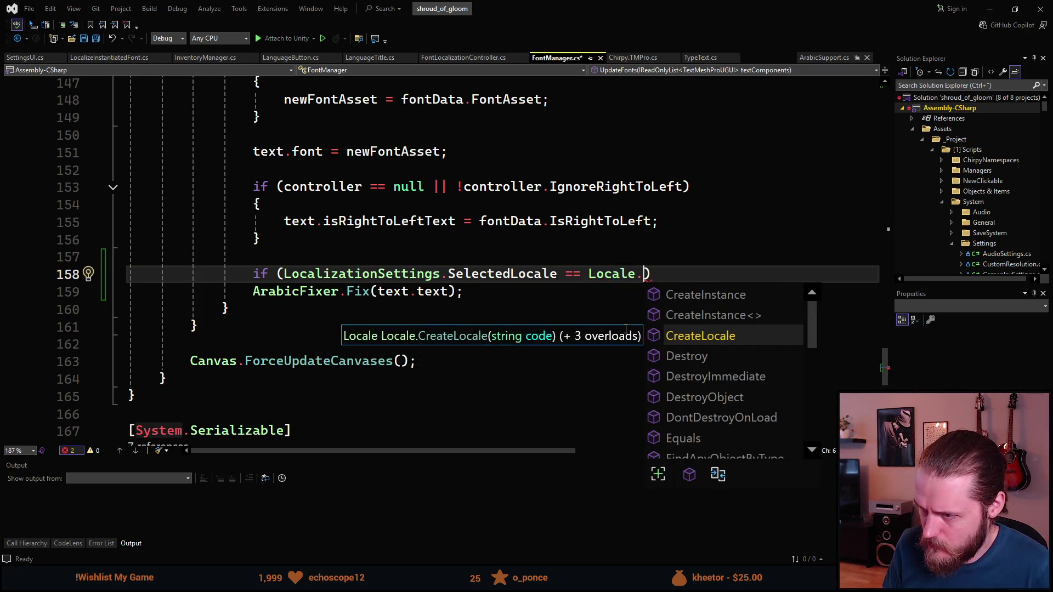
{"action": "scroll", "coordinate": [685, 344], "scroll_direction": "down", "scroll_amount": 4}
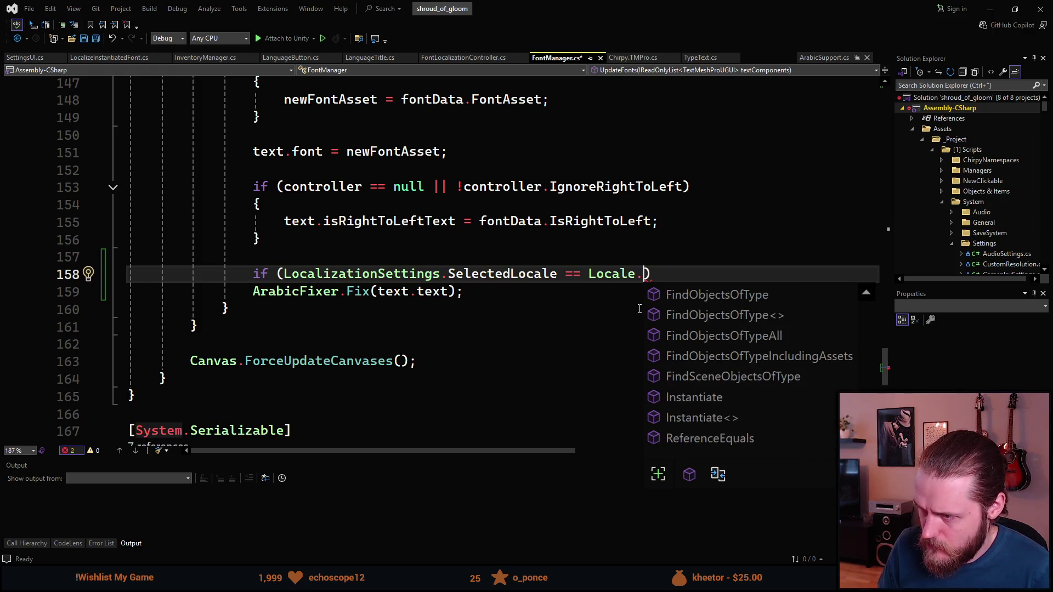
{"action": "left_click", "coordinate": [609, 277]}
{"action": "double_click", "coordinate": [608, 273]}
{"action": "key", "text": "Delete"}
{"action": "key", "text": "Delete"}
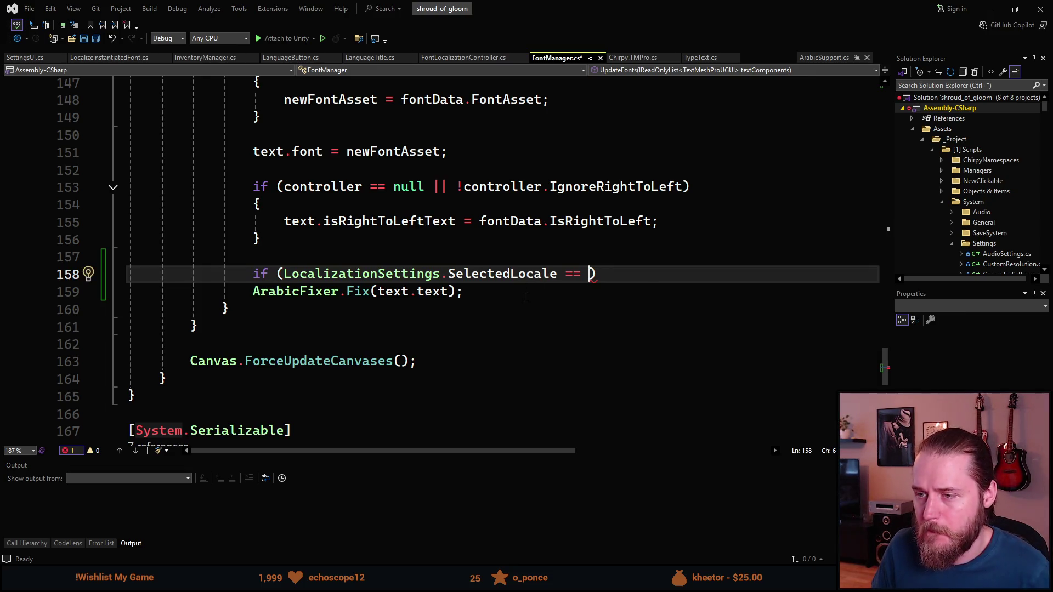
- Replace the if condition with SelectedFont.IsRightToLeft
{"action": "scroll", "coordinate": [524, 295], "scroll_direction": "up", "scroll_amount": 2}
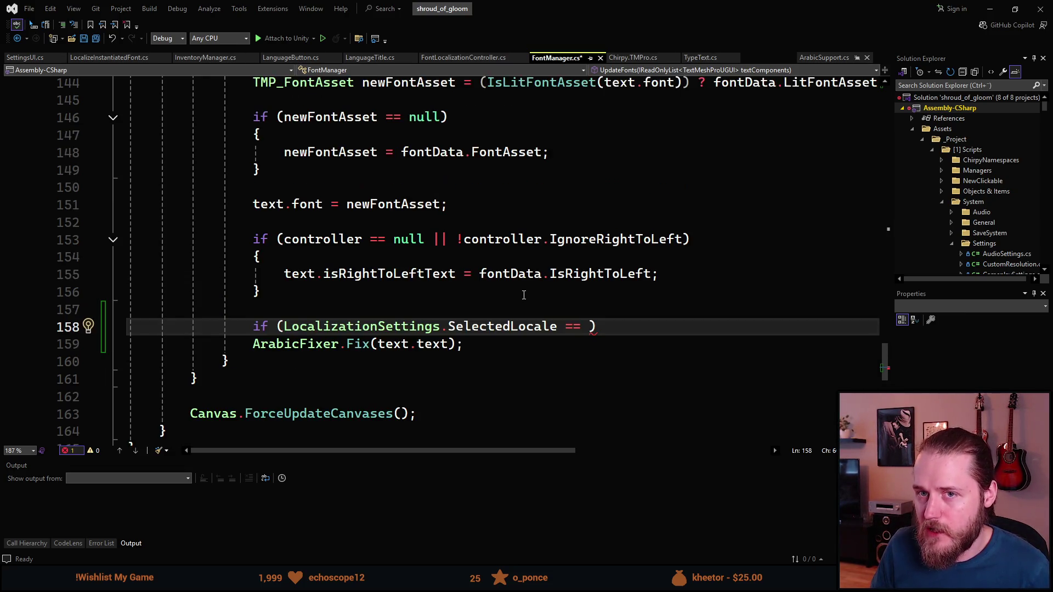
{"action": "key", "text": "BackSpace"}
{"action": "key", "text": "BackSpace"}
{"action": "key", "text": "BackSpace"}
{"action": "key", "text": "ctrl+BackSpace"}
{"action": "key", "text": "ctrl+BackSpace"}
{"action": "key", "text": "ctrl+BackSpace"}
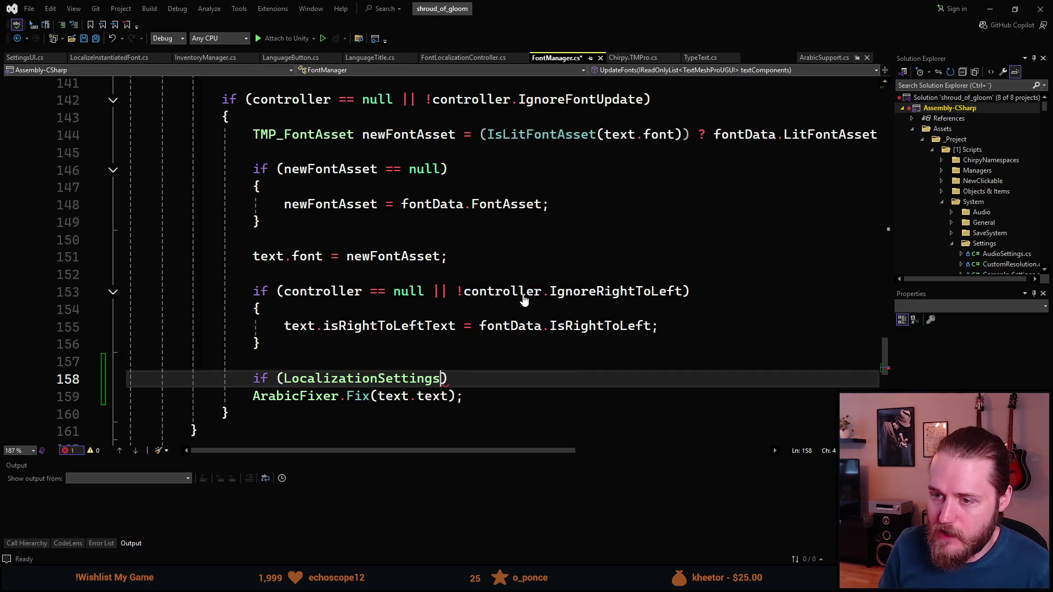
{"action": "type", "text": "Sele"}
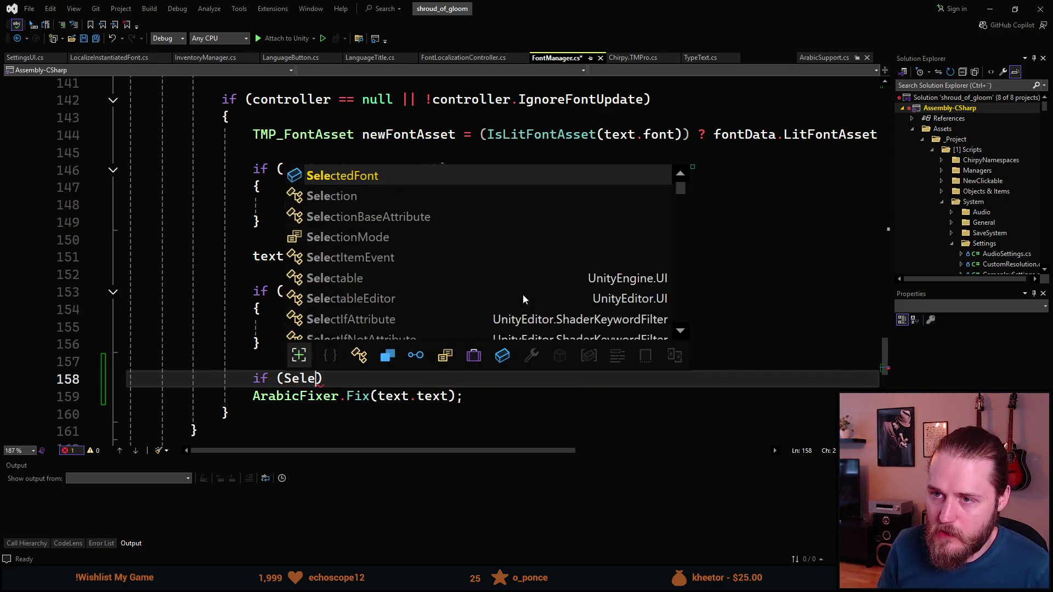
{"action": "key", "text": "Tab"}
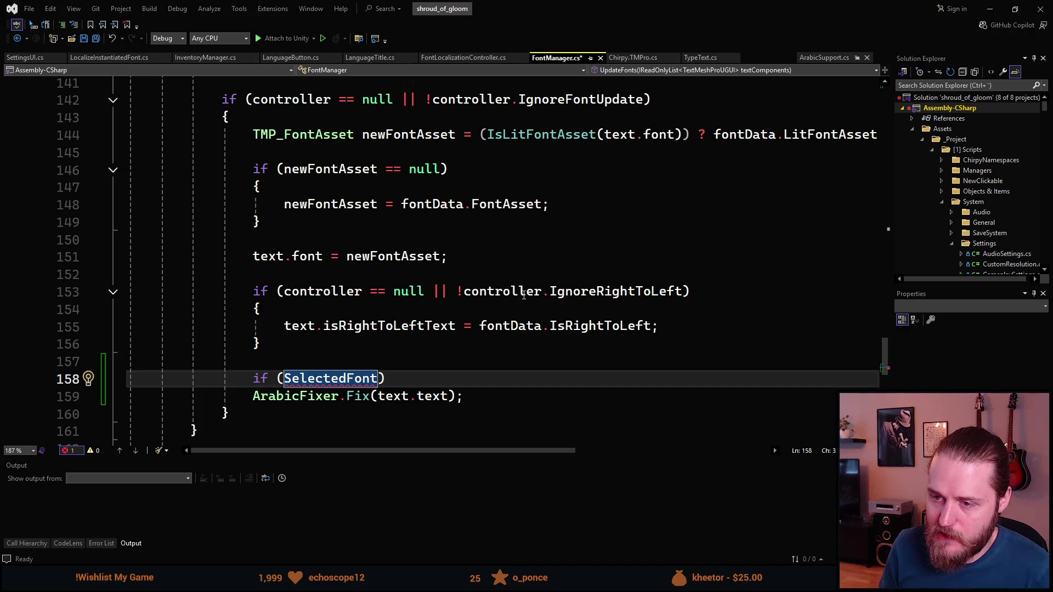
{"action": "type", "text": "."}
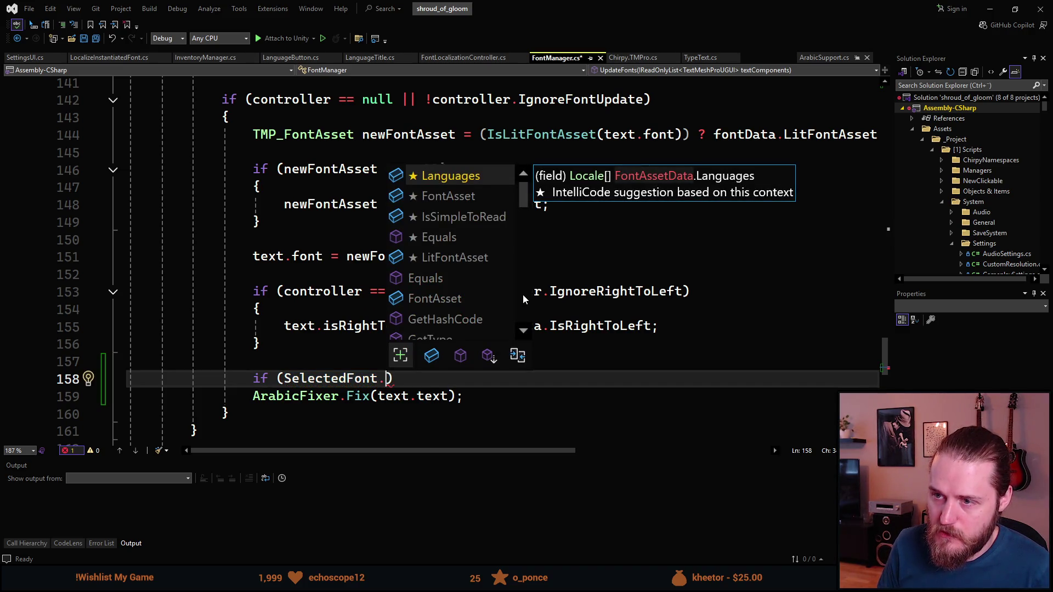
{"action": "type", "text": "IsR"}
{"action": "key", "text": "Tab"}
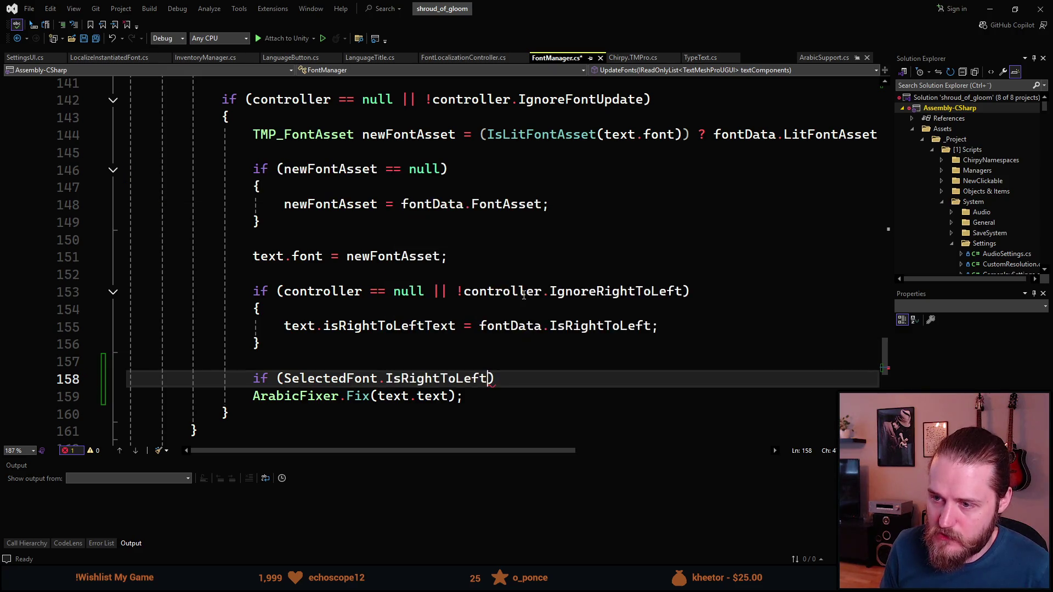
- Wrap ArabicFixer.Fix(text.text); in braces under the if and save FontManager.cs
{"action": "key", "text": "End"}
{"action": "key", "text": "Return"}
{"action": "type", "text": "{"}
{"action": "key", "text": "Return"}
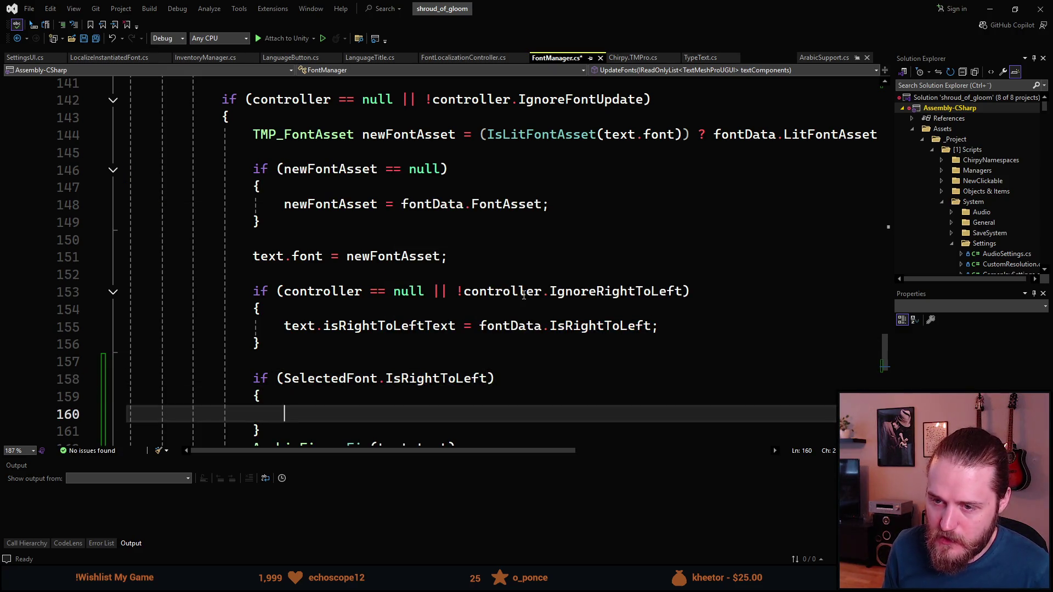
{"action": "scroll", "coordinate": [521, 293], "scroll_direction": "down", "scroll_amount": 1}
{"action": "key", "text": "Down"}
{"action": "key", "text": "Down"}
{"action": "key", "text": "alt+Up"}
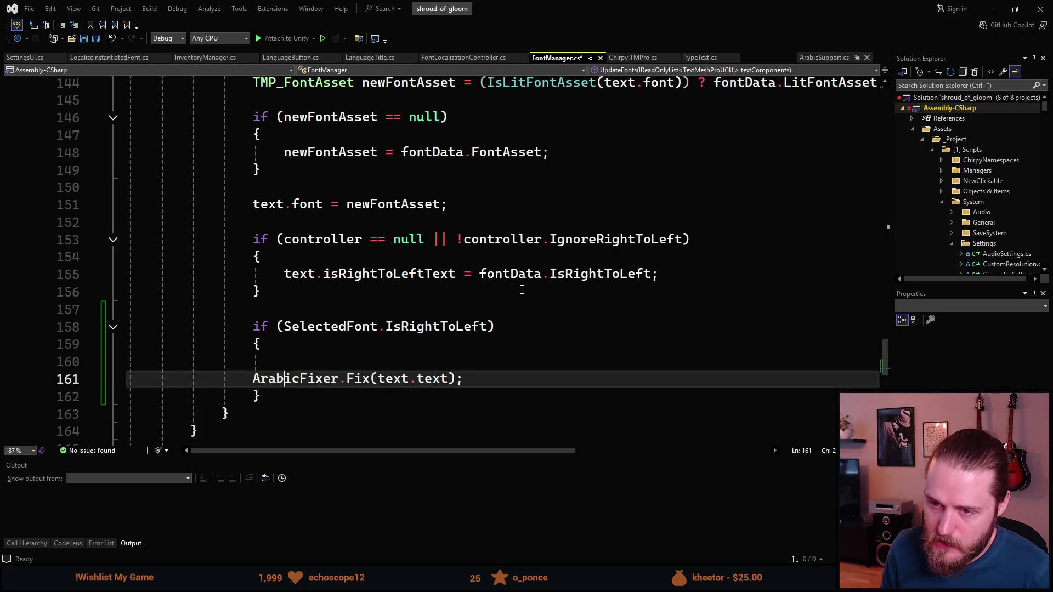
{"action": "key", "text": "alt+Up"}
{"action": "key", "text": "Down"}
{"action": "key", "text": "BackSpace"}
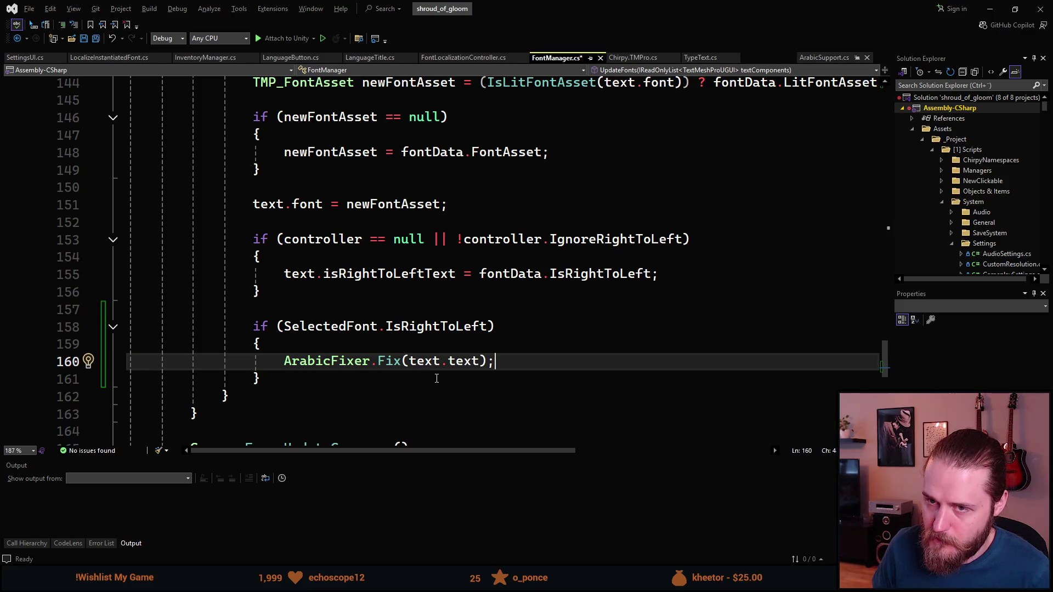
{"action": "key", "text": "ctrl+s"}
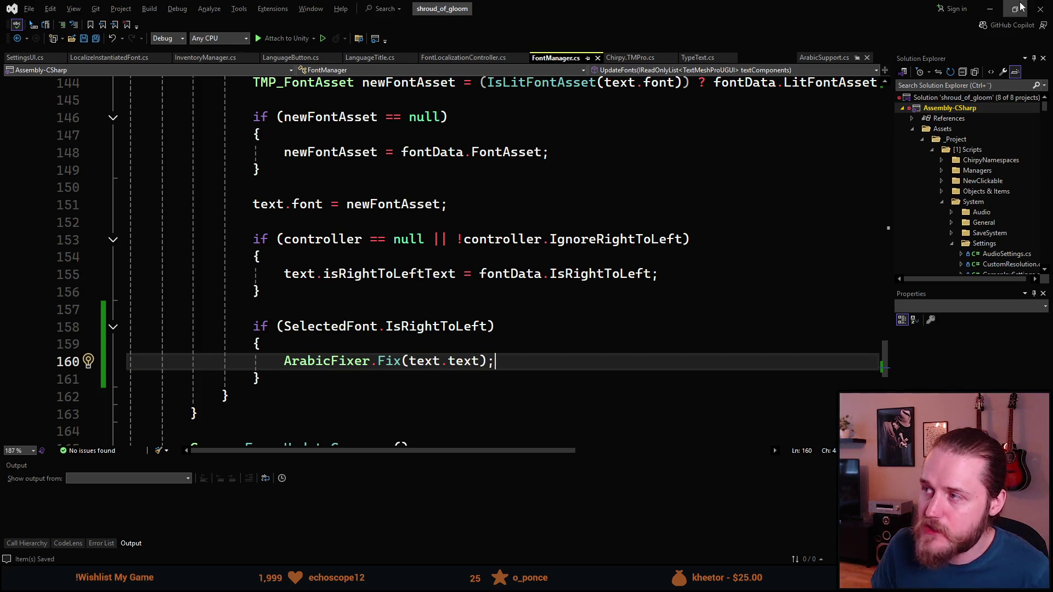
- Let Unity recompile, then start extending the condition with || text.isR
{"action": "left_click", "coordinate": [989, 9]}
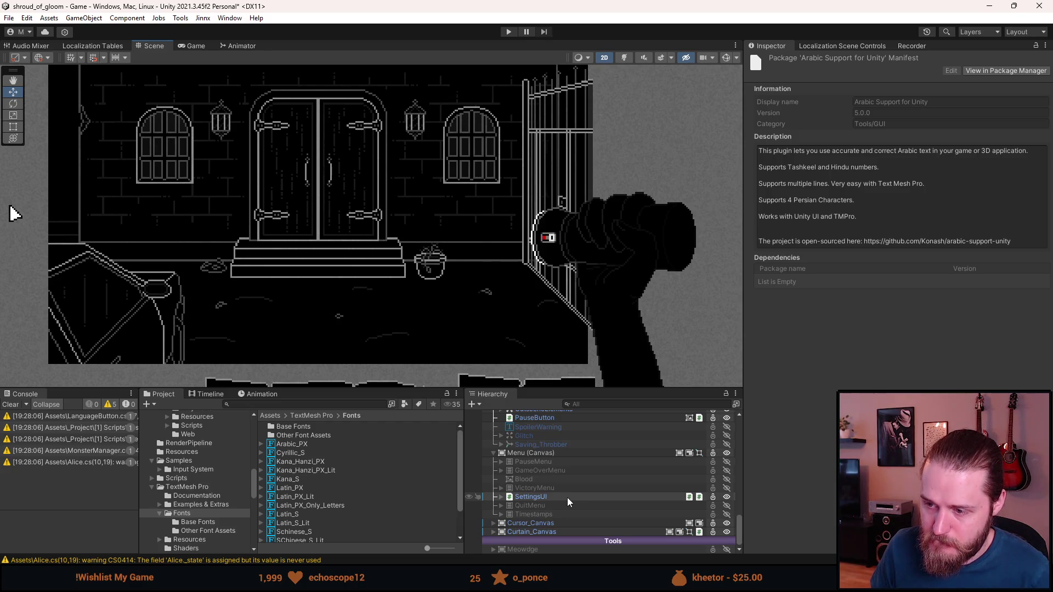
{"action": "key", "text": "alt+Tab"}
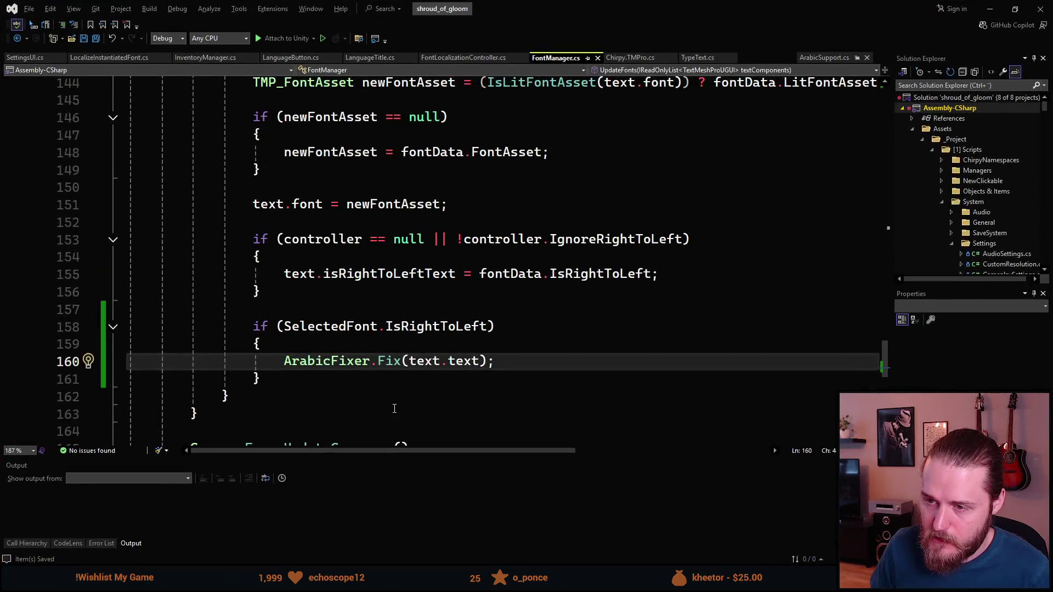
{"action": "scroll", "coordinate": [392, 407], "scroll_direction": "up", "scroll_amount": 1}
{"action": "scroll", "coordinate": [332, 377], "scroll_direction": "up", "scroll_amount": 1}
{"action": "scroll", "coordinate": [332, 379], "scroll_direction": "down", "scroll_amount": 2}
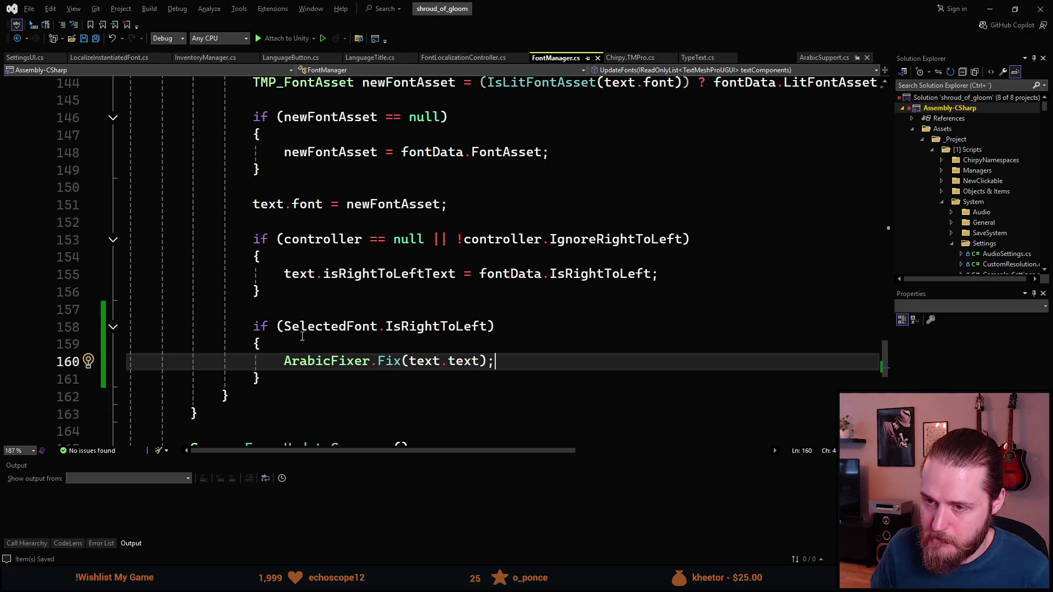
{"action": "left_click", "coordinate": [526, 332]}
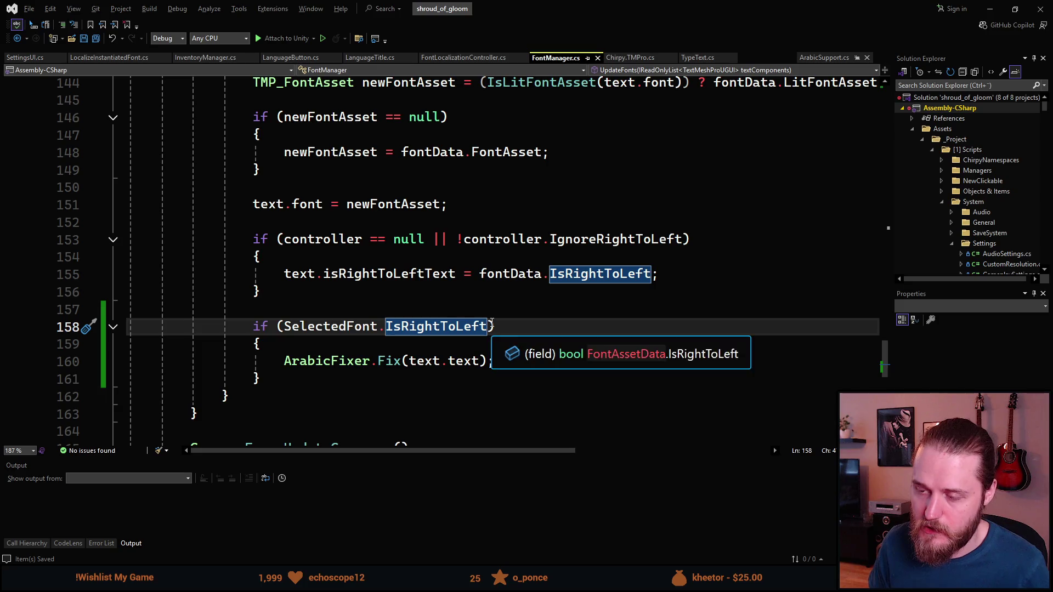
{"action": "scroll", "coordinate": [491, 318], "scroll_direction": "up", "scroll_amount": 20}
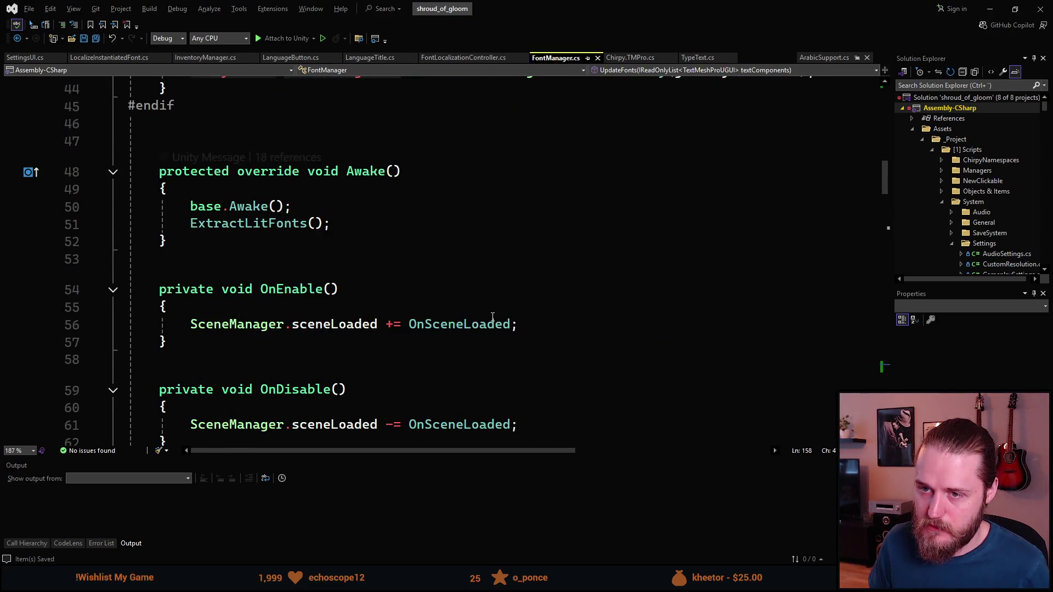
{"action": "scroll", "coordinate": [491, 318], "scroll_direction": "down", "scroll_amount": 20}
{"action": "scroll", "coordinate": [489, 317], "scroll_direction": "down", "scroll_amount": 4}
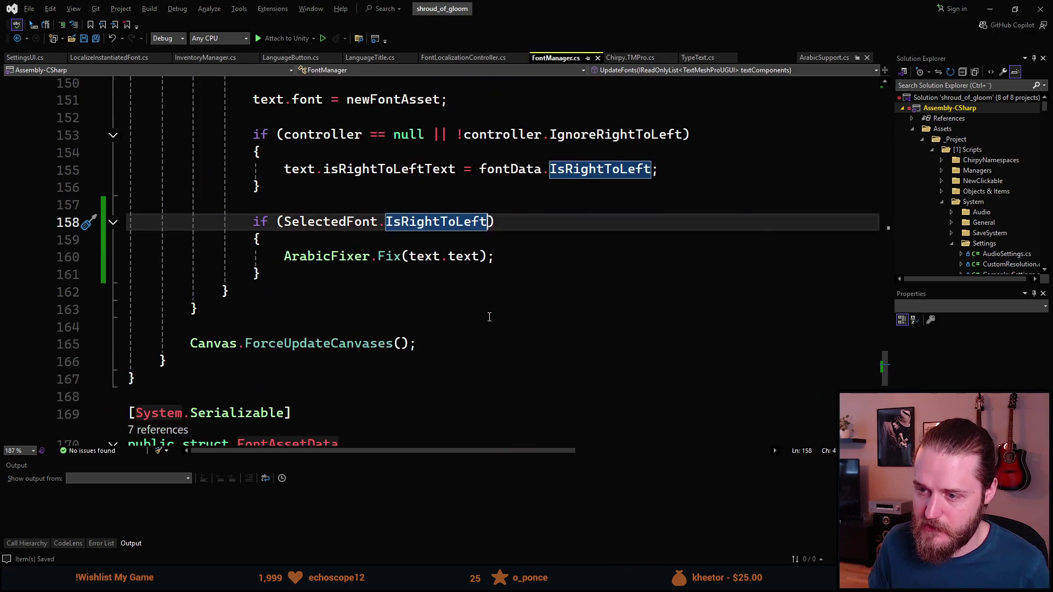
{"action": "scroll", "coordinate": [490, 317], "scroll_direction": "up", "scroll_amount": 1}
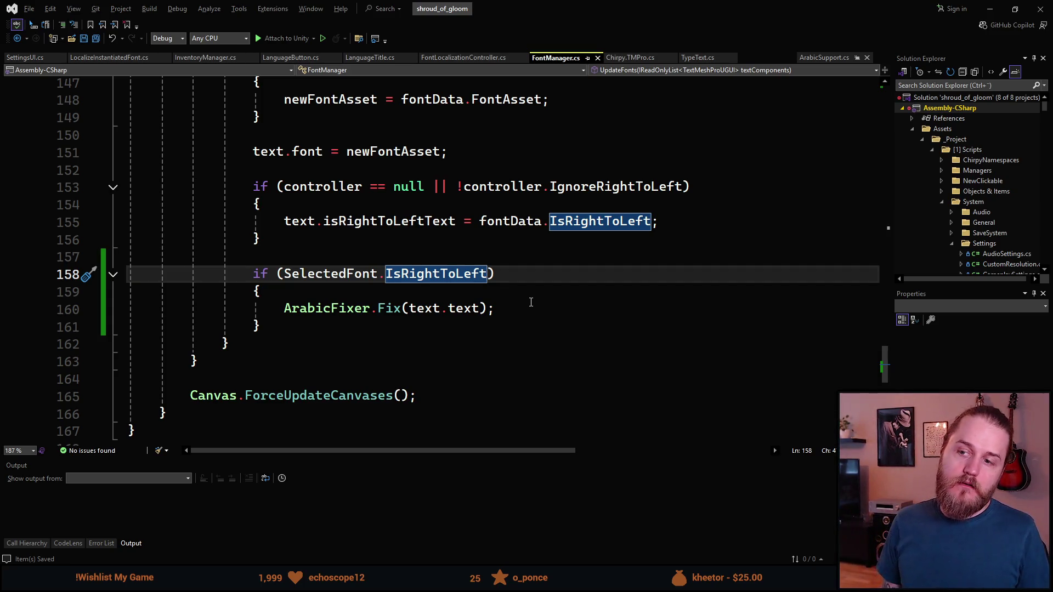
{"action": "type", "text": "|| "}
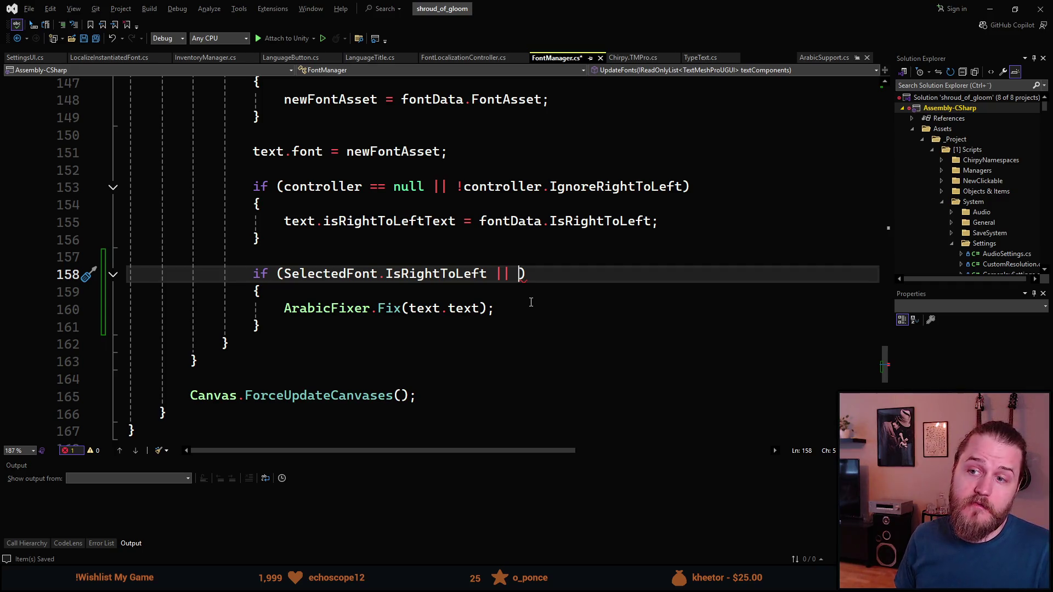
{"action": "type", "text": "text.isR"}
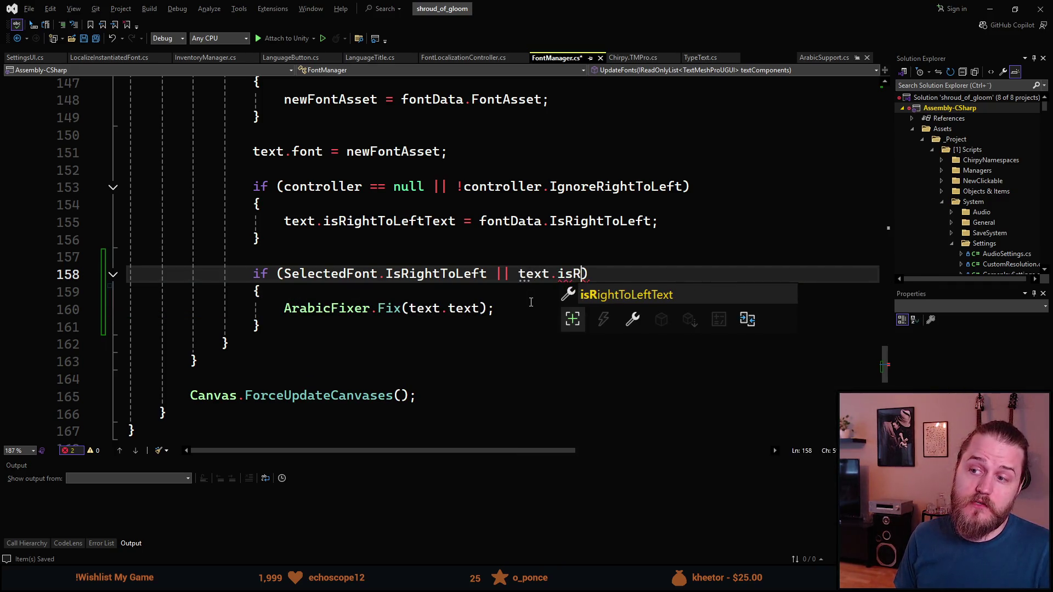
- Make line 158 read 'if (SelectedFont.IsRightToLeft || text.isRightToLeftText)', then switch back to Unity
{"action": "key", "text": "Tab"}
{"action": "scroll", "coordinate": [531, 302], "scroll_direction": "up", "scroll_amount": 1}
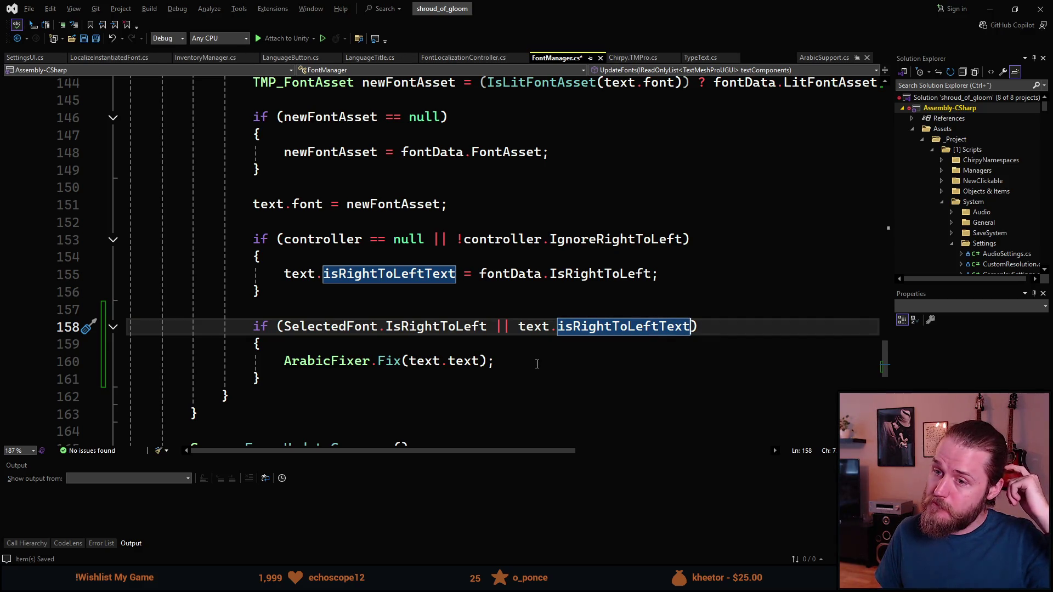
{"action": "left_click", "coordinate": [500, 361]}
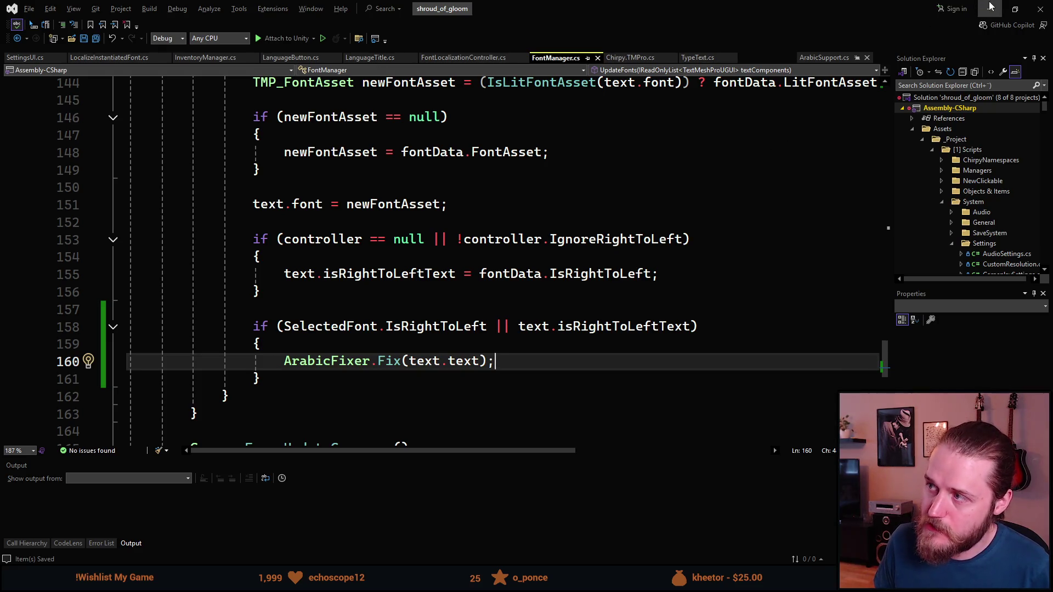
{"action": "key", "text": "alt+Tab"}
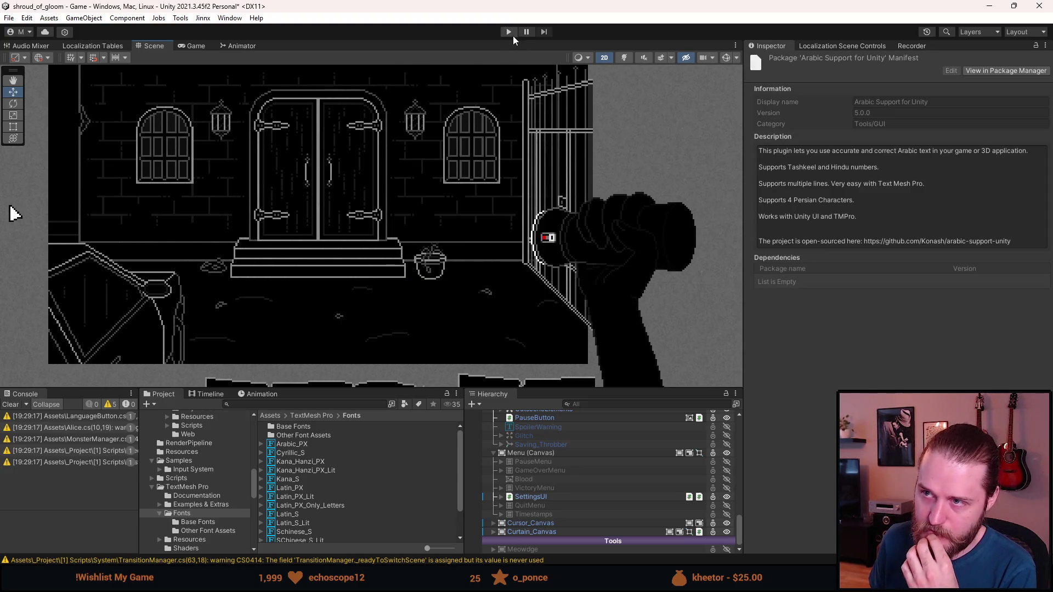
- Start Play mode, clear the Console, and continue into the game scene
{"action": "left_click", "coordinate": [509, 33]}
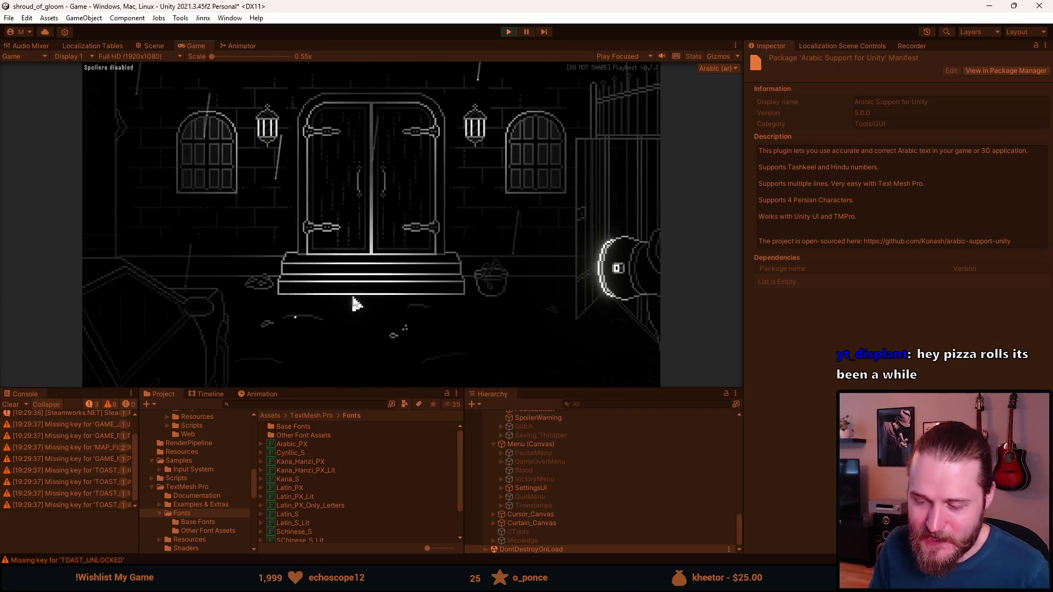
{"action": "left_click", "coordinate": [10, 404]}
{"action": "mouse_move", "coordinate": [357, 388]}
{"action": "left_mouse_down"}
{"action": "mouse_move", "coordinate": [348, 382]}
{"action": "mouse_move", "coordinate": [364, 500]}
{"action": "left_mouse_up"}
{"action": "left_click", "coordinate": [369, 331]}
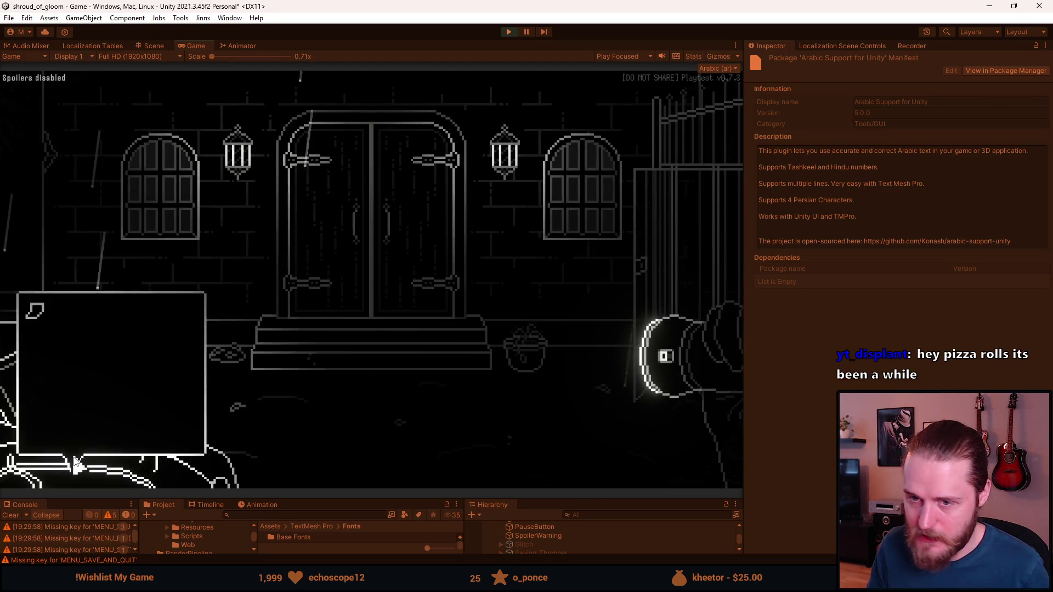
- Toggle the F1 developer menu, use the Master Key on the window, and enter the door
{"action": "key", "text": "F1"}
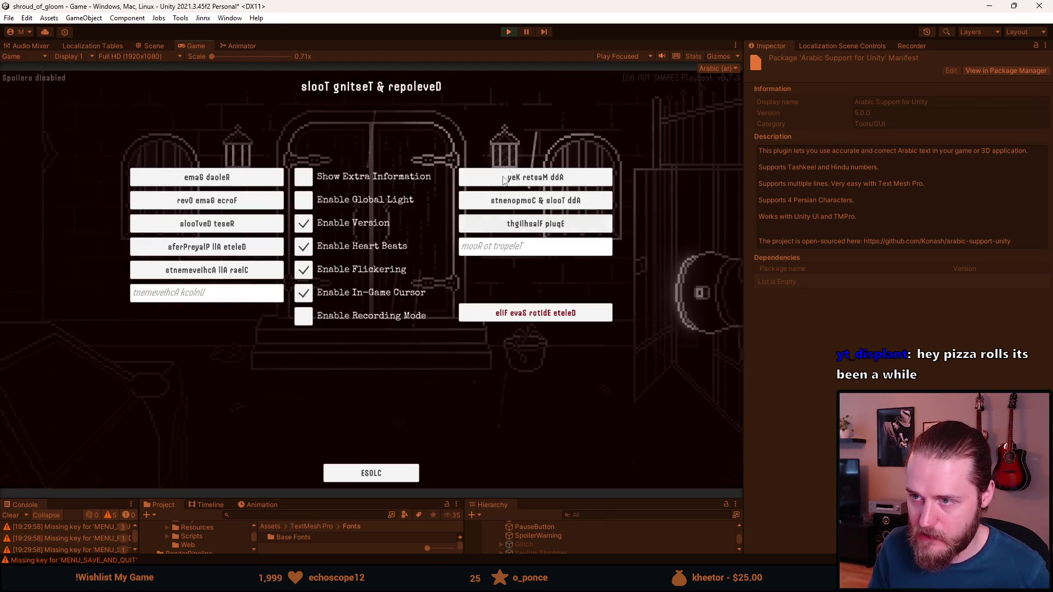
{"action": "key", "text": "F1"}
{"action": "left_click", "coordinate": [65, 379]}
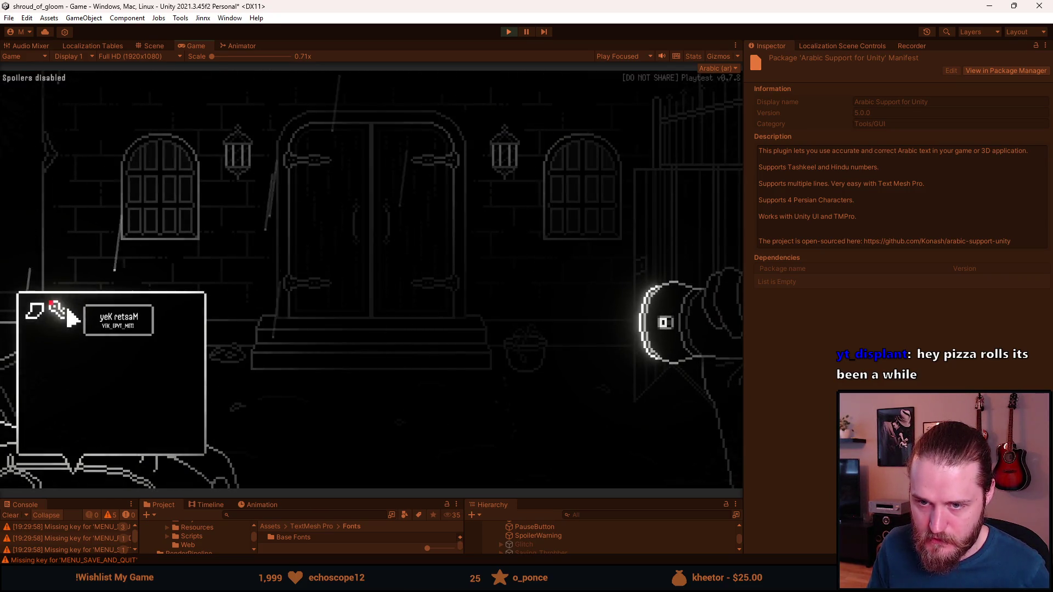
{"action": "left_click", "coordinate": [60, 311]}
{"action": "left_click", "coordinate": [167, 233]}
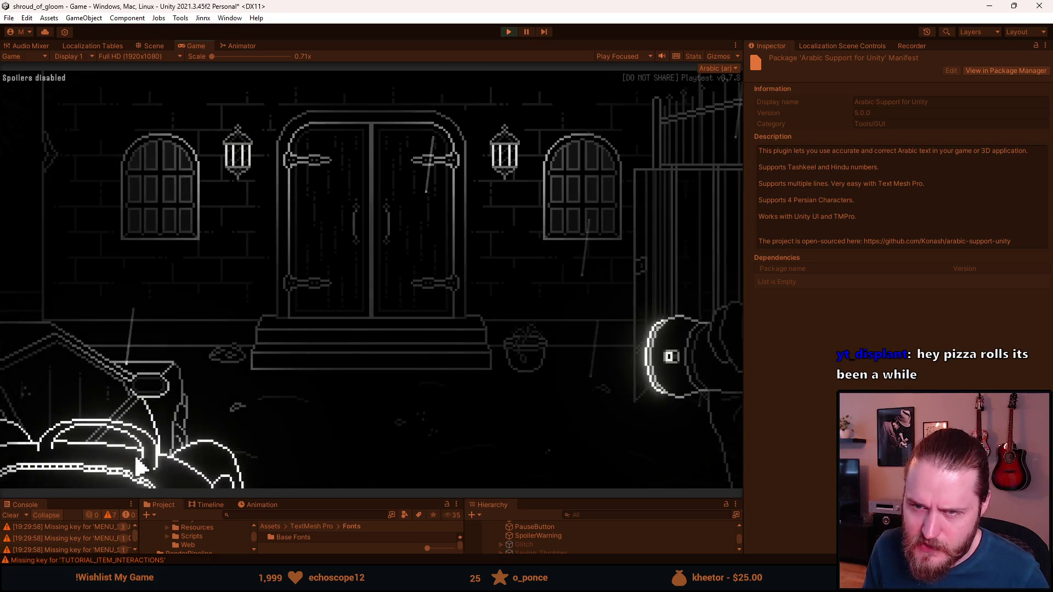
{"action": "left_click", "coordinate": [411, 235]}
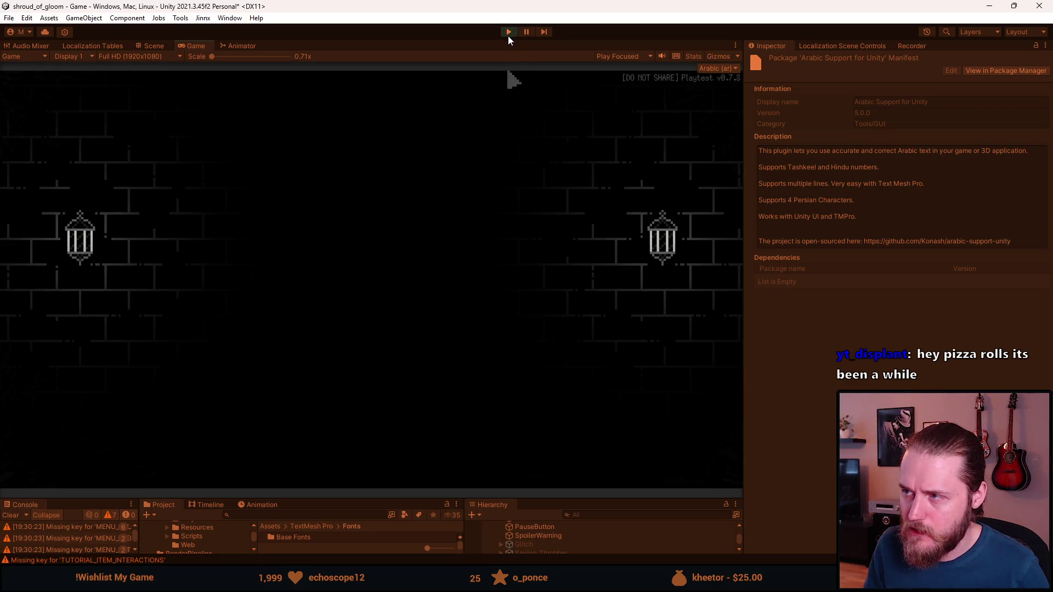
- Switch the active locale to English (en), then set the game language to Arabic in Settings
{"action": "left_click", "coordinate": [862, 47]}
{"action": "left_click", "coordinate": [864, 57]}
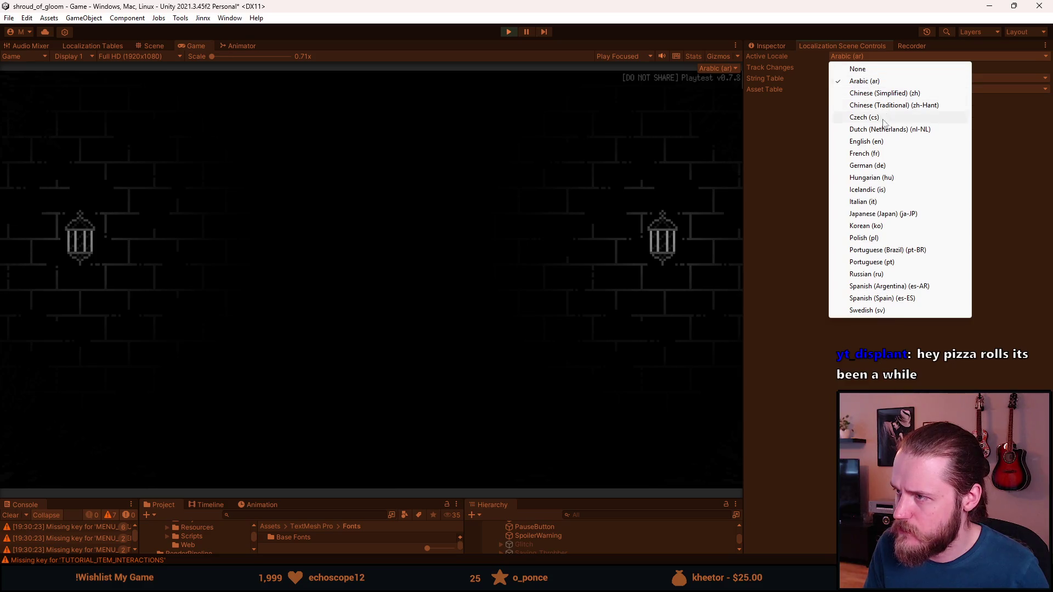
{"action": "left_click", "coordinate": [872, 142]}
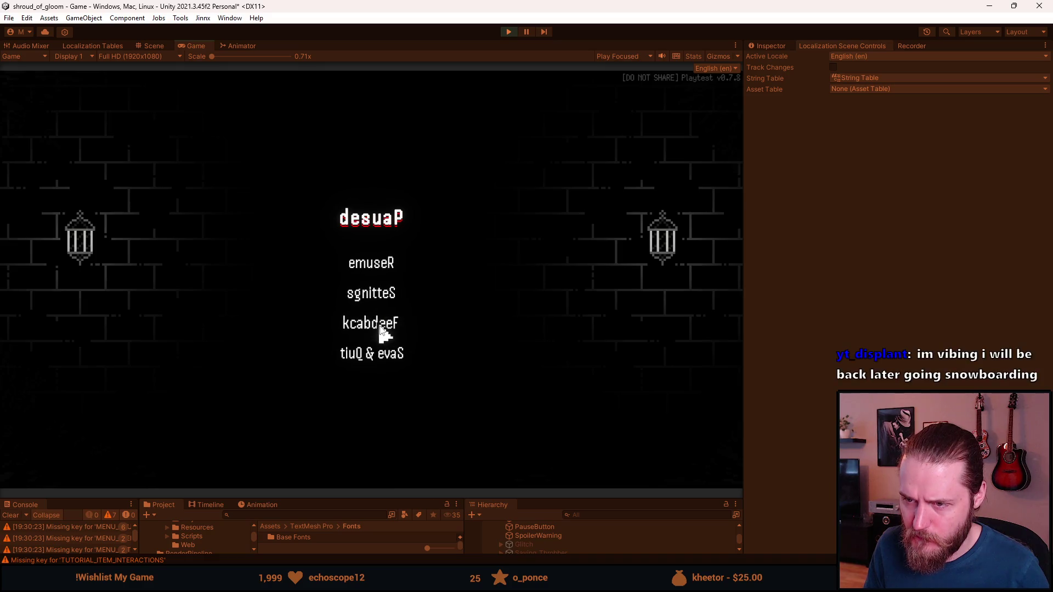
{"action": "left_click", "coordinate": [379, 293]}
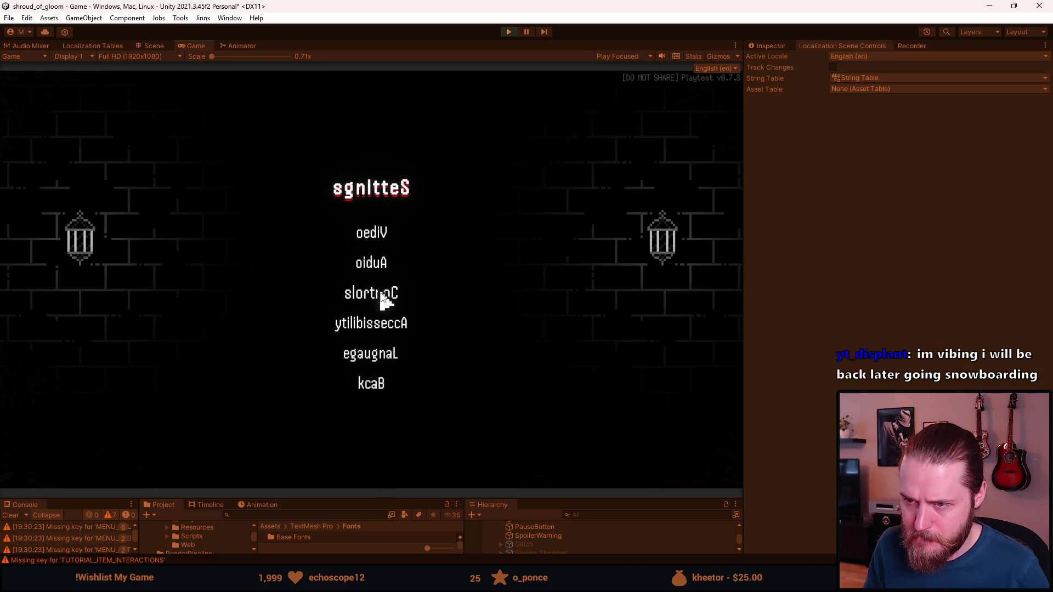
{"action": "left_click", "coordinate": [377, 355]}
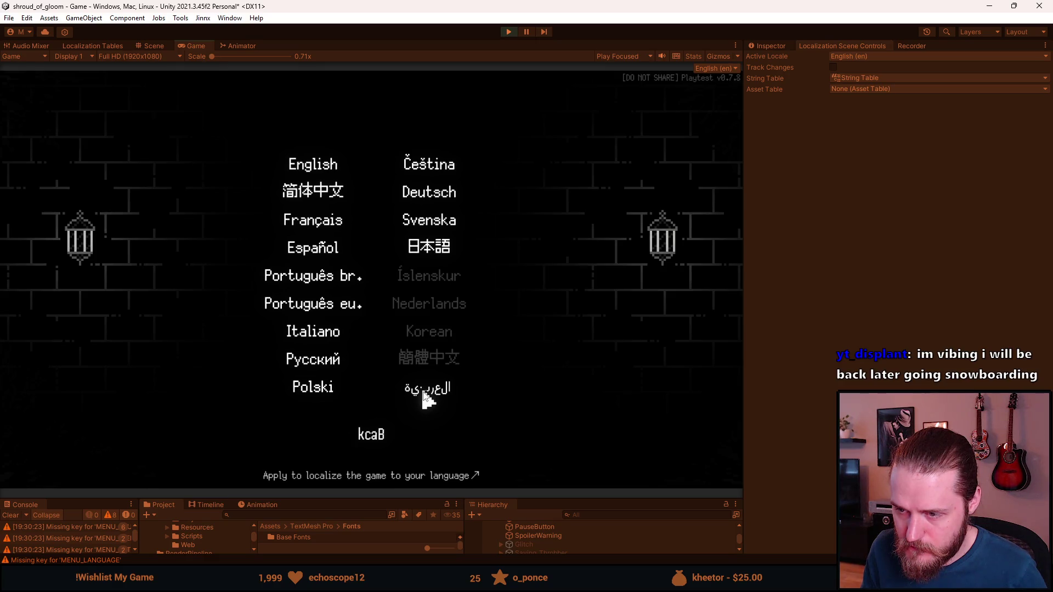
{"action": "left_click", "coordinate": [424, 396]}
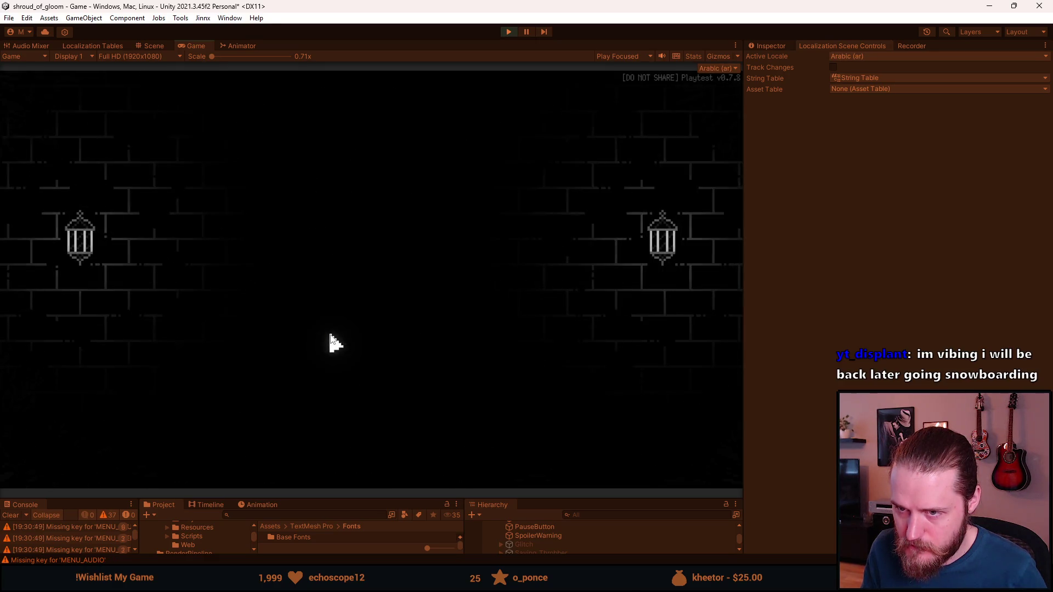
- Use the Master Key on the left window, dismiss its Arabic subtitle, and enter the interior room
{"action": "left_click", "coordinate": [134, 447]}
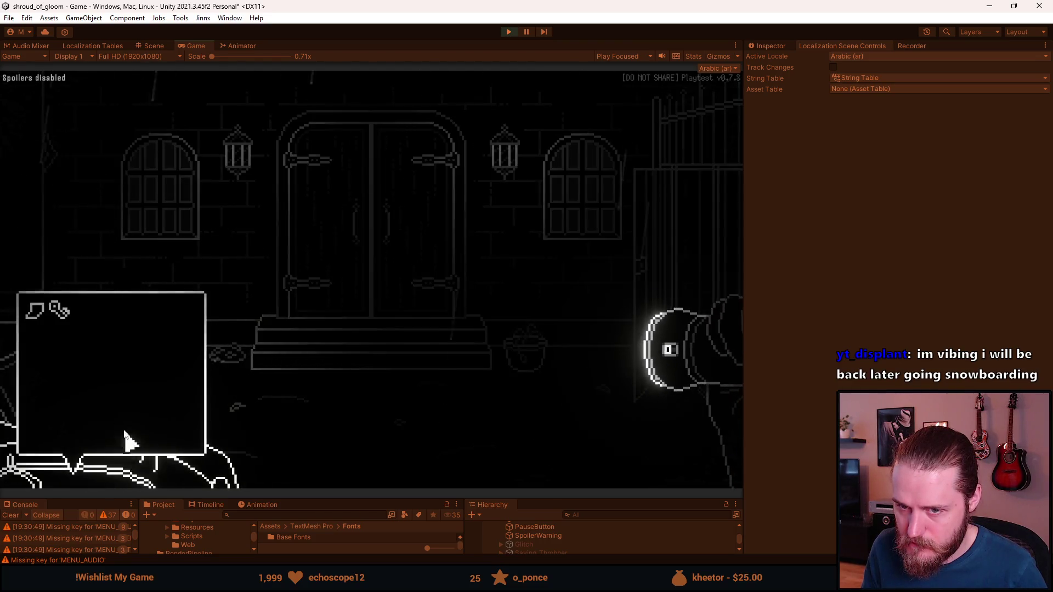
{"action": "left_click", "coordinate": [62, 312]}
{"action": "left_click", "coordinate": [180, 217]}
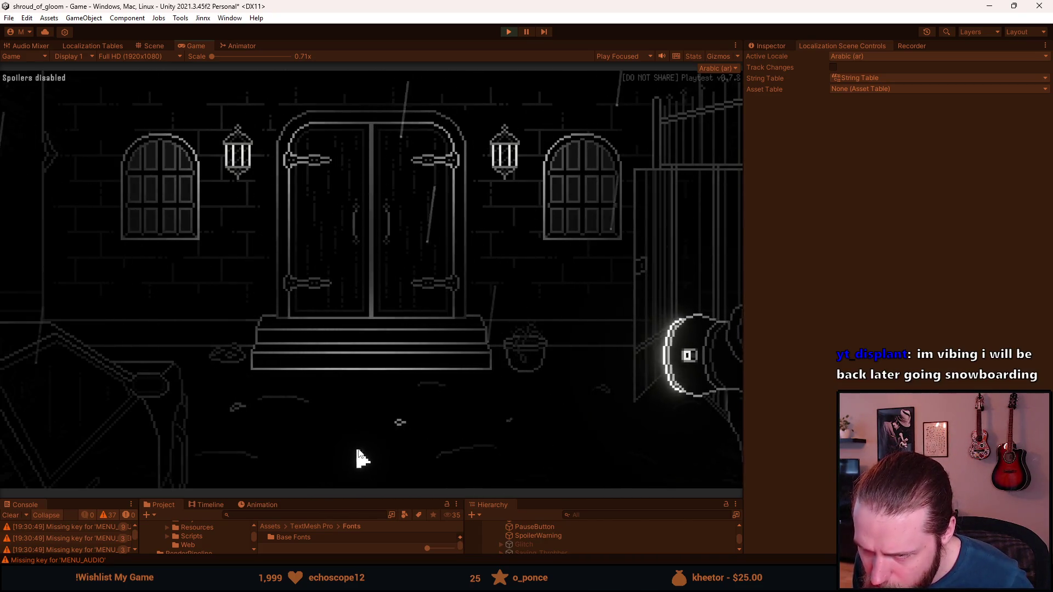
{"action": "left_click", "coordinate": [230, 411]}
{"action": "left_click", "coordinate": [63, 316]}
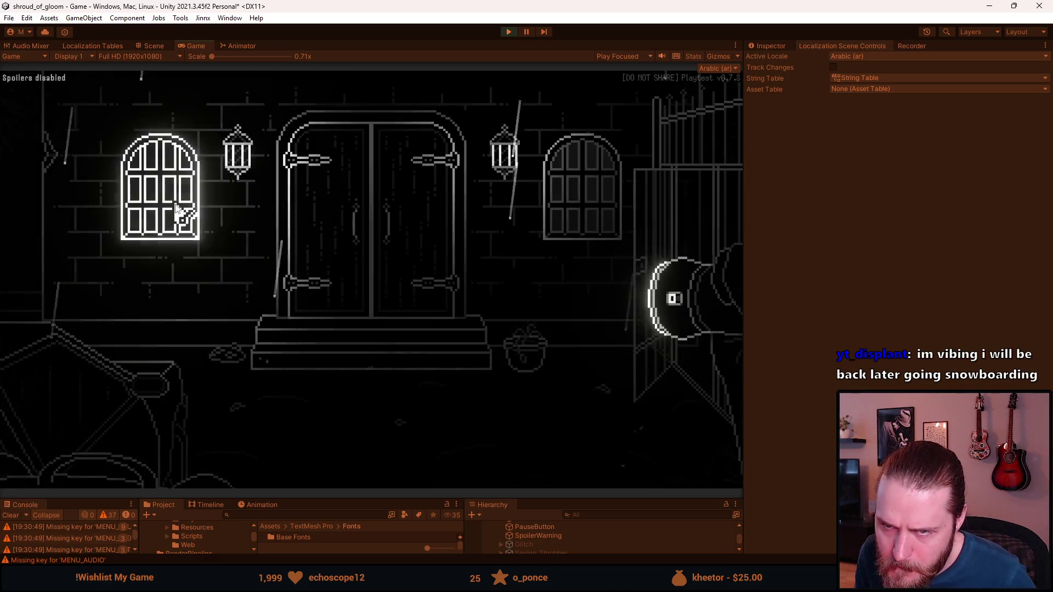
{"action": "left_click", "coordinate": [173, 207]}
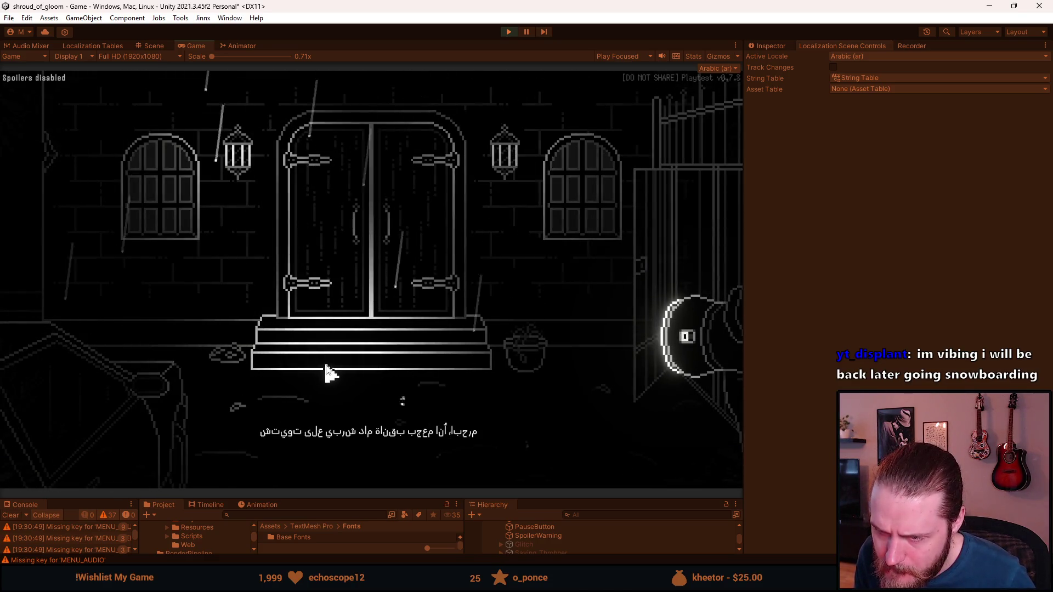
{"action": "left_click", "coordinate": [335, 447]}
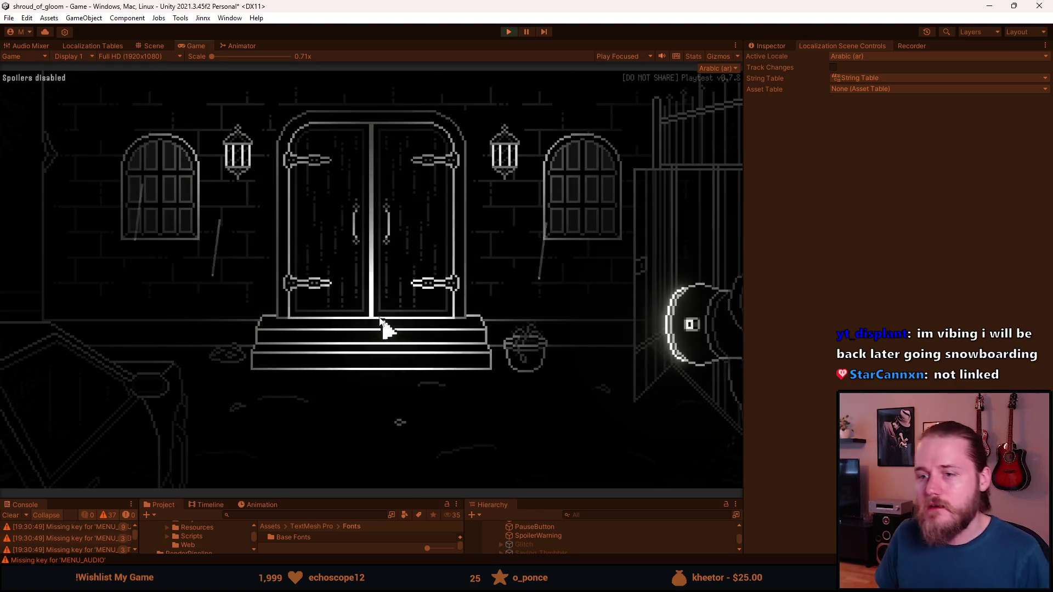
{"action": "left_click", "coordinate": [418, 210]}
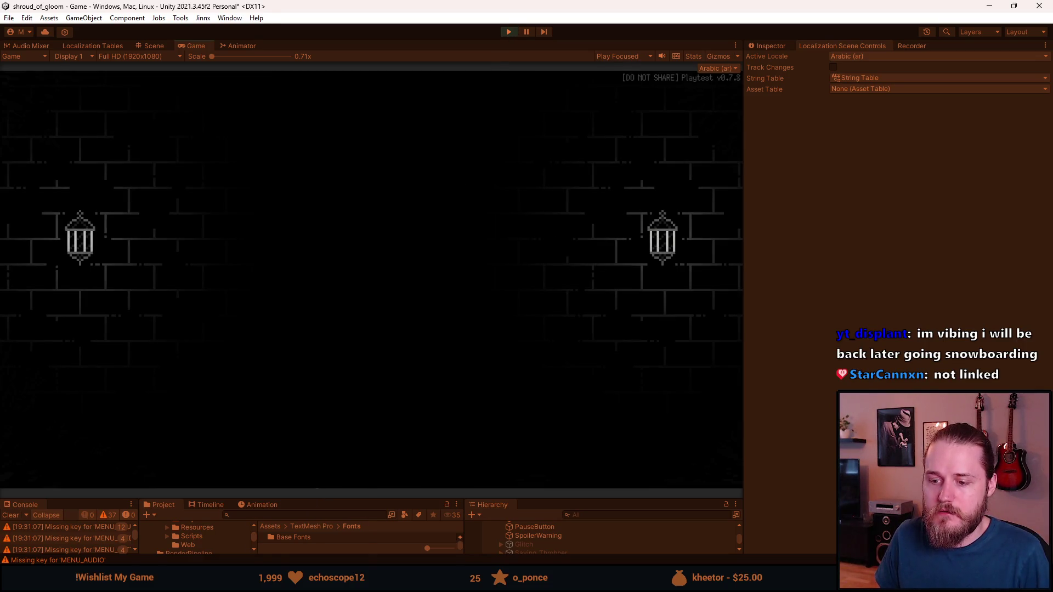
{"action": "left_click", "coordinate": [309, 582]}
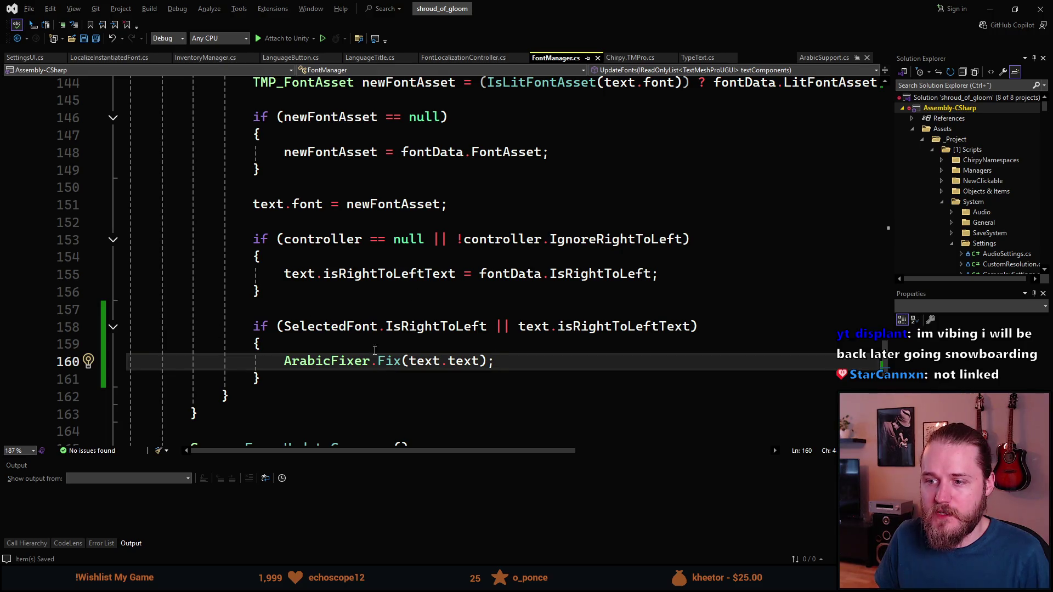
- Check Quick Info for ArabicFixer.Fix and highlight every isRightToLeftText use on line 158
{"action": "mouse_move", "coordinate": [404, 361]}
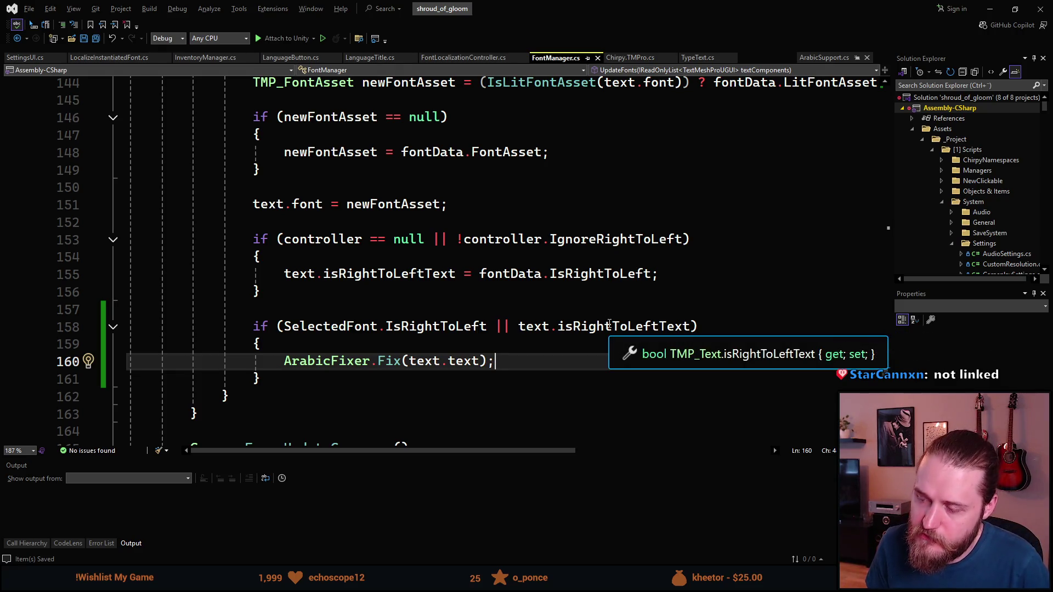
{"action": "left_click", "coordinate": [615, 328]}
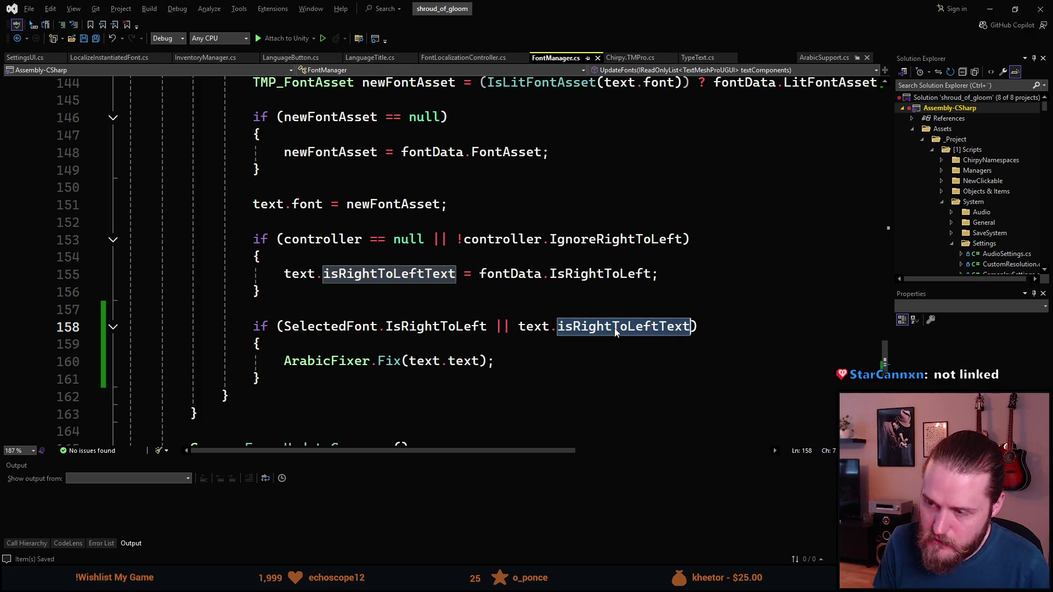
{"action": "mouse_move", "coordinate": [591, 331]}
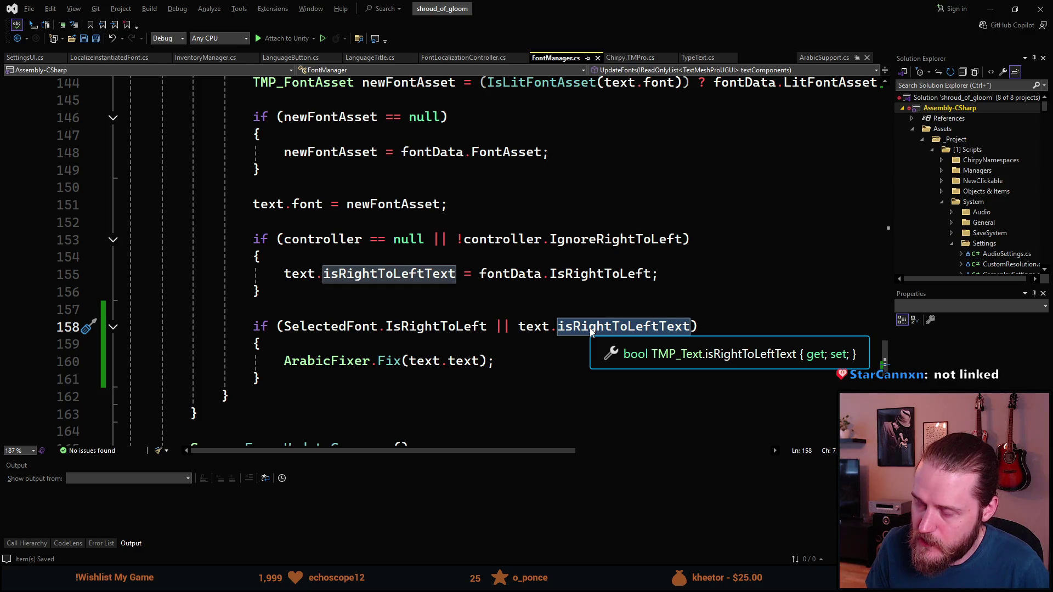
{"action": "key", "text": "alt+Tab"}
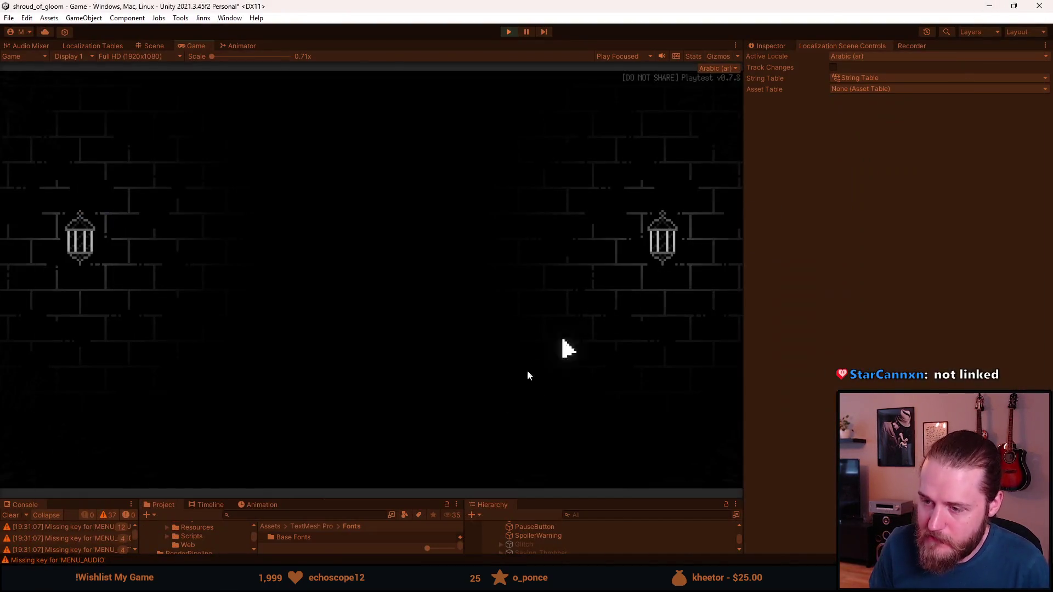
- Stop the game and open the SettingsUI prefab in Prefab Mode
{"action": "left_click", "coordinate": [508, 35]}
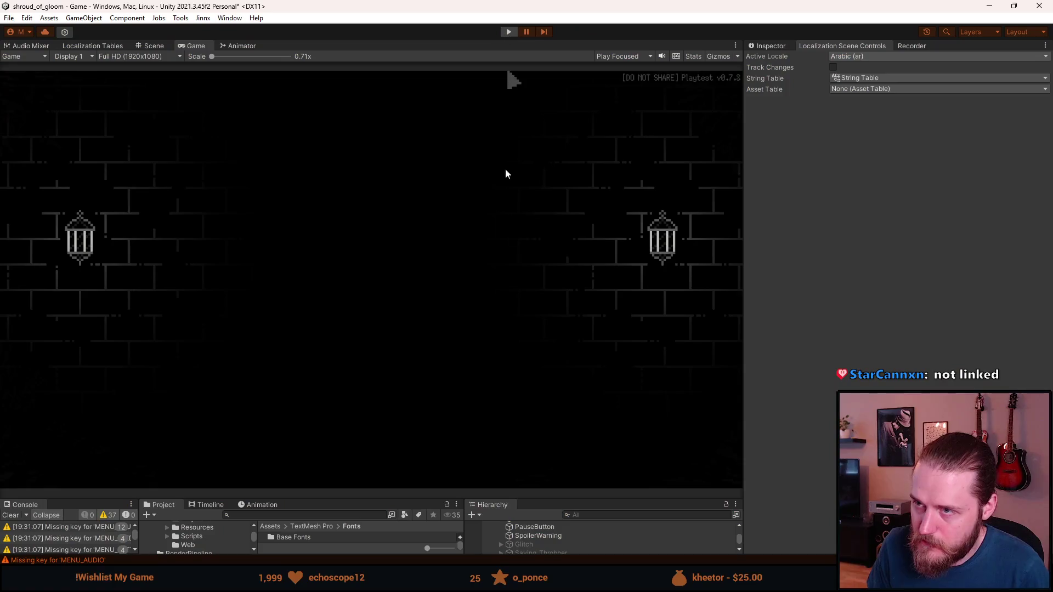
{"action": "left_click_drag", "start_coordinate": [557, 499], "coordinate": [557, 311]}
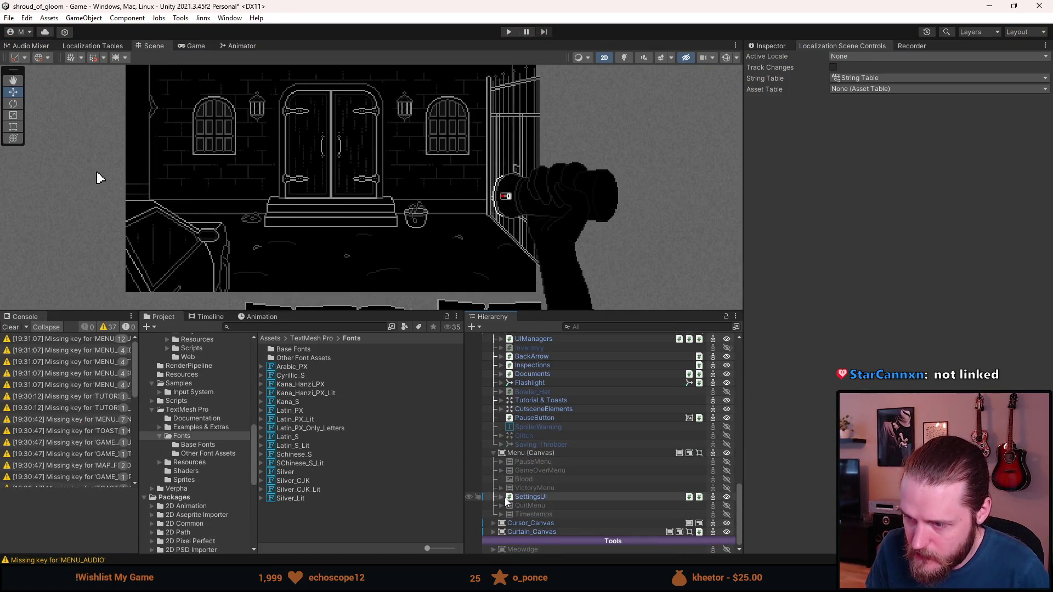
{"action": "left_click", "coordinate": [501, 498]}
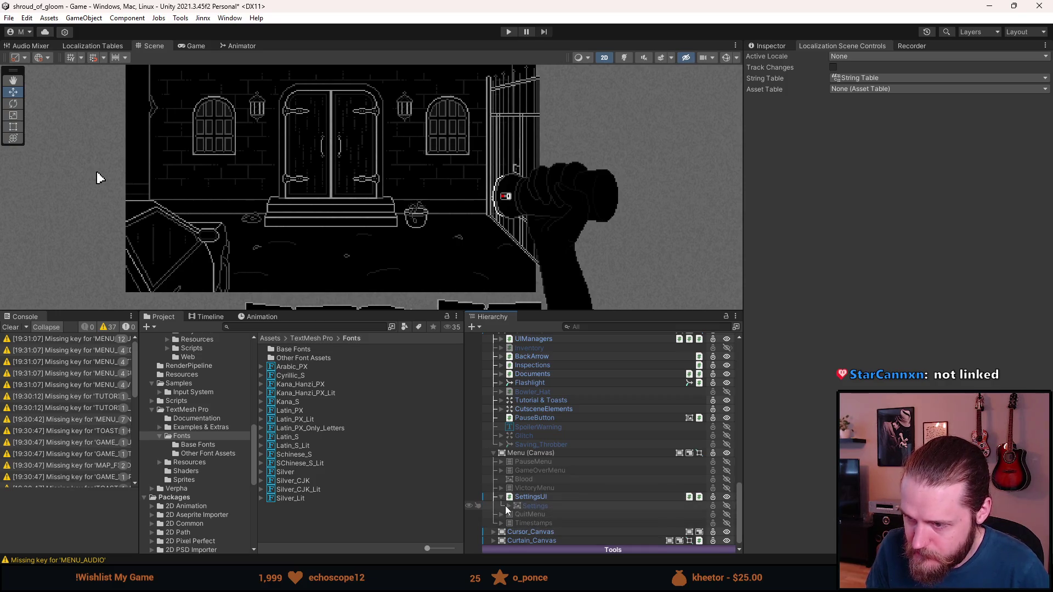
{"action": "left_click", "coordinate": [527, 496]}
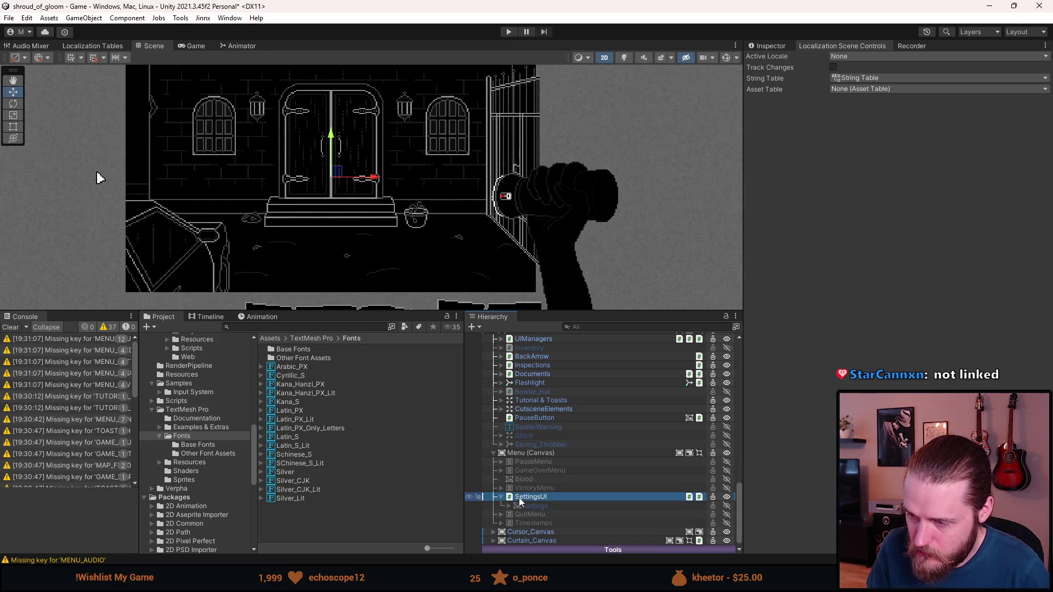
{"action": "left_click", "coordinate": [770, 46]}
{"action": "left_click", "coordinate": [811, 85]}
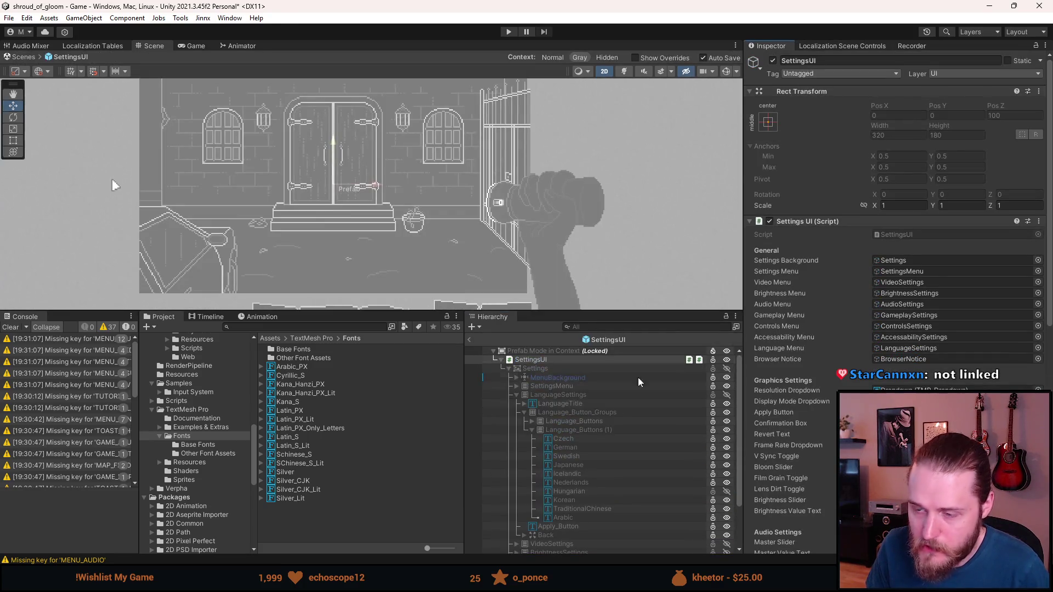
{"action": "scroll", "coordinate": [590, 453], "scroll_direction": "down", "scroll_amount": 3}
{"action": "scroll", "coordinate": [590, 452], "scroll_direction": "up", "scroll_amount": 3}
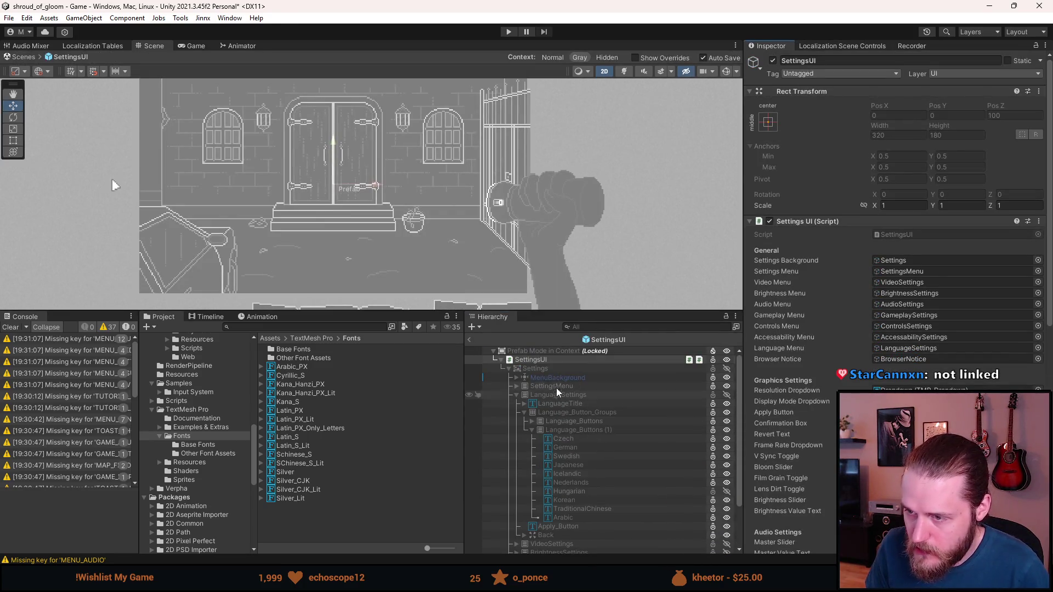
- Activate Settings to show the language list and select the Arabic button
{"action": "left_click", "coordinate": [542, 368]}
{"action": "key", "text": "alt+shift+a"}
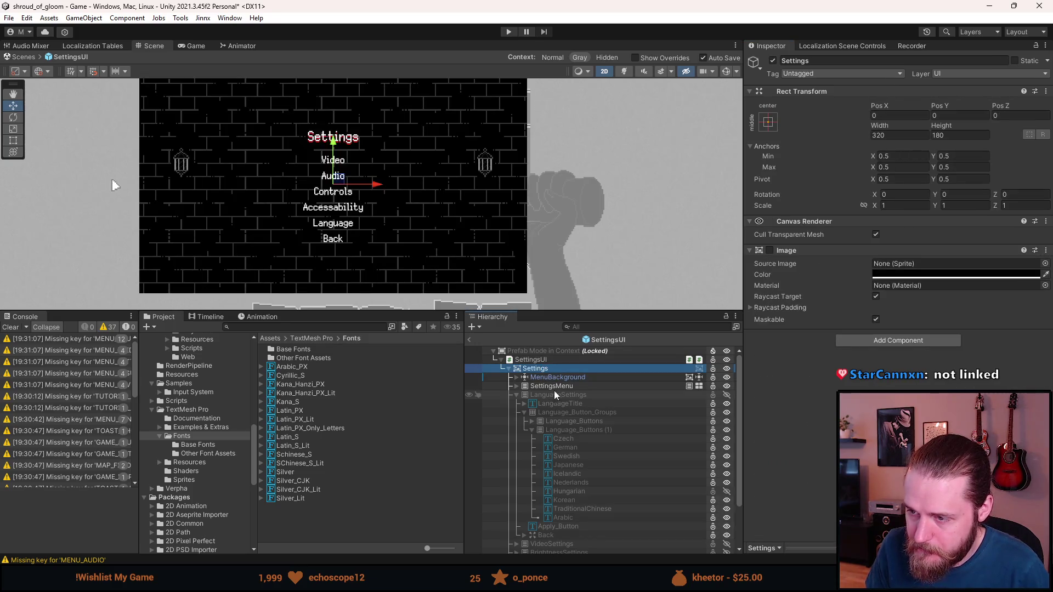
{"action": "key", "text": "a"}
{"action": "key", "text": "a"}
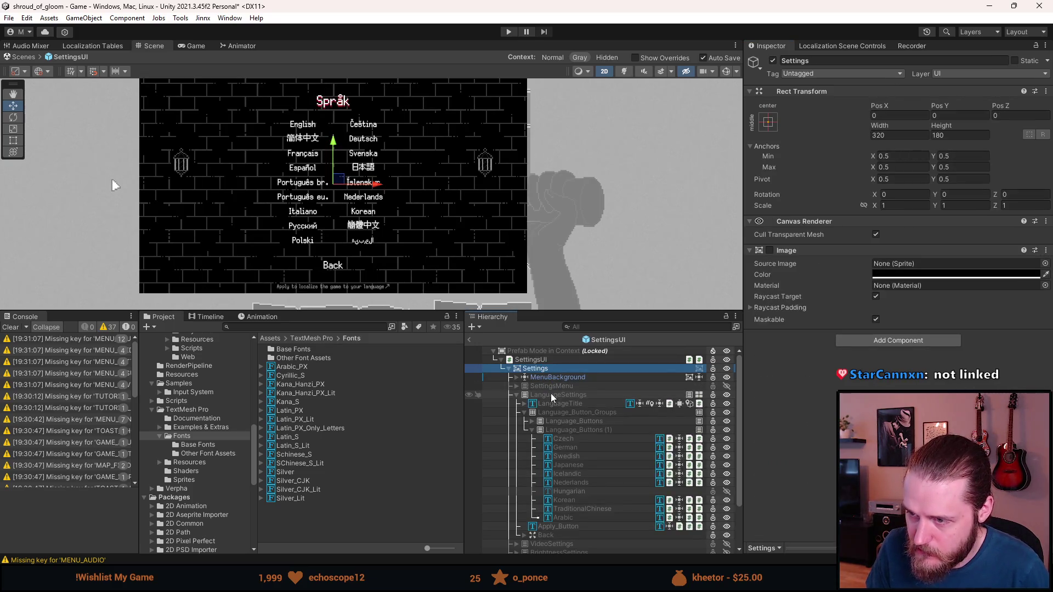
{"action": "left_click", "coordinate": [584, 518]}
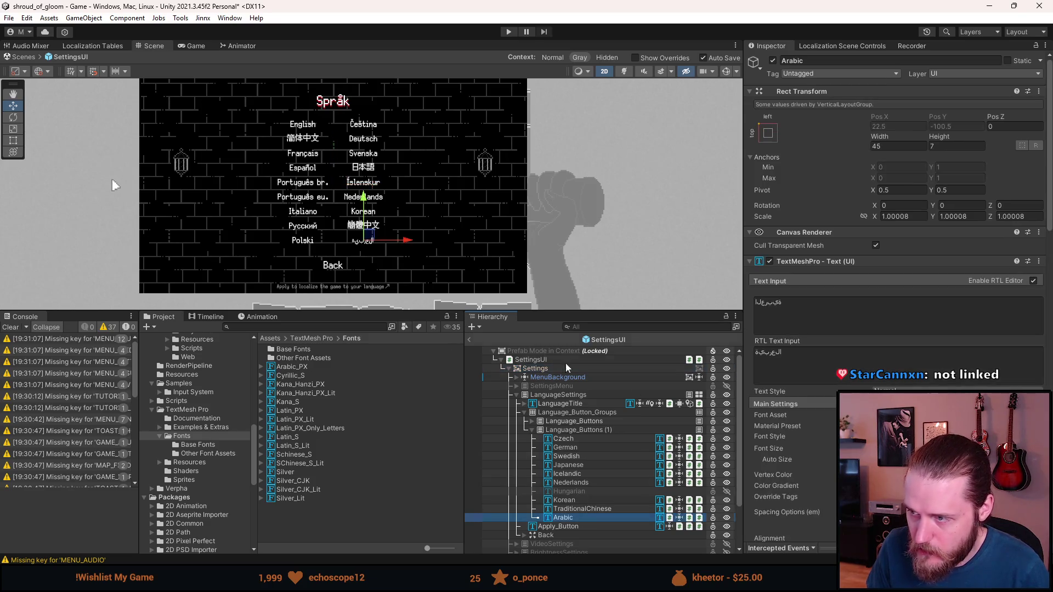
{"action": "scroll", "coordinate": [832, 466], "scroll_direction": "down", "scroll_amount": 10}
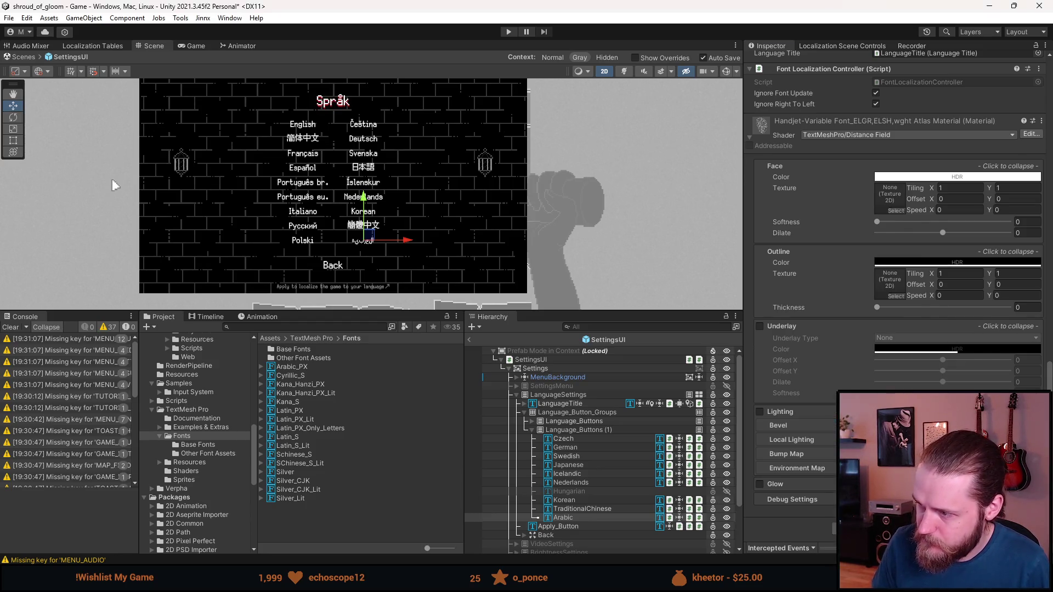
{"action": "key", "text": "alt+Tab"}
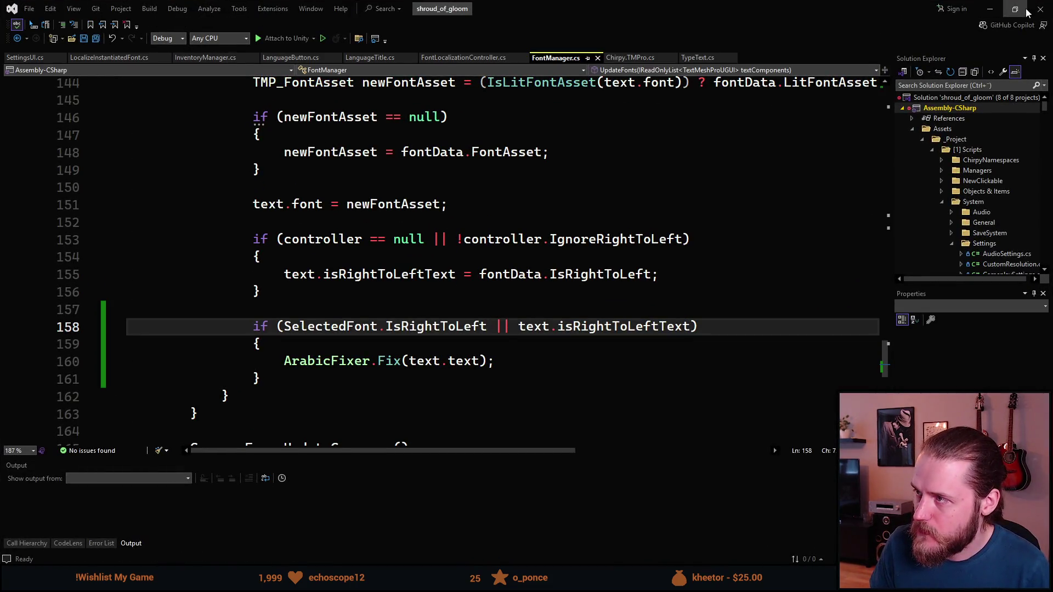
- Return to Unity and scroll through the Arabic button's Inspector components
{"action": "key", "text": "alt+Tab"}
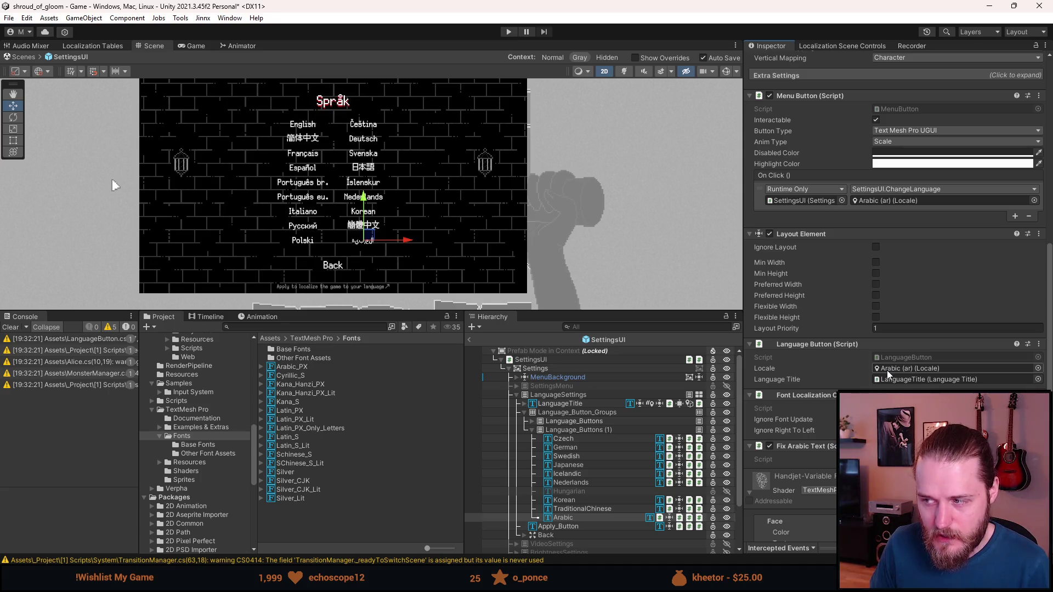
{"action": "scroll", "coordinate": [887, 370], "scroll_direction": "down", "scroll_amount": 3}
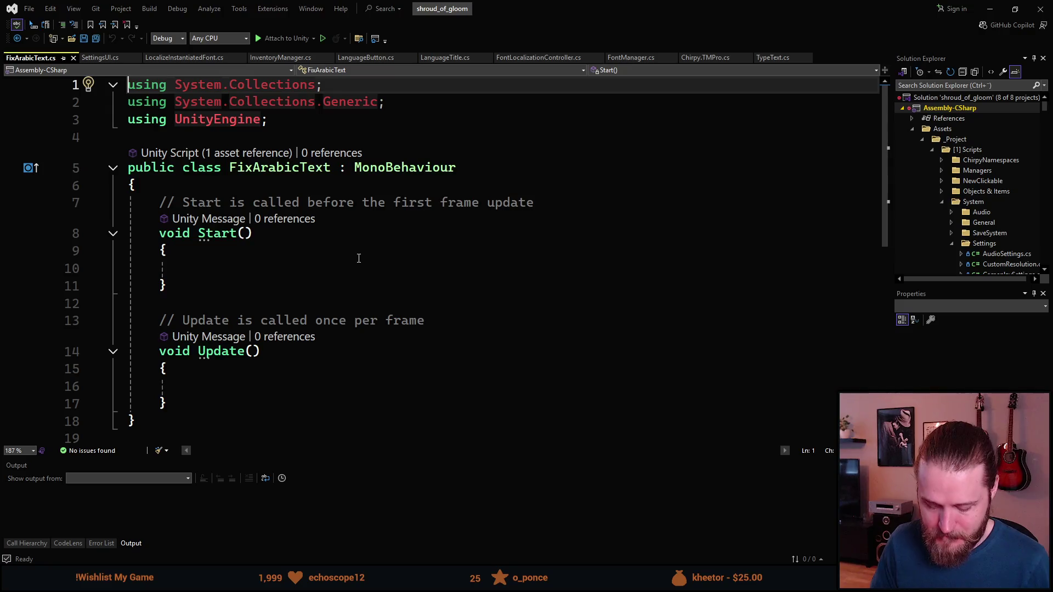
- Strip the unused using lines and the default Start and Update methods from FixArabicText
{"action": "key", "text": "ctrl+r"}
{"action": "key", "text": "ctrl+g"}
{"action": "left_click_drag", "start_coordinate": [174, 370], "coordinate": [169, 170]}
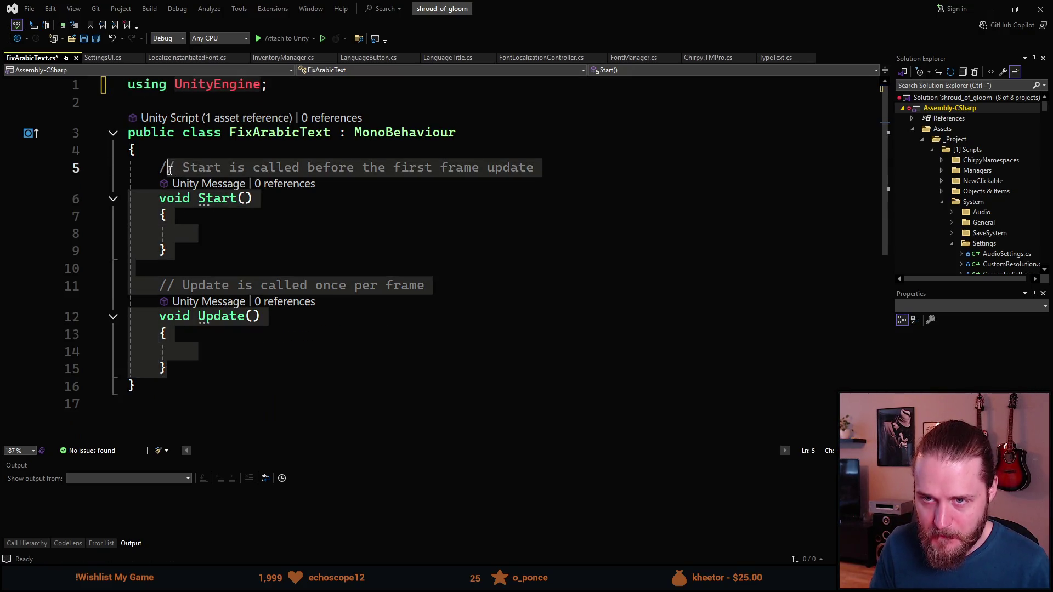
{"action": "key", "text": "Delete"}
- Add an Awake method that stores the TextMeshProUGUI component in tmp
{"action": "type", "text": "private void Awak"}
{"action": "key", "text": "Tab"}
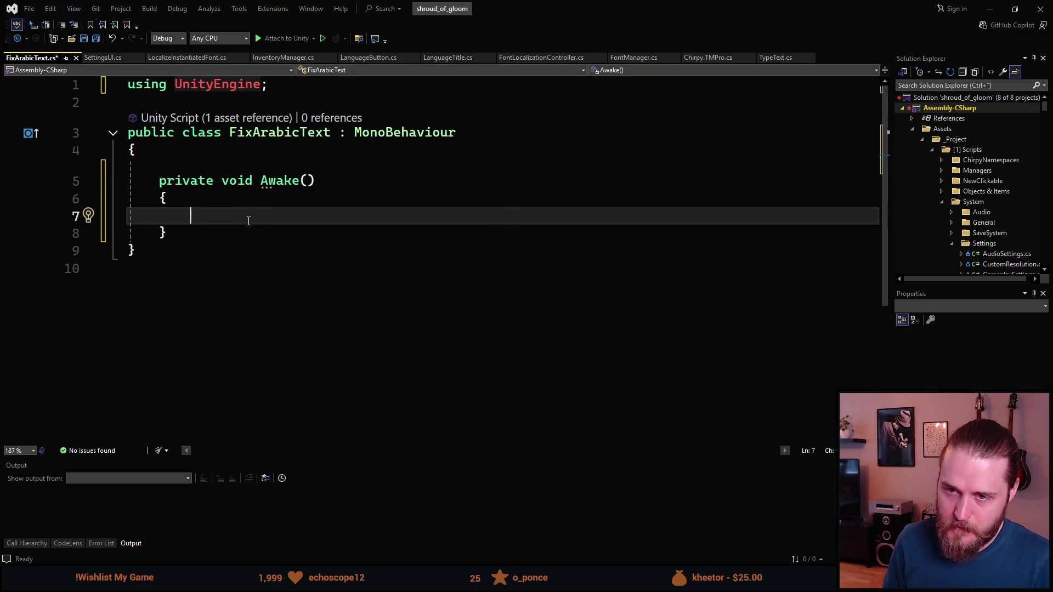
{"action": "type", "text": "TextMeshProUG"}
{"action": "key", "text": "Tab"}
{"action": "type", "text": "te"}
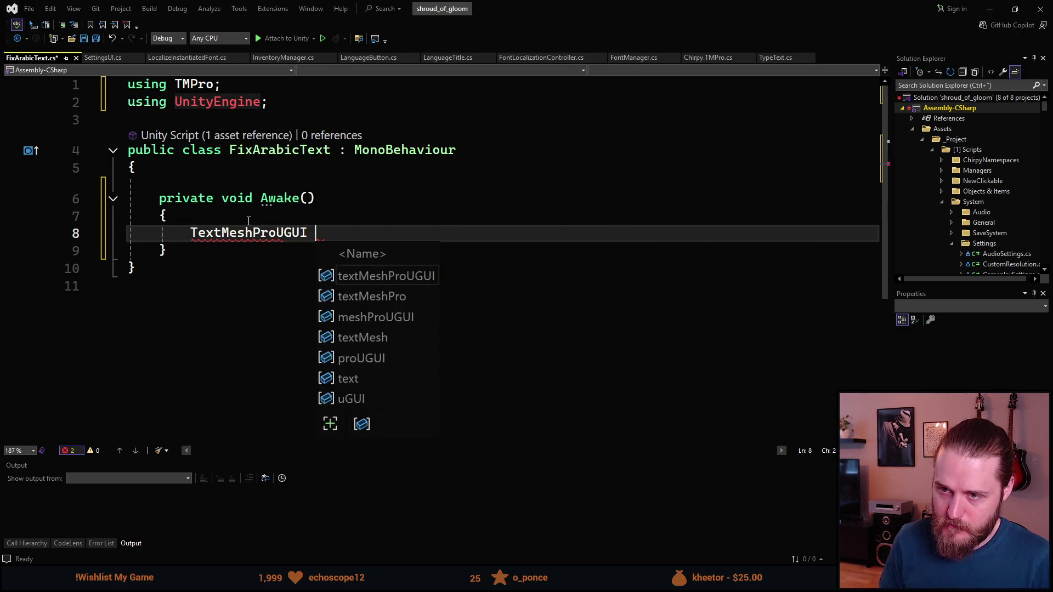
{"action": "key", "text": "BackSpace"}
{"action": "key", "text": "BackSpace"}
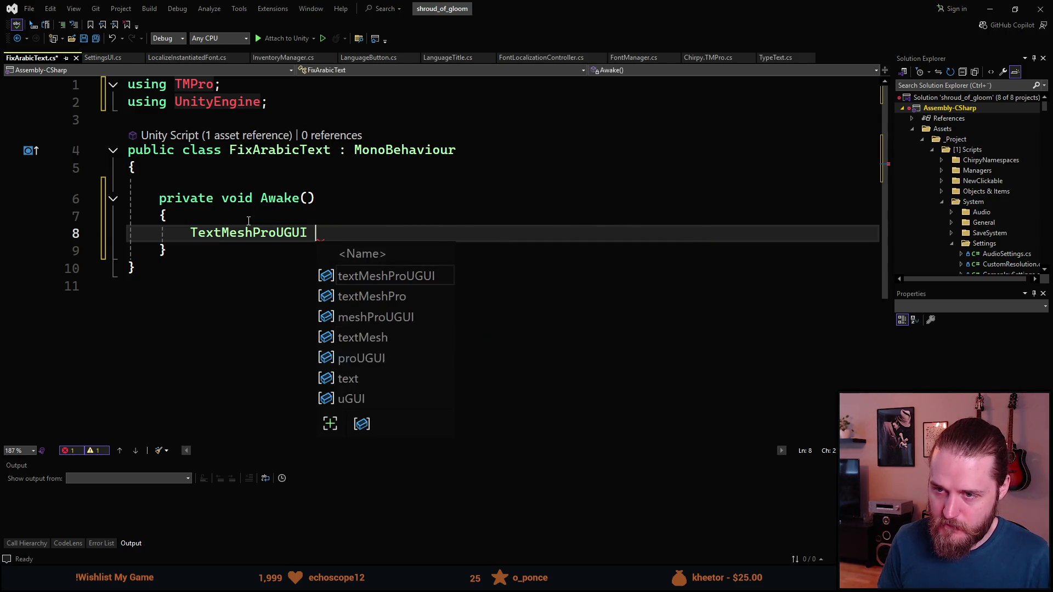
{"action": "type", "text": "tmp = GetComponent<TextMeshProUGUI>();"}
{"action": "key", "text": "Return"}
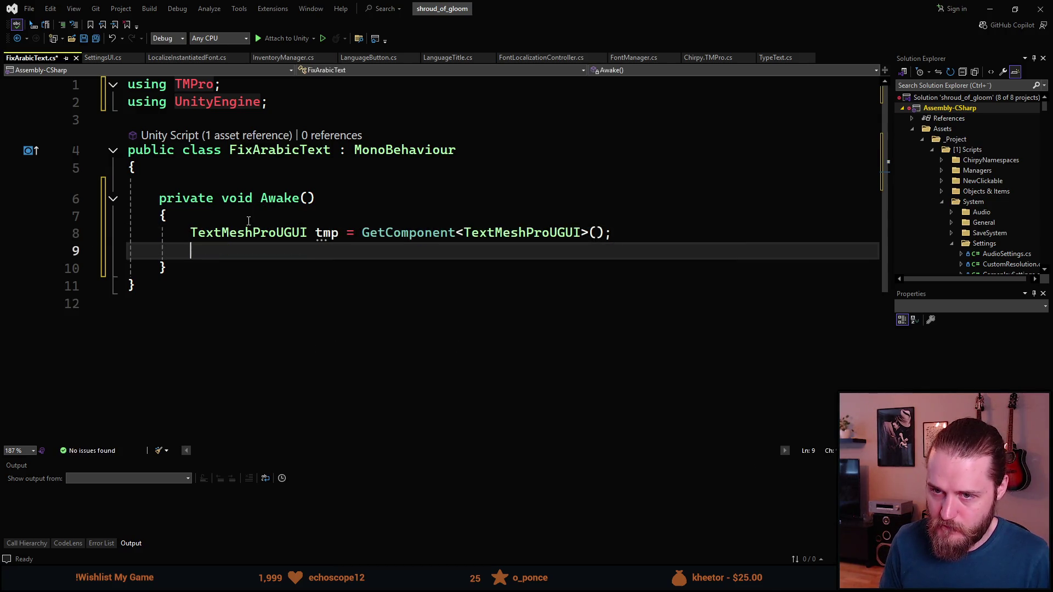
{"action": "type", "text": "tmp"}
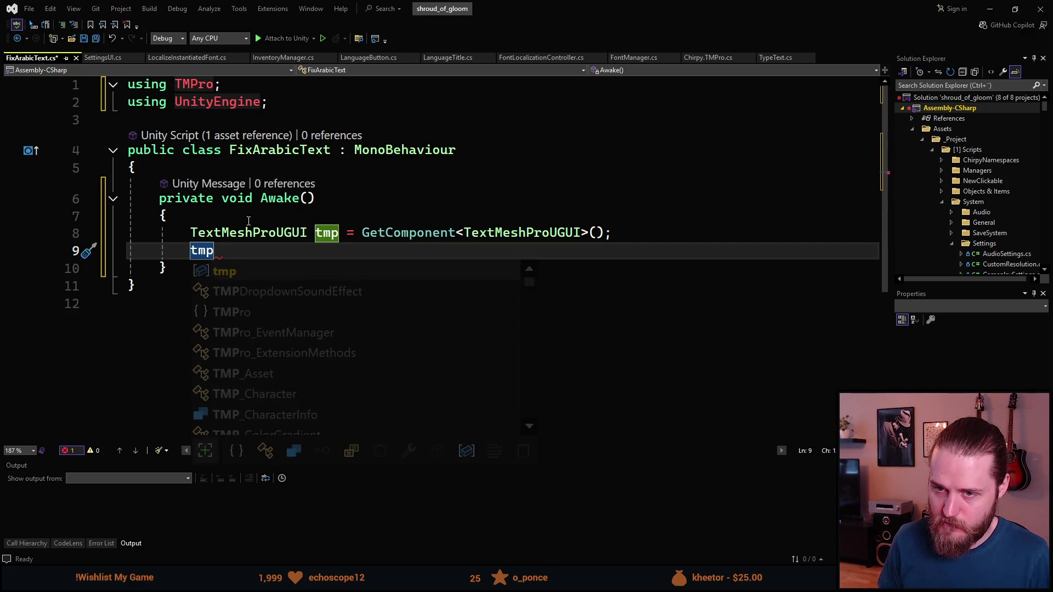
{"action": "key", "text": "BackSpace"}
{"action": "key", "text": "BackSpace"}
{"action": "key", "text": "BackSpace"}
- Add 'string fixedText = ArabicFixer.Fix(tmp.text);' and 'tmp.text = fixedText;' to Awake
{"action": "type", "text": "strin"}
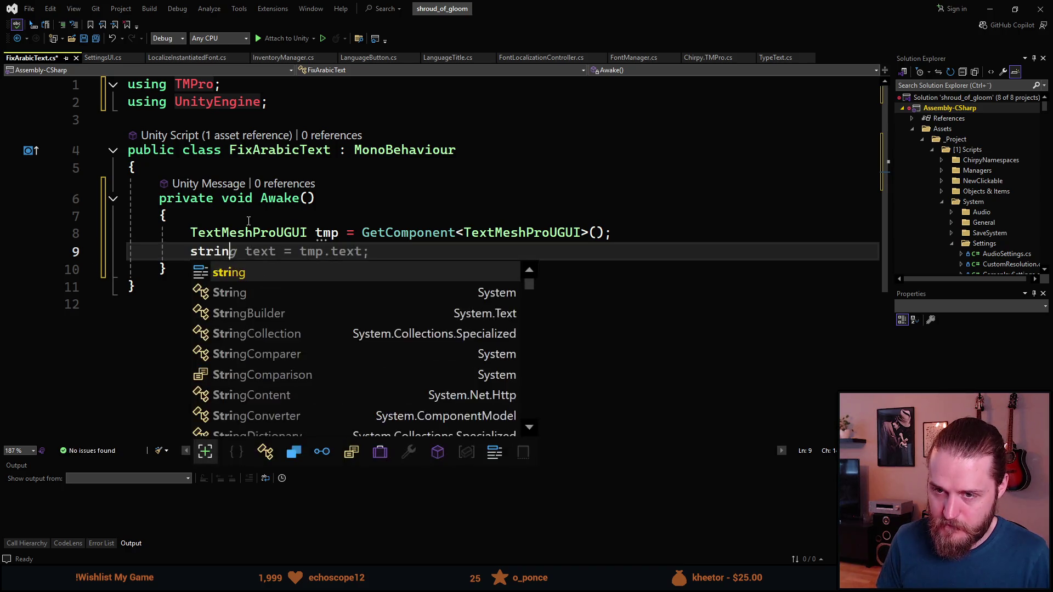
{"action": "type", "text": "g fixedText = "}
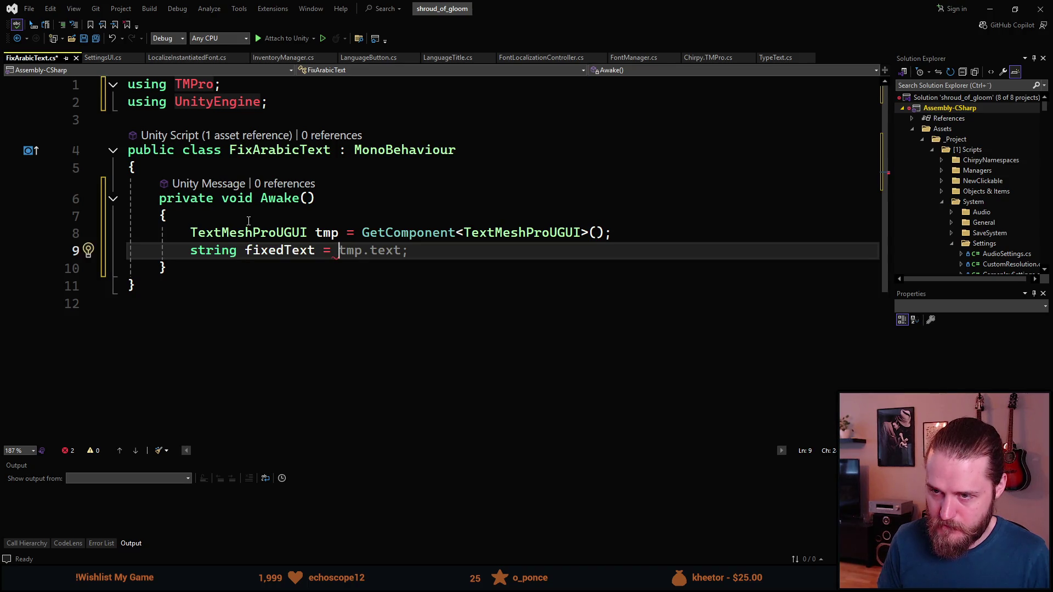
{"action": "type", "text": "ArabicF"}
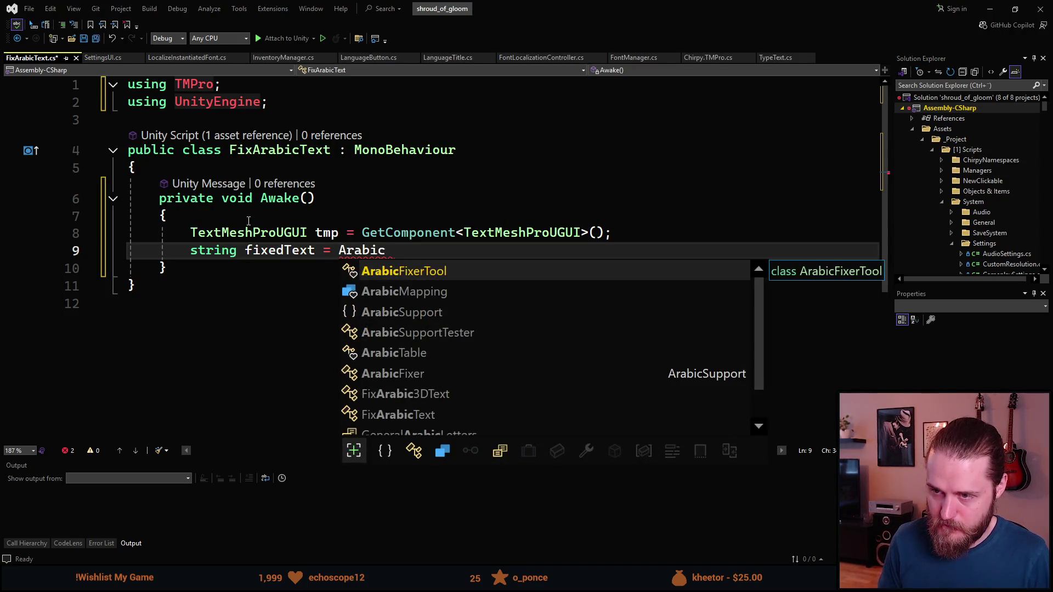
{"action": "key", "text": "Down"}
{"action": "key", "text": "Tab"}
{"action": "type", "text": "."}
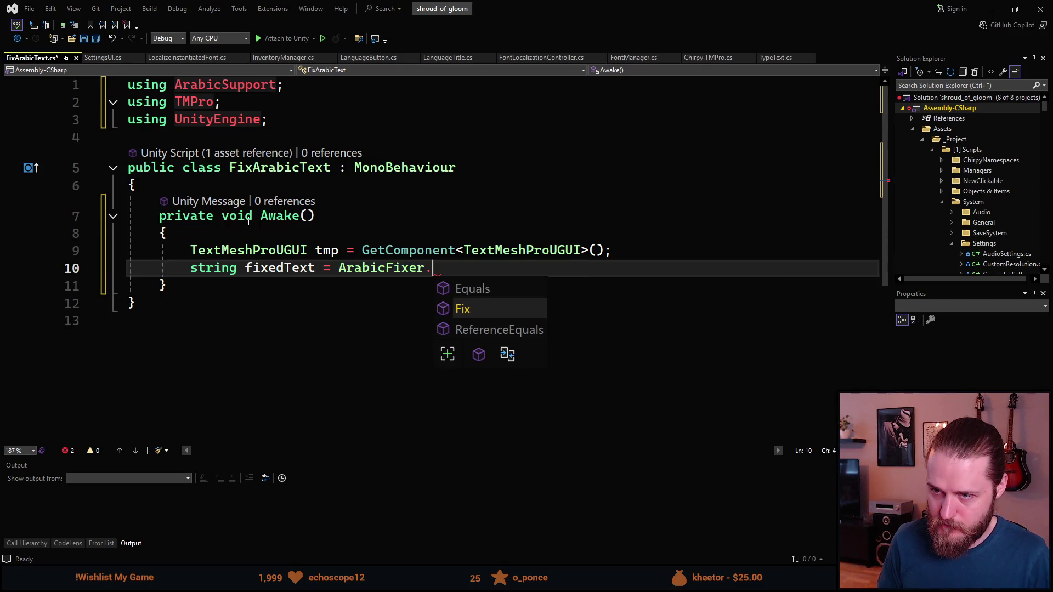
{"action": "type", "text": "Fix(tmp"}
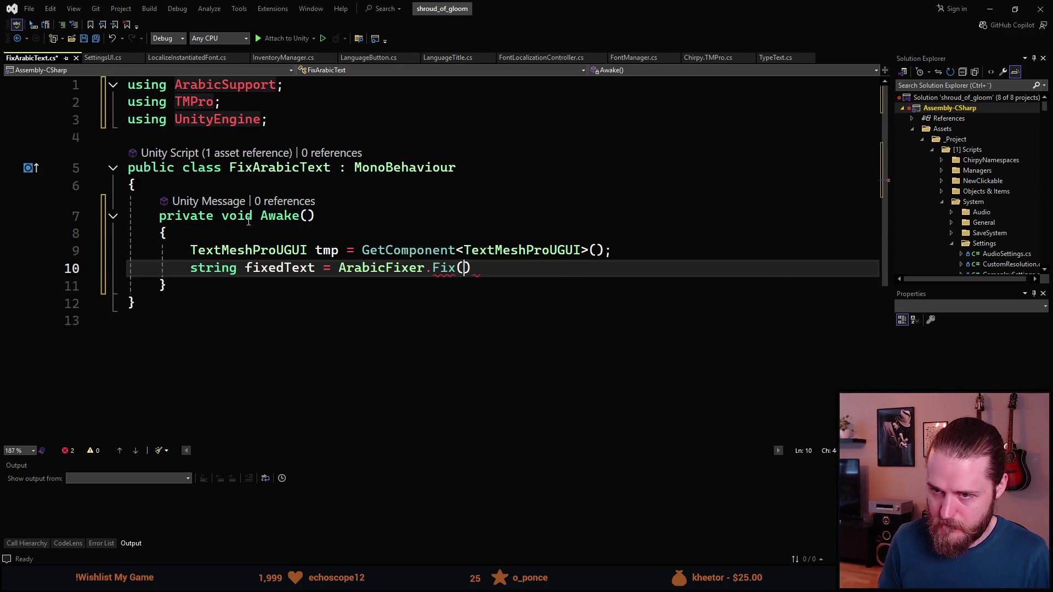
{"action": "type", "text": ".te"}
{"action": "key", "text": "Tab"}
{"action": "type", "text": ");"}
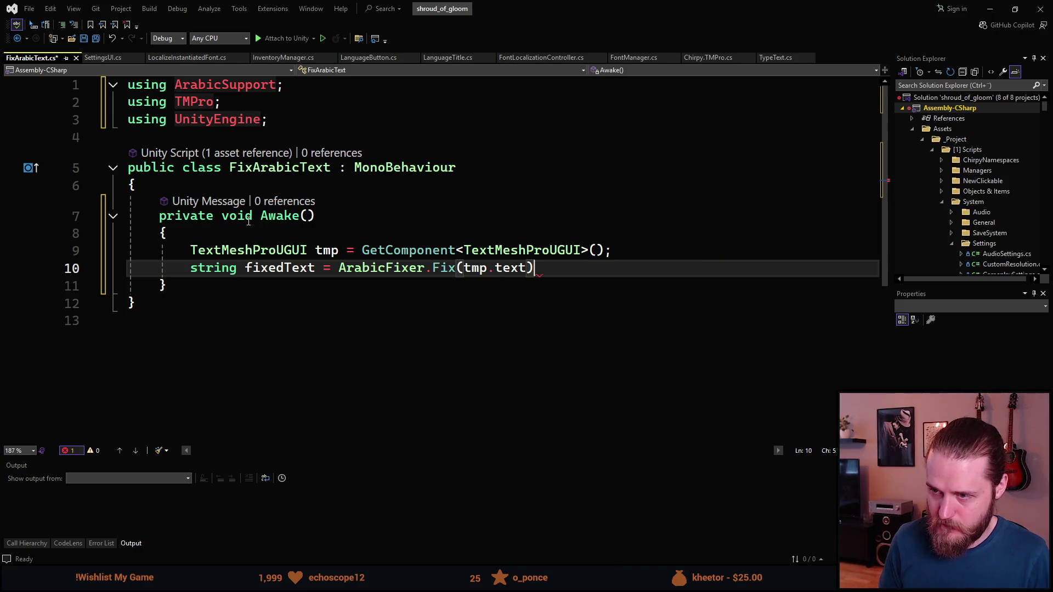
{"action": "key", "text": "Return"}
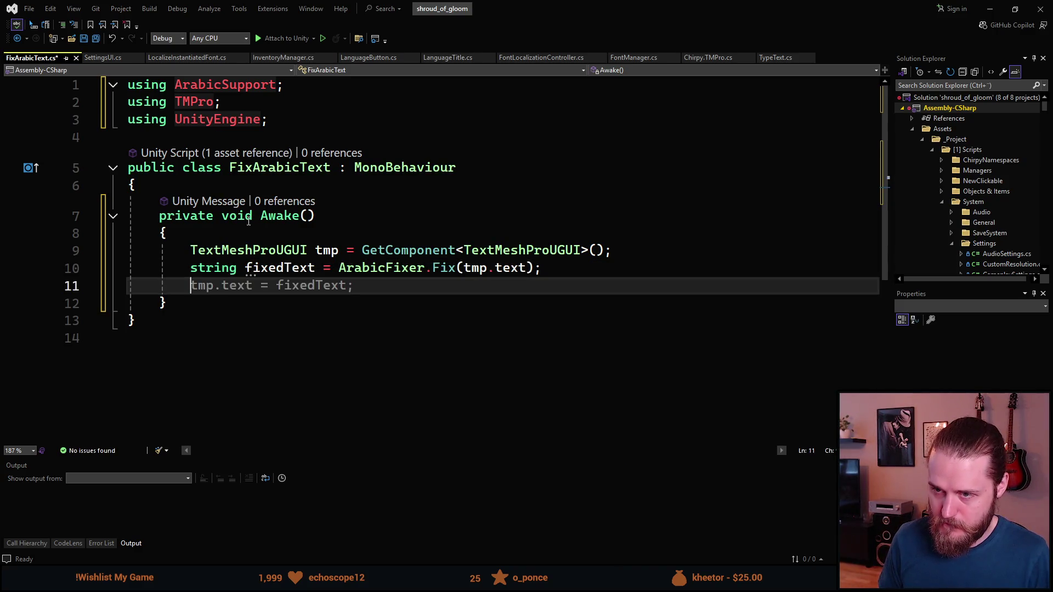
{"action": "key", "text": "Tab"}
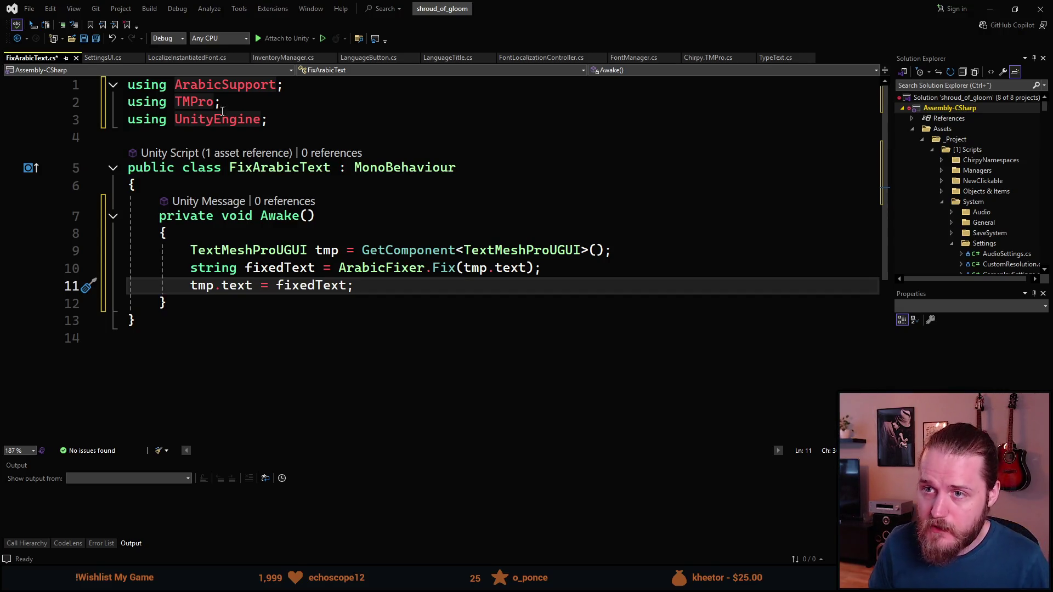
{"action": "left_click", "coordinate": [633, 58]}
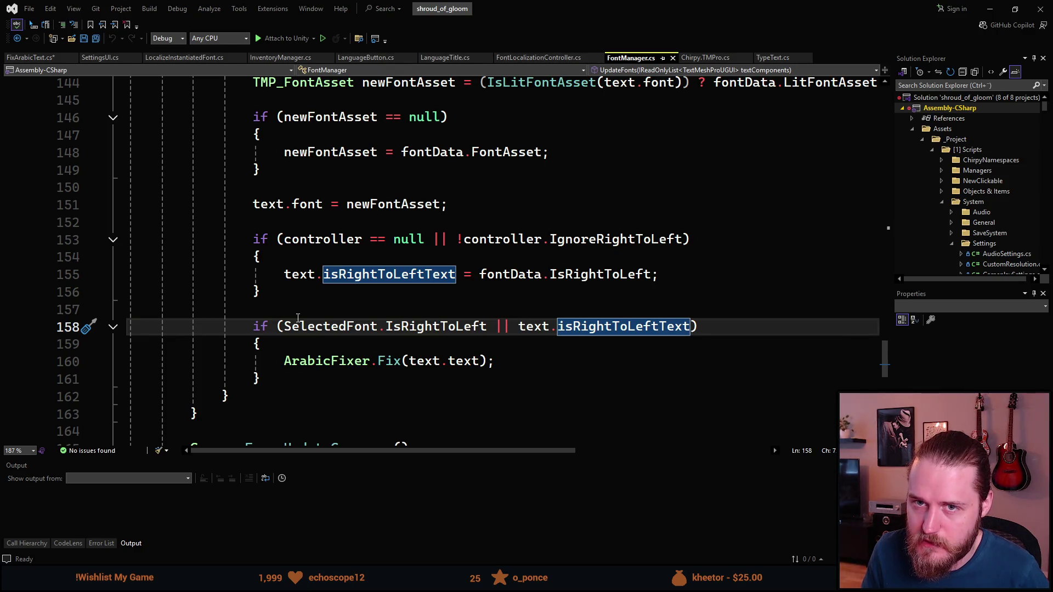
- Comment out the three Awake lines in FixArabicText.cs and save it
{"action": "left_click", "coordinate": [31, 57]}
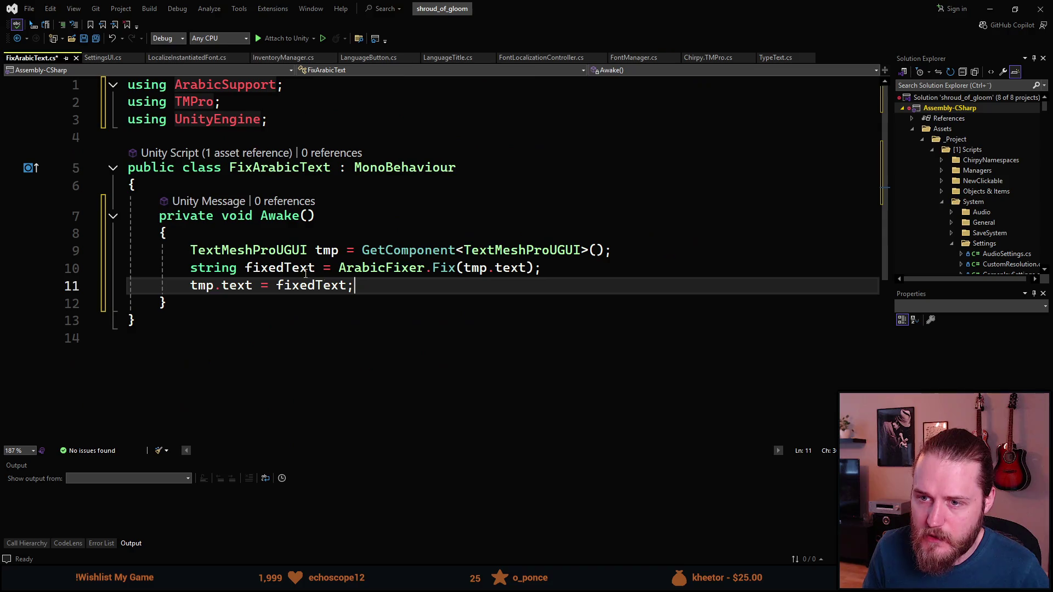
{"action": "left_click_drag", "start_coordinate": [362, 287], "coordinate": [191, 252]}
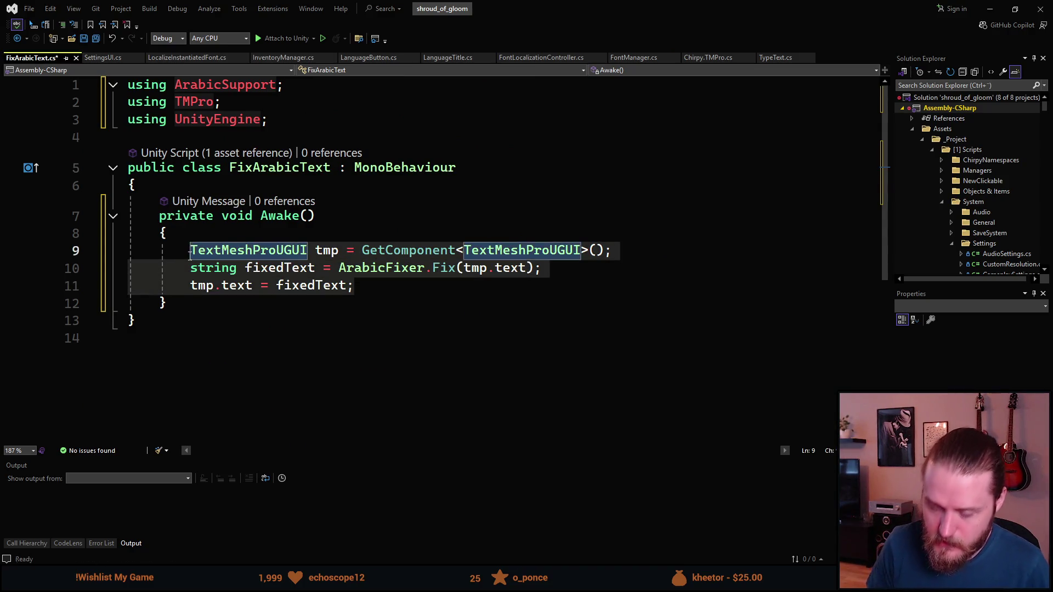
{"action": "key", "text": "ctrl+k"}
{"action": "key", "text": "ctrl+c"}
{"action": "key", "text": "ctrl+s"}
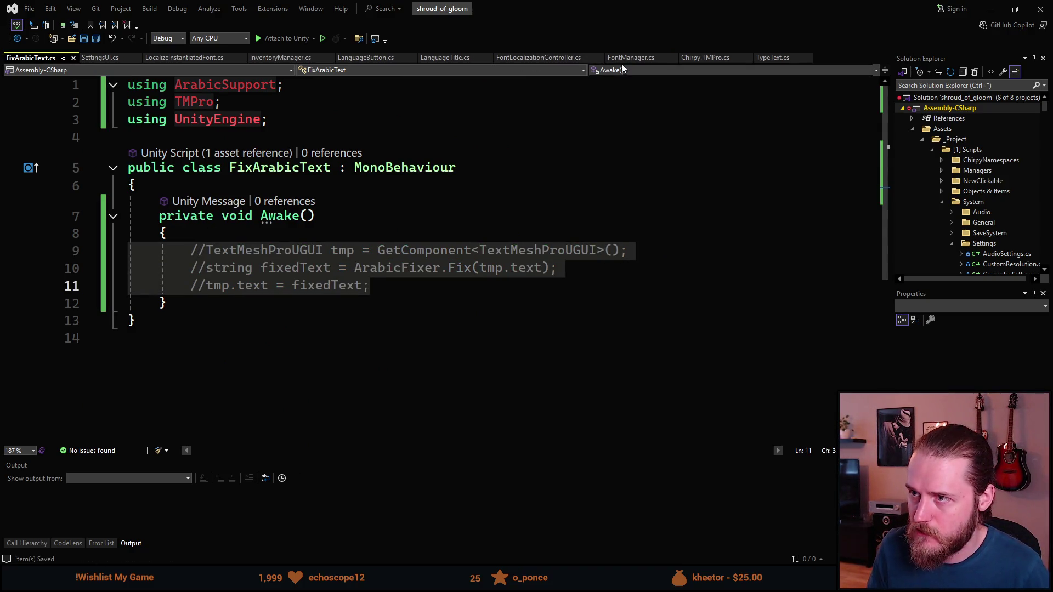
- Make FontManager.cs store ArabicFixer.Fix's result in fixedText, assign it to text.text, and save
{"action": "left_click", "coordinate": [625, 58]}
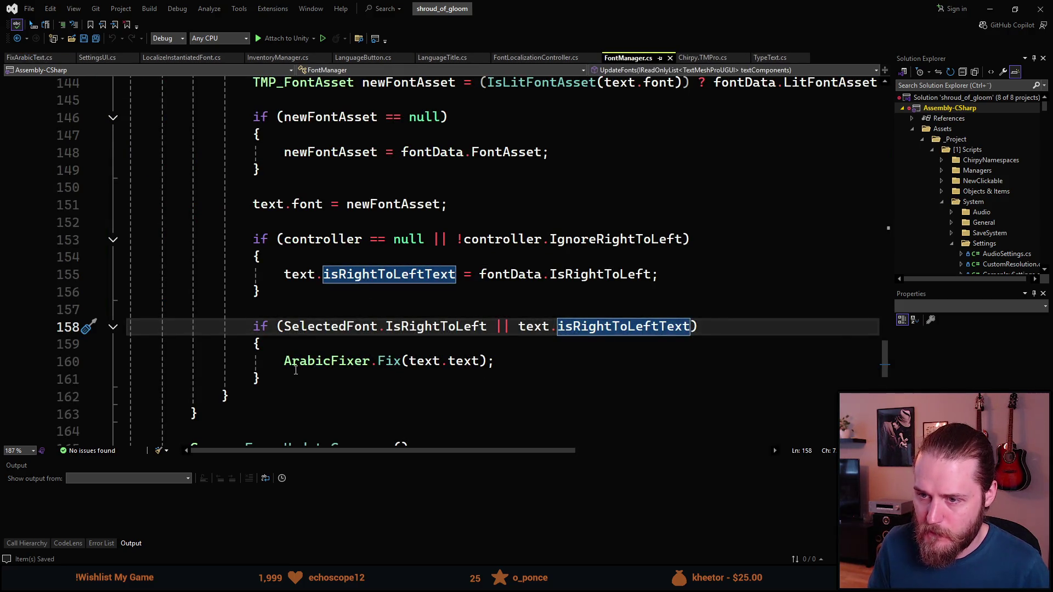
{"action": "left_click", "coordinate": [296, 368]}
{"action": "scroll", "coordinate": [448, 428], "scroll_direction": "down", "scroll_amount": 1}
{"action": "scroll", "coordinate": [448, 428], "scroll_direction": "up", "scroll_amount": 1}
{"action": "scroll", "coordinate": [358, 381], "scroll_direction": "down", "scroll_amount": 1}
{"action": "type", "text": "string text ="}
{"action": "key", "text": "ctrl+Left"}
{"action": "key", "text": "Left"}
{"action": "key", "text": "Tab"}
{"action": "key", "text": "Tab"}
{"action": "key", "text": "ctrl+s"}
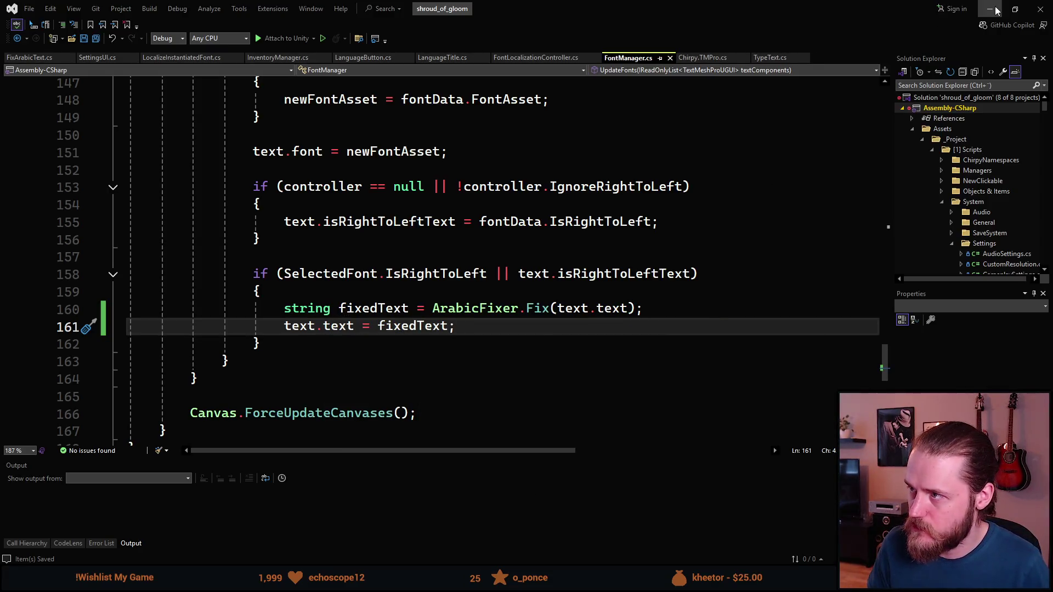
{"action": "left_click", "coordinate": [990, 9]}
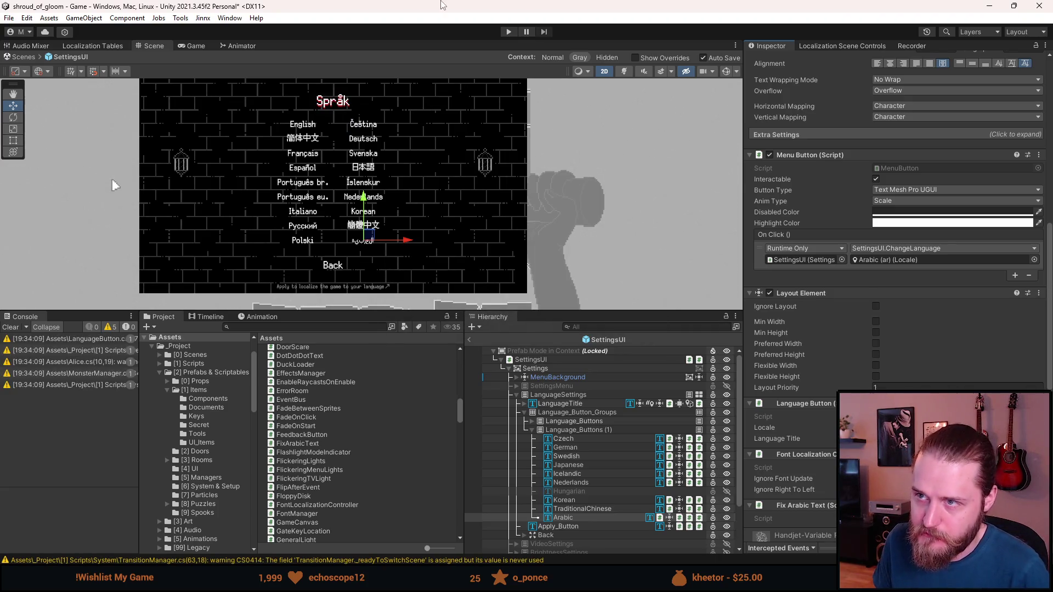
- Leave prefab mode, start Play, enlarge the Game view, and switch the language to Polish
{"action": "left_click", "coordinate": [470, 341]}
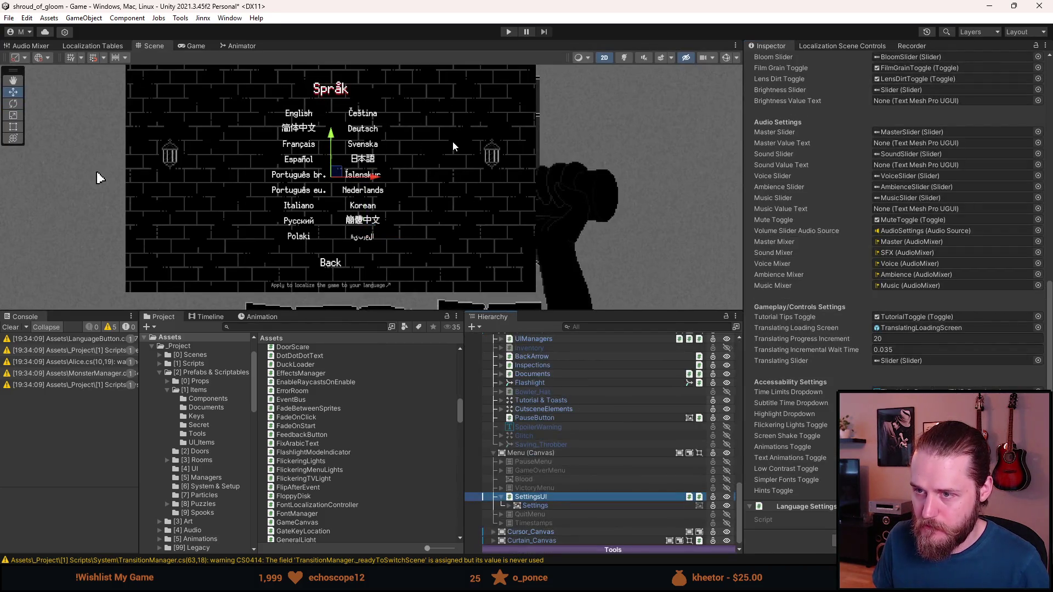
{"action": "left_click", "coordinate": [501, 31]}
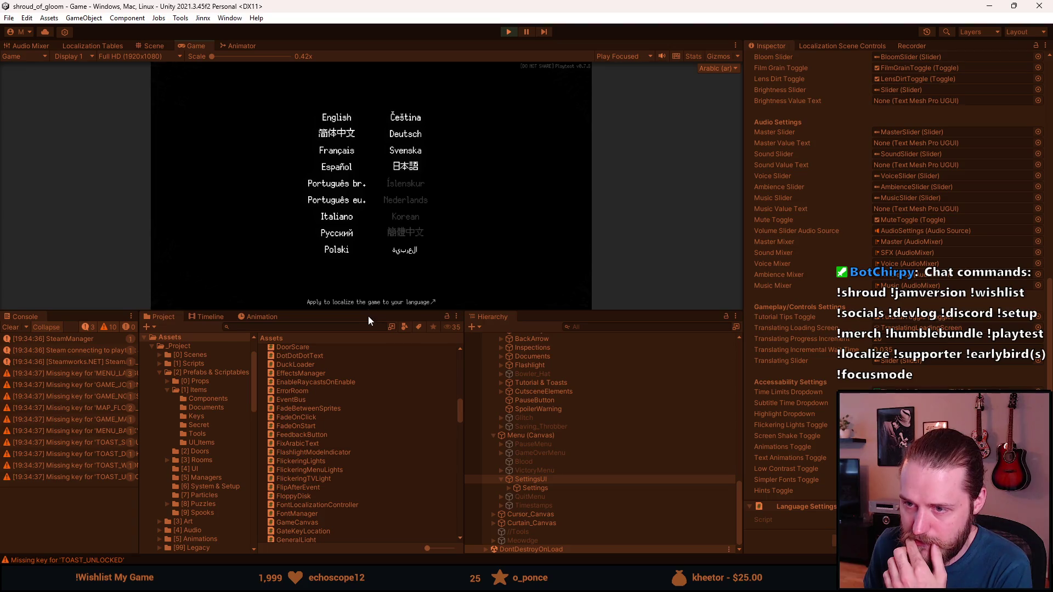
{"action": "mouse_move", "coordinate": [370, 311]}
{"action": "left_mouse_down"}
{"action": "mouse_move", "coordinate": [341, 504]}
{"action": "mouse_move", "coordinate": [330, 408]}
{"action": "mouse_move", "coordinate": [315, 541]}
{"action": "left_mouse_up"}
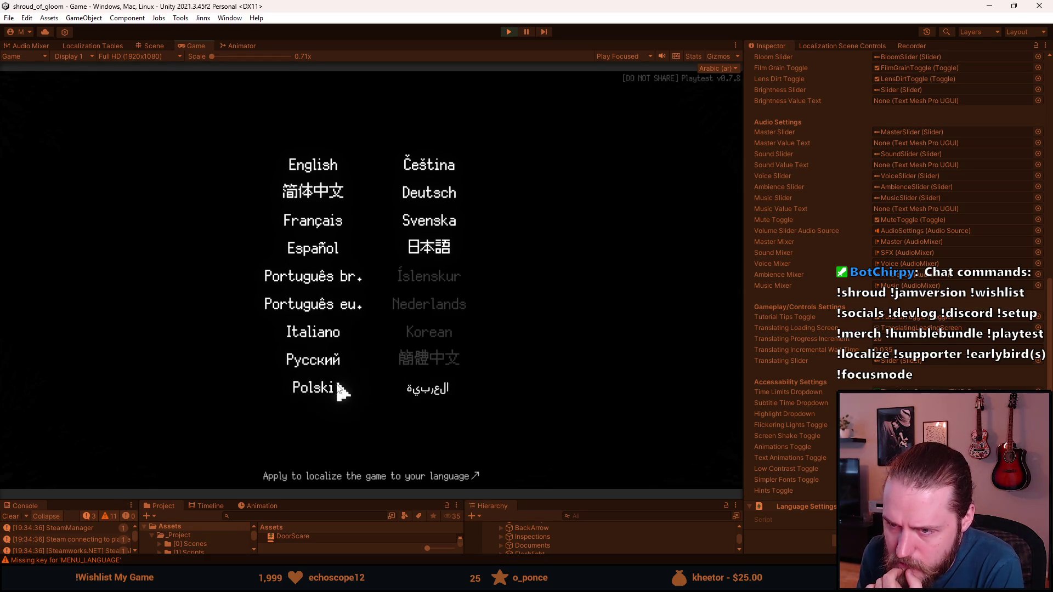
{"action": "left_click", "coordinate": [323, 399]}
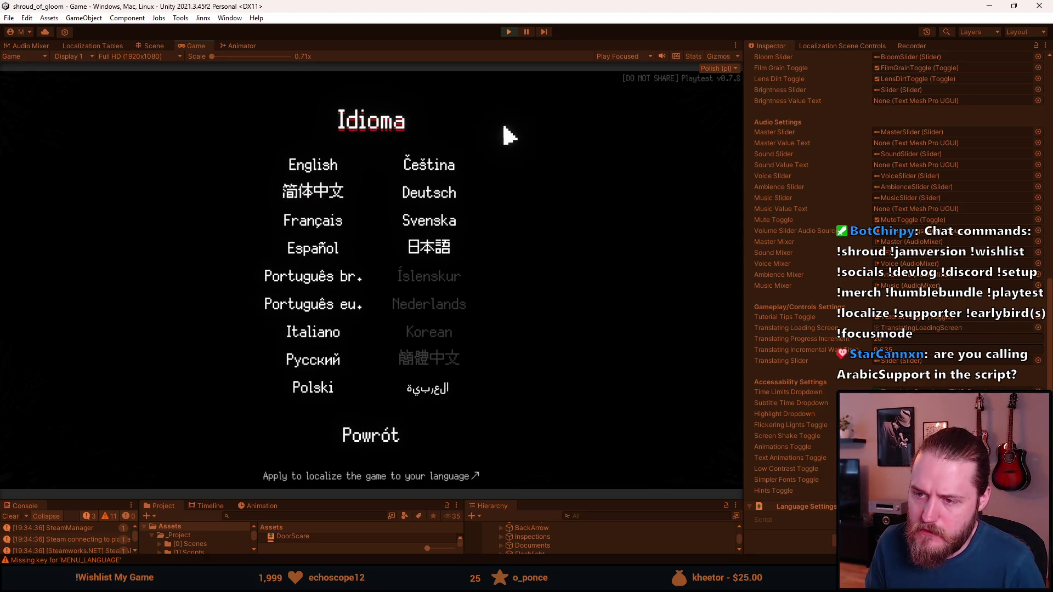
- Browse Ustawienia > Język from the pause menu, then stop Play mode
{"action": "key", "text": "Escape"}
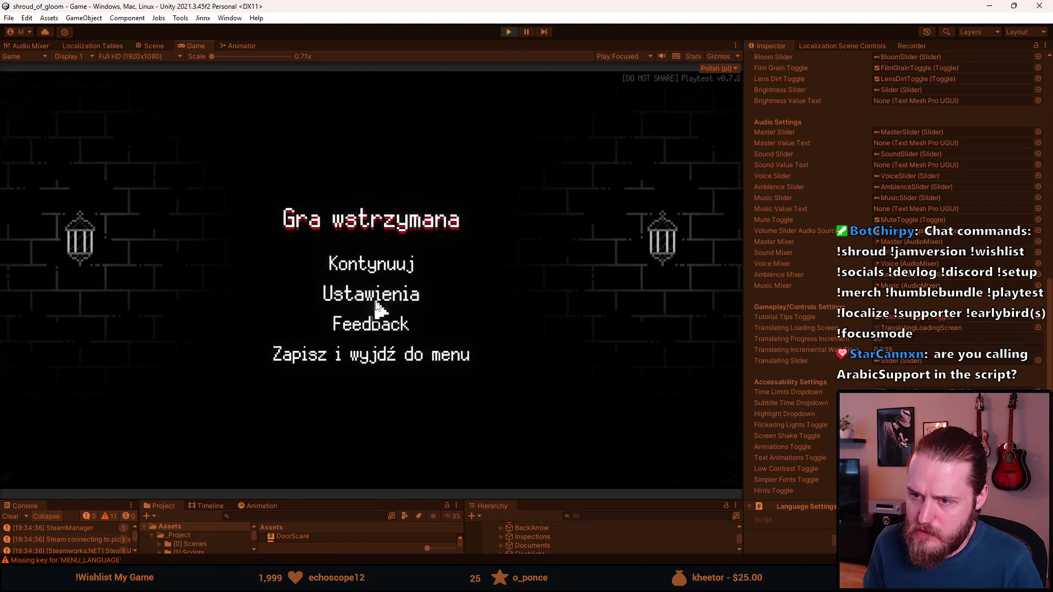
{"action": "left_click", "coordinate": [374, 296]}
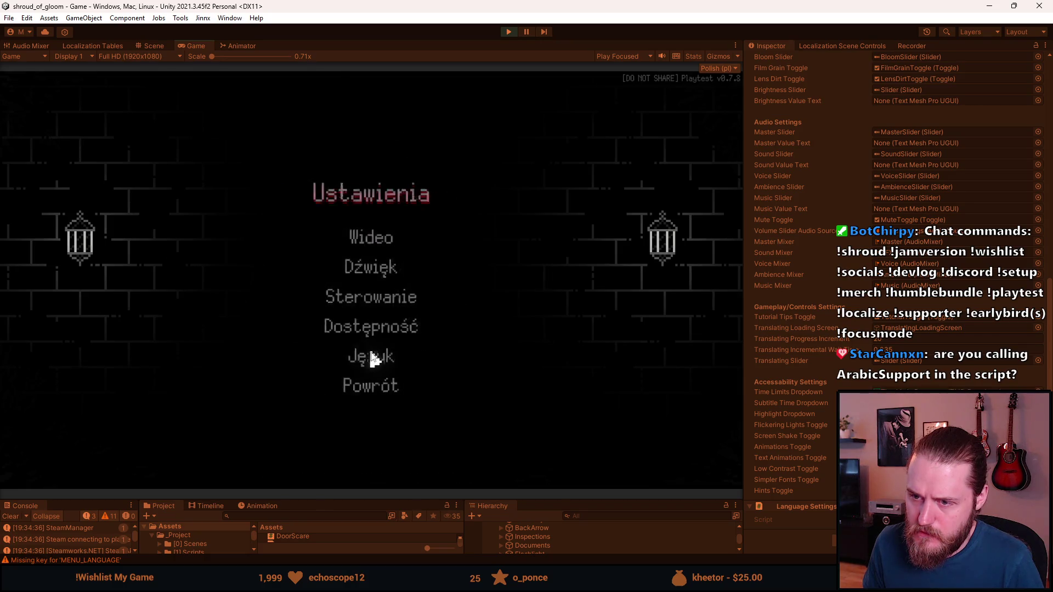
{"action": "left_click", "coordinate": [370, 353]}
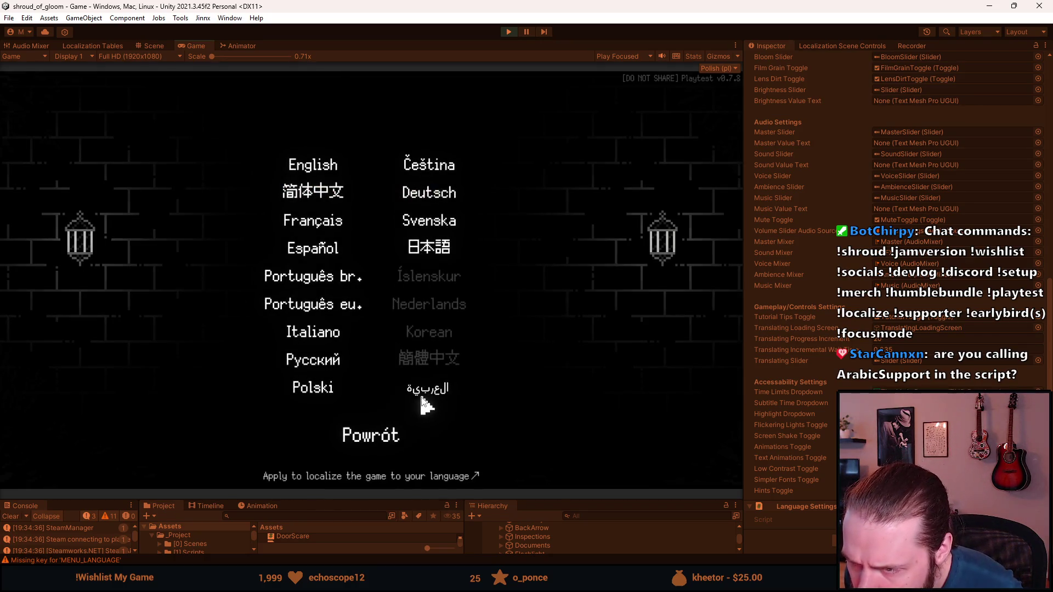
{"action": "key", "text": "Escape"}
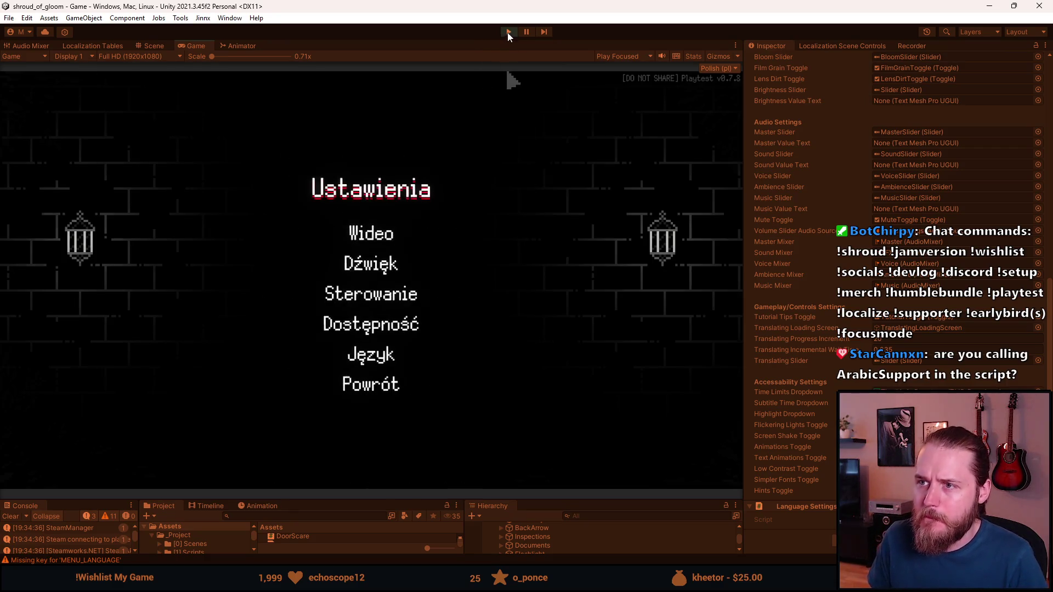
{"action": "key", "text": "ctrl+p"}
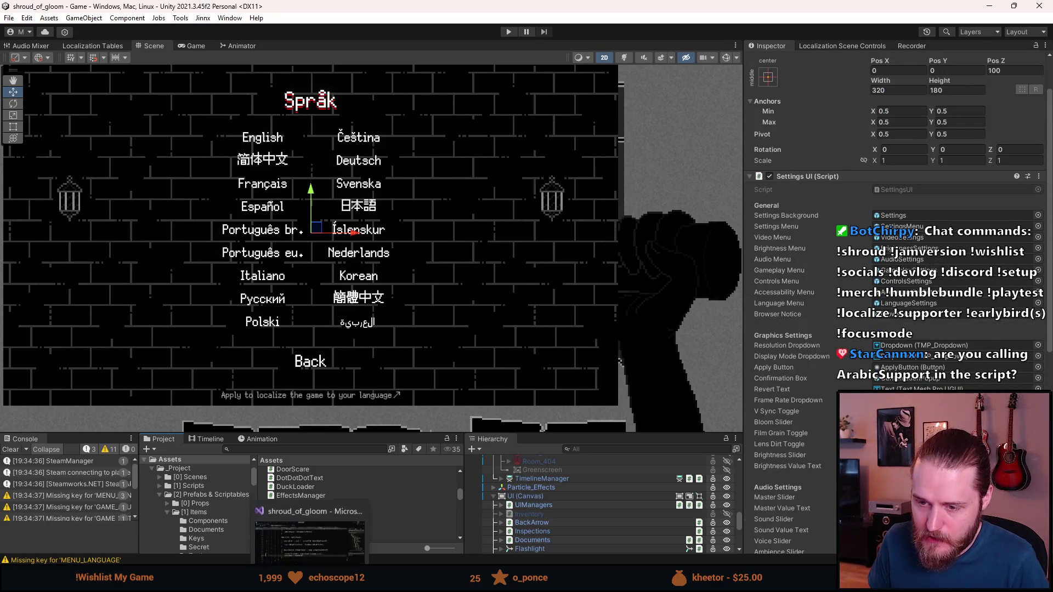
- Back in Visual Studio, uncomment lines 9–11 in FixArabicText's Awake
{"action": "key", "text": "alt+Tab"}
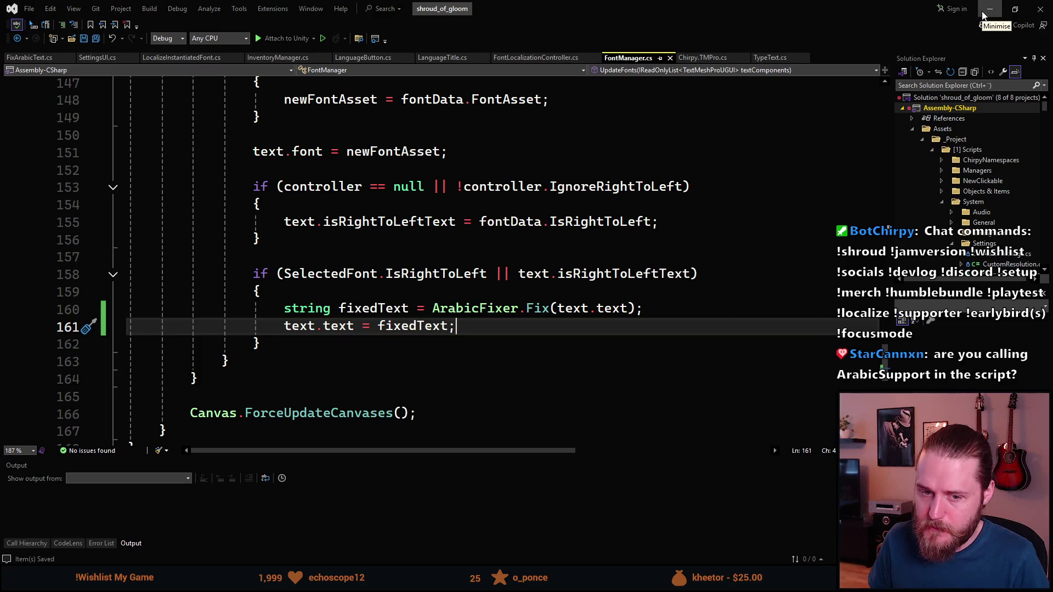
{"action": "mouse_move", "coordinate": [489, 318]}
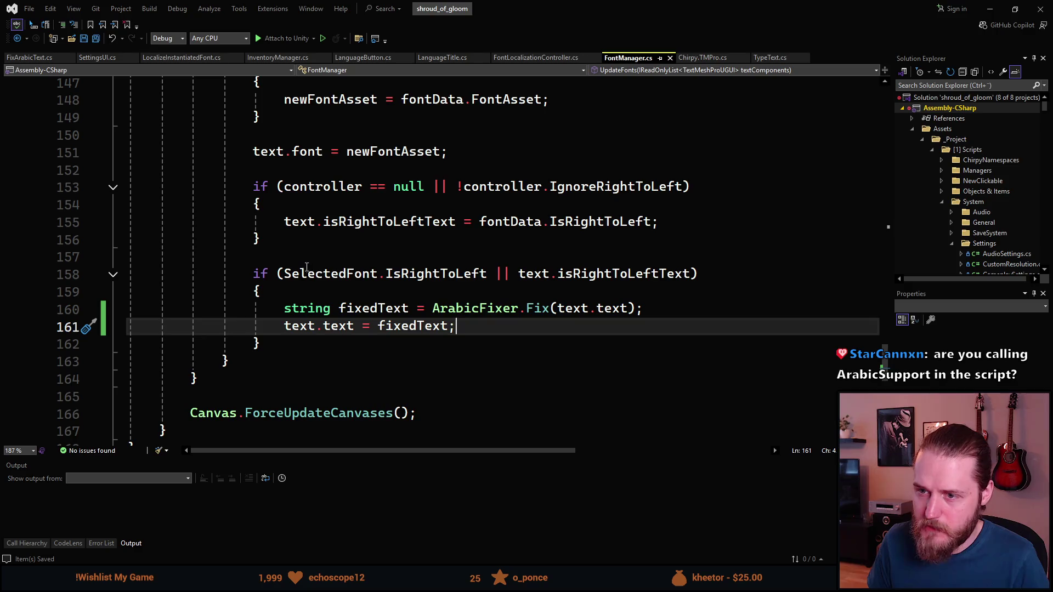
{"action": "left_click", "coordinate": [287, 274]}
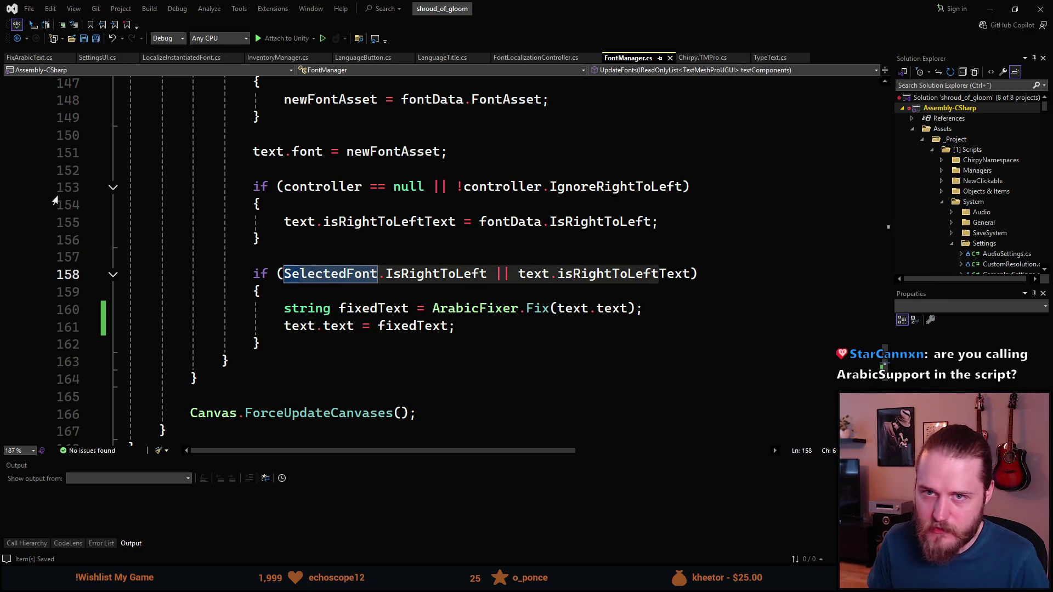
{"action": "left_click", "coordinate": [32, 59]}
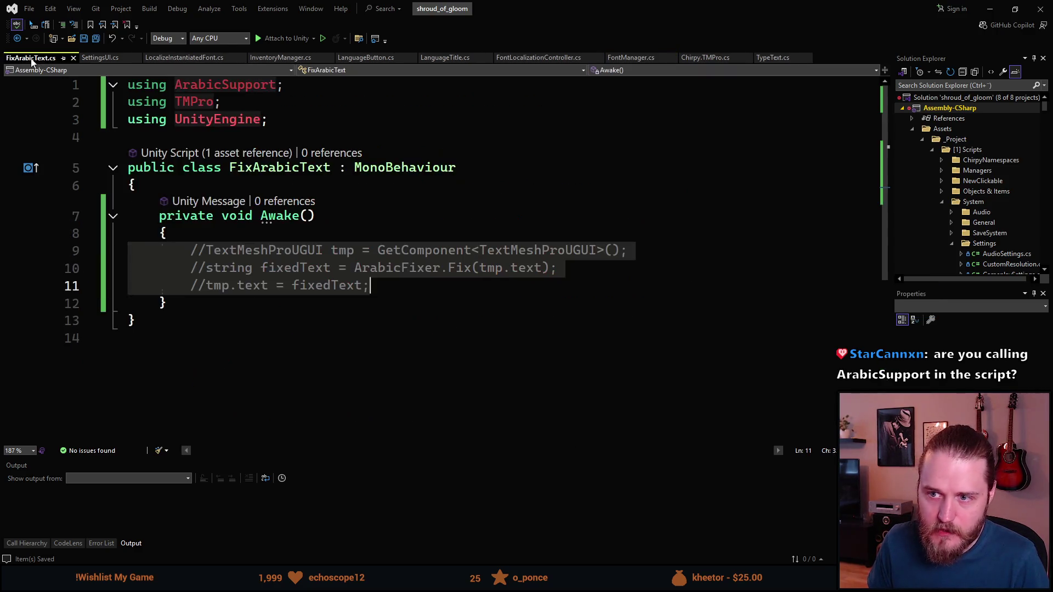
{"action": "left_click", "coordinate": [341, 290]}
{"action": "left_click_drag", "start_coordinate": [373, 286], "coordinate": [193, 252]}
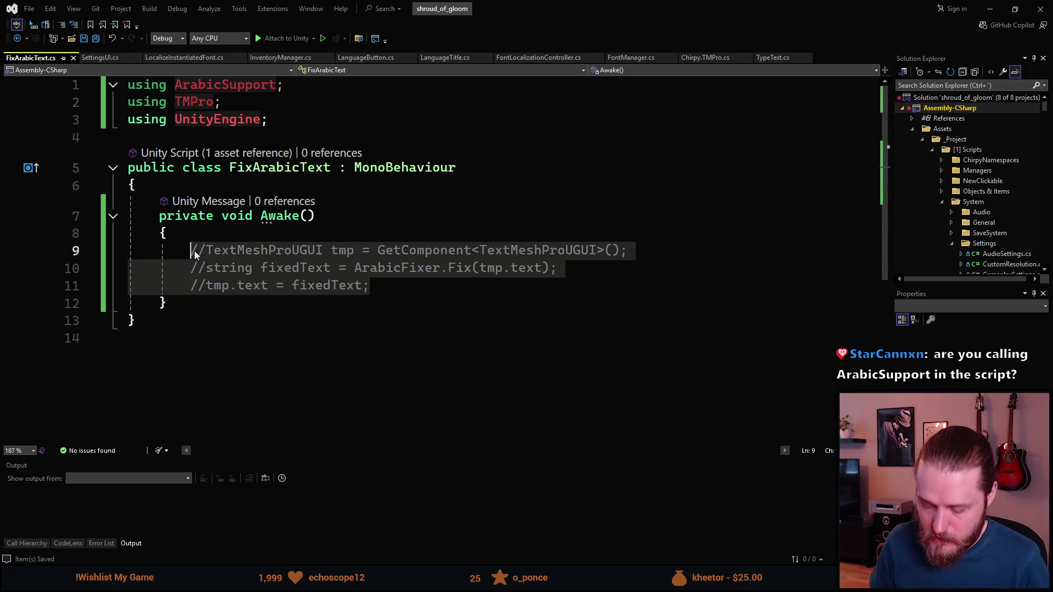
{"action": "key", "text": "ctrl+k"}
{"action": "key", "text": "ctrl+u"}
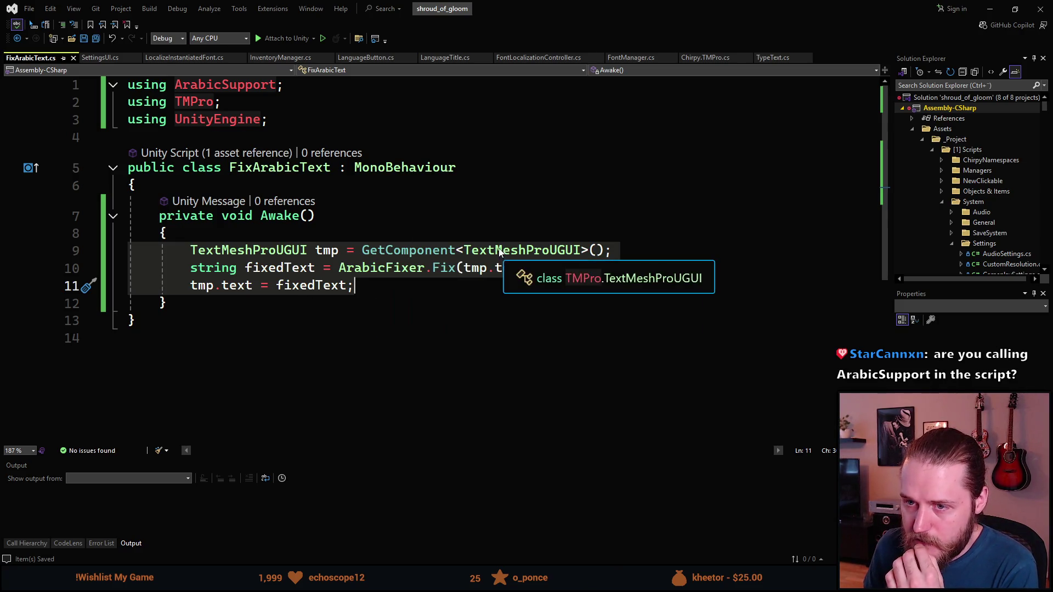
- Add an 'if (tmp == null) { return; }' guard after line 9, save, and return to Unity
{"action": "left_click", "coordinate": [651, 257]}
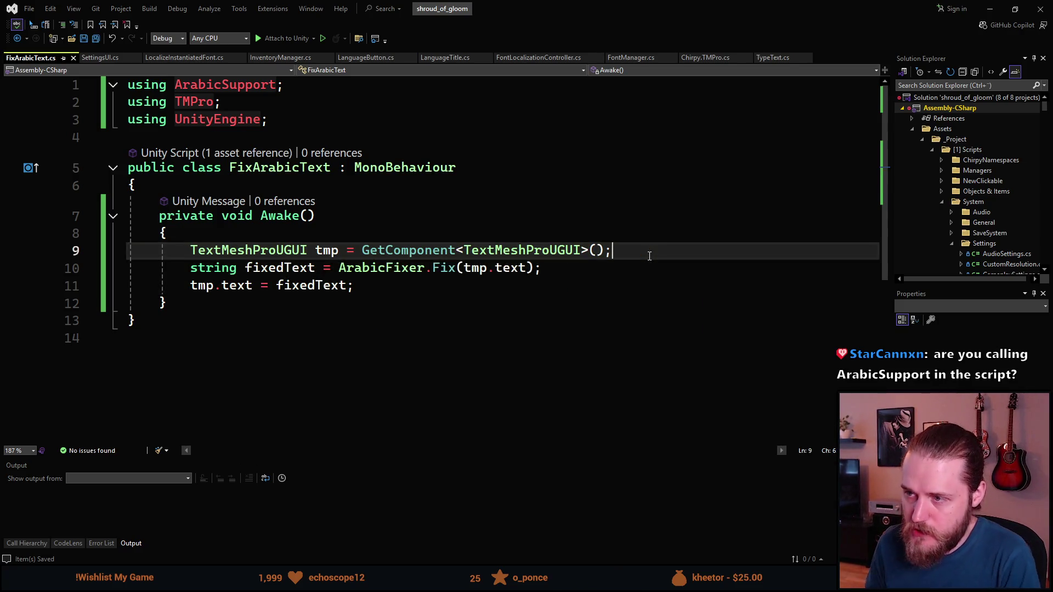
{"action": "key", "text": "Return"}
{"action": "key", "text": "Return"}
{"action": "key", "text": "Up"}
{"action": "key", "text": "Return"}
{"action": "type", "text": "if (tmp =="}
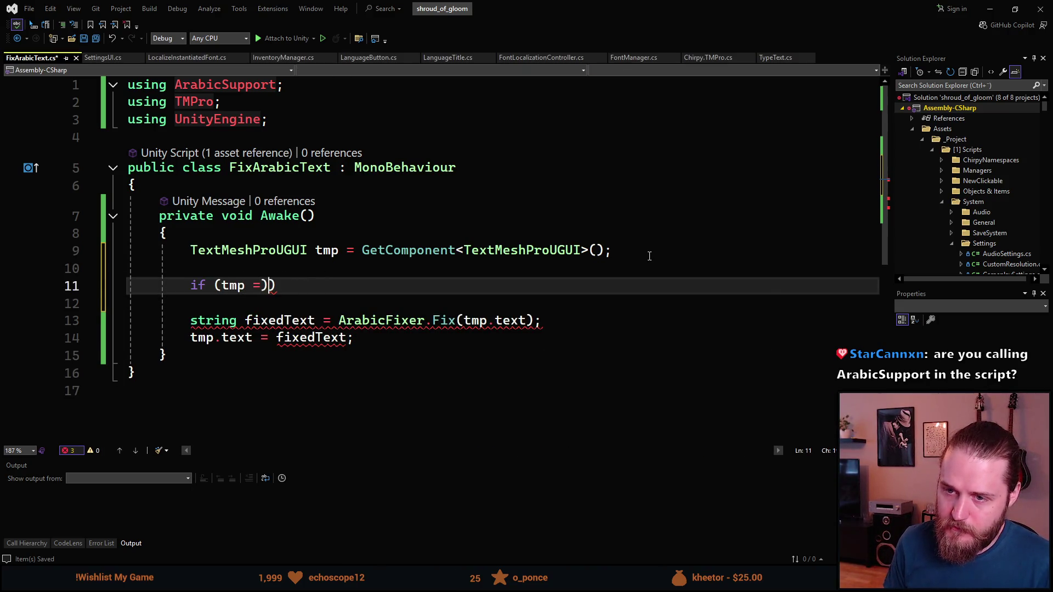
{"action": "type", "text": " null)"}
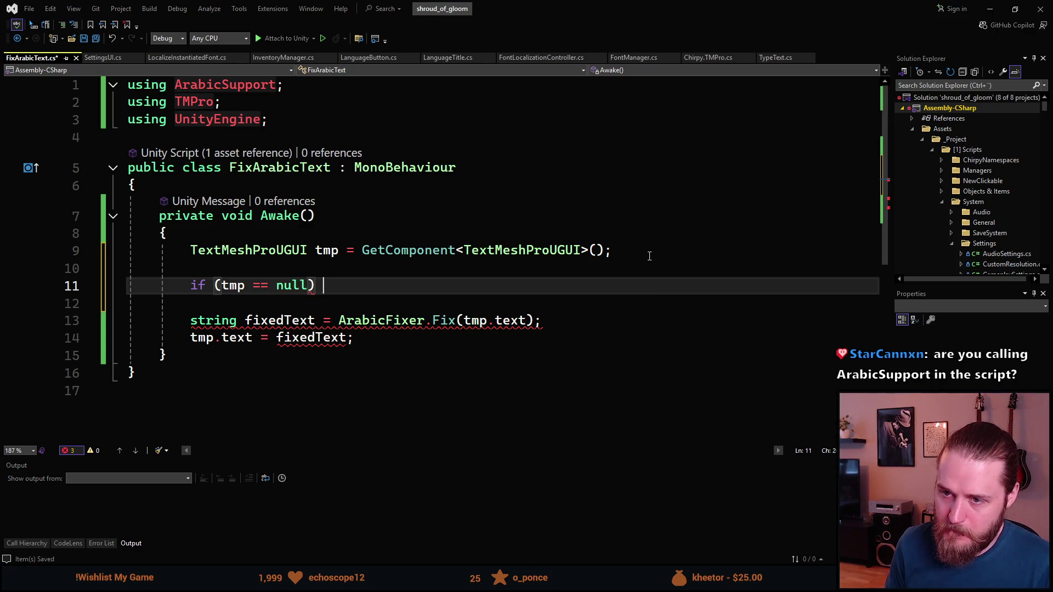
{"action": "type", "text": " { return;"}
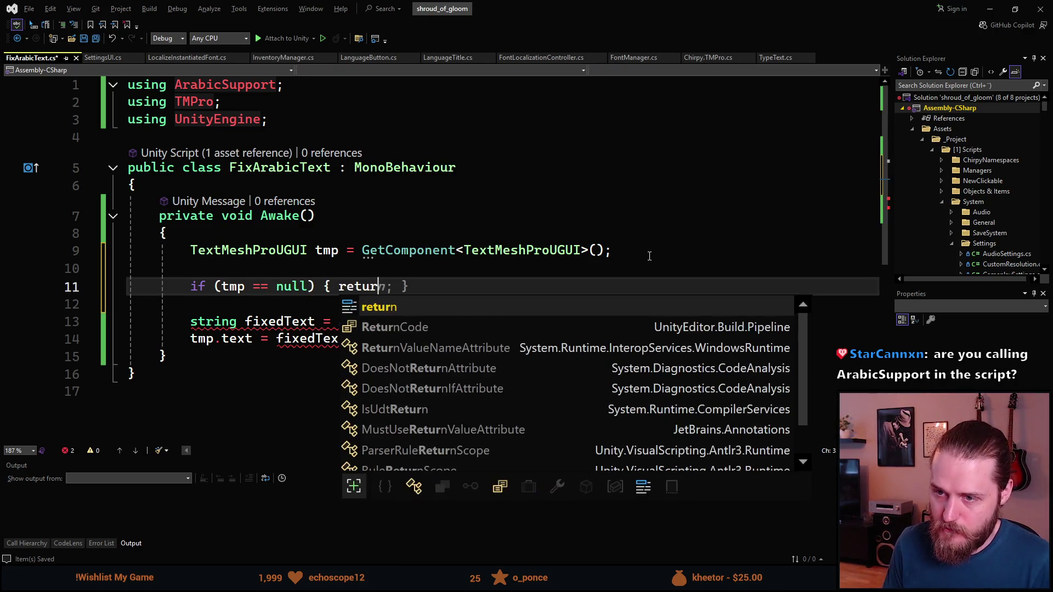
{"action": "key", "text": "ctrl+s"}
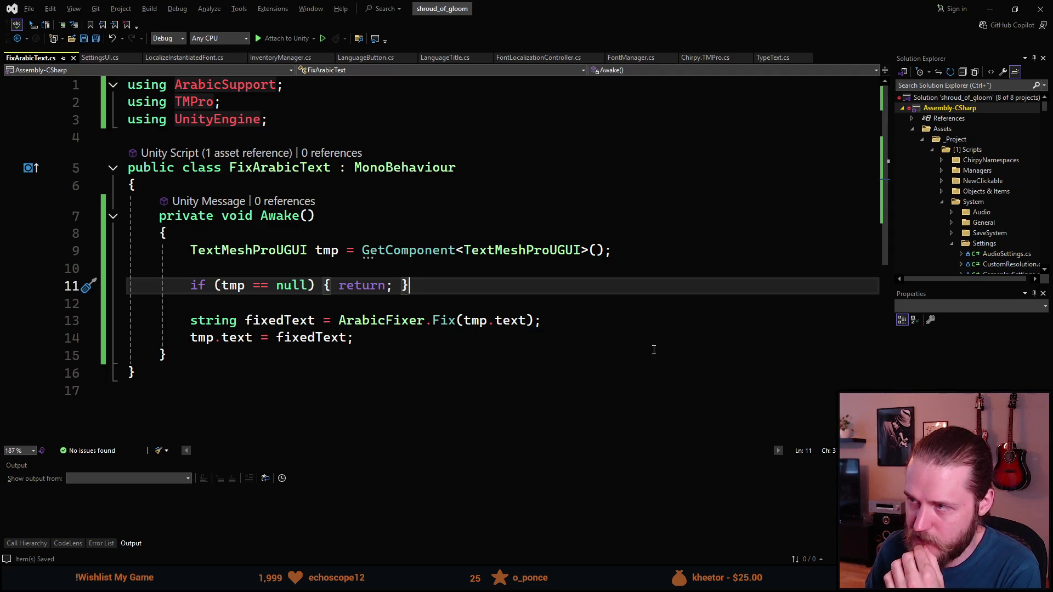
{"action": "key", "text": "alt+Tab"}
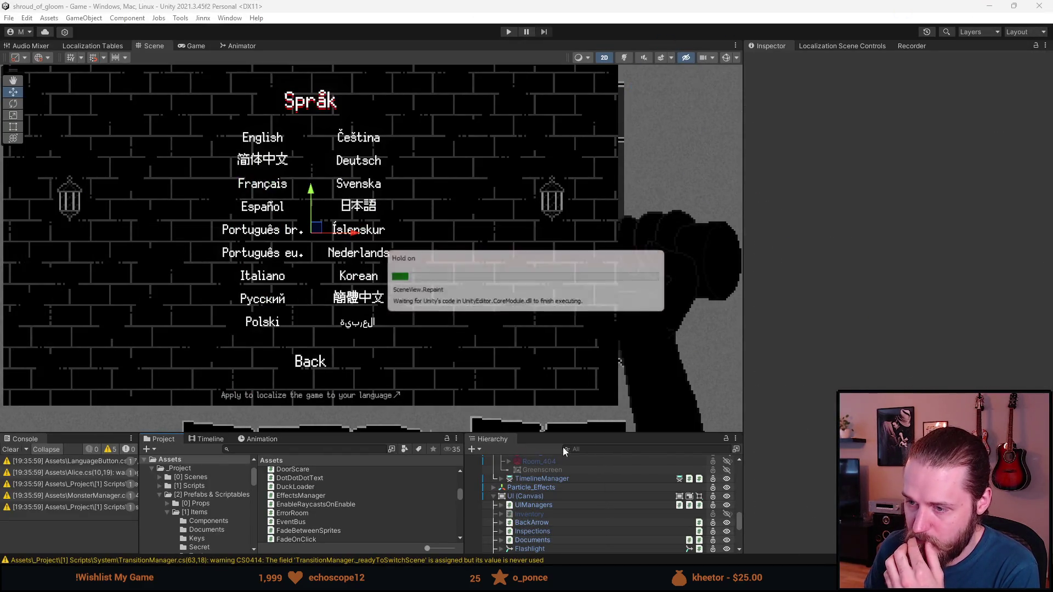
- In the SettingsUI prefab, deactivate LanguageSettings and Settings, activate SettingsMenu, then enter play mode
{"action": "scroll", "coordinate": [542, 542], "scroll_direction": "down", "scroll_amount": 3}
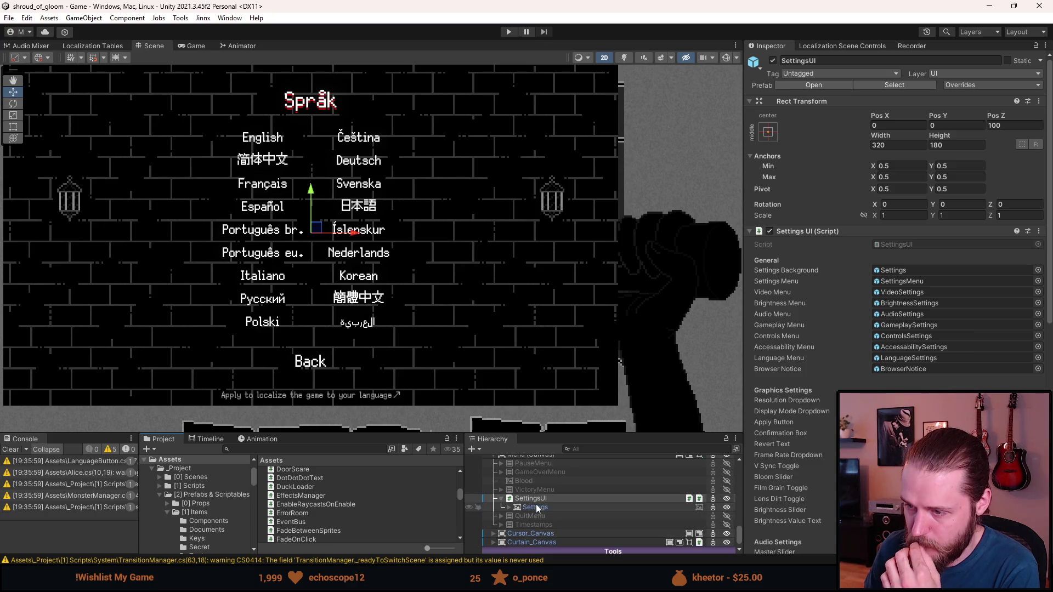
{"action": "left_click", "coordinate": [815, 86]}
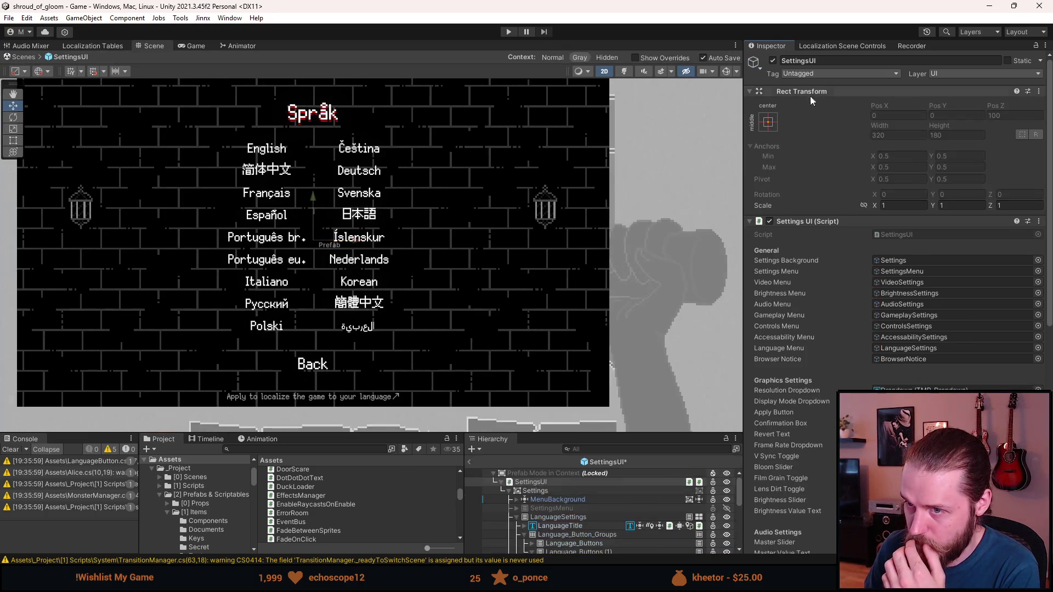
{"action": "left_click", "coordinate": [561, 516]}
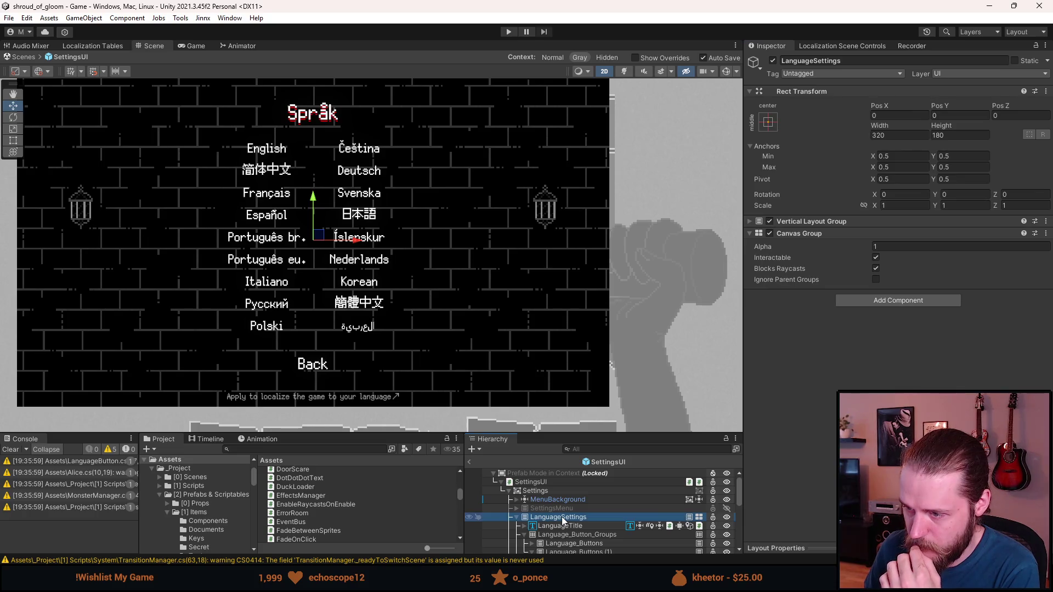
{"action": "key", "text": "alt+shift+a"}
{"action": "key", "text": "shift+a"}
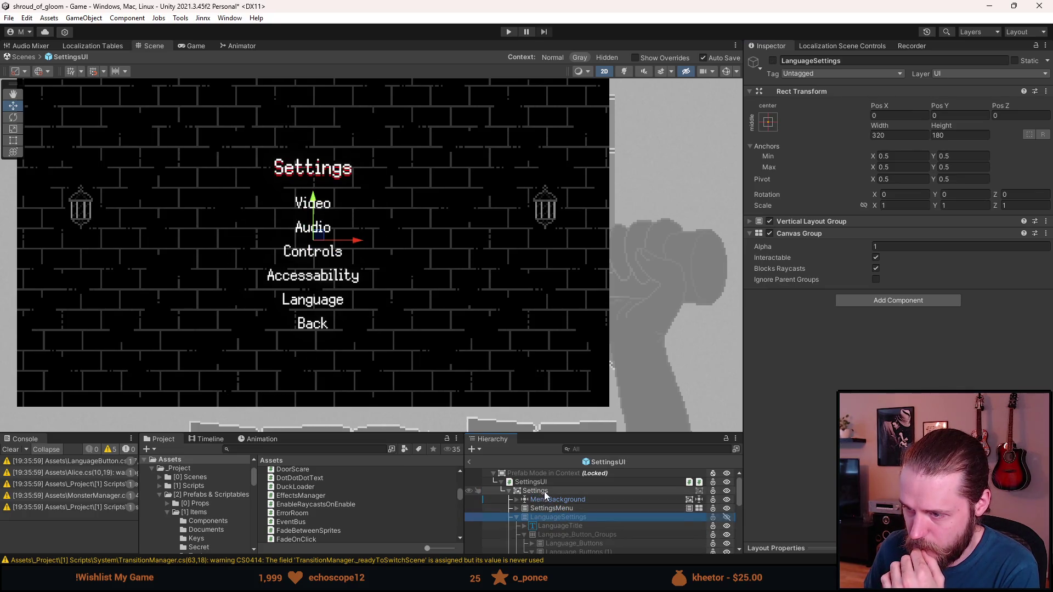
{"action": "key", "text": "shift+a"}
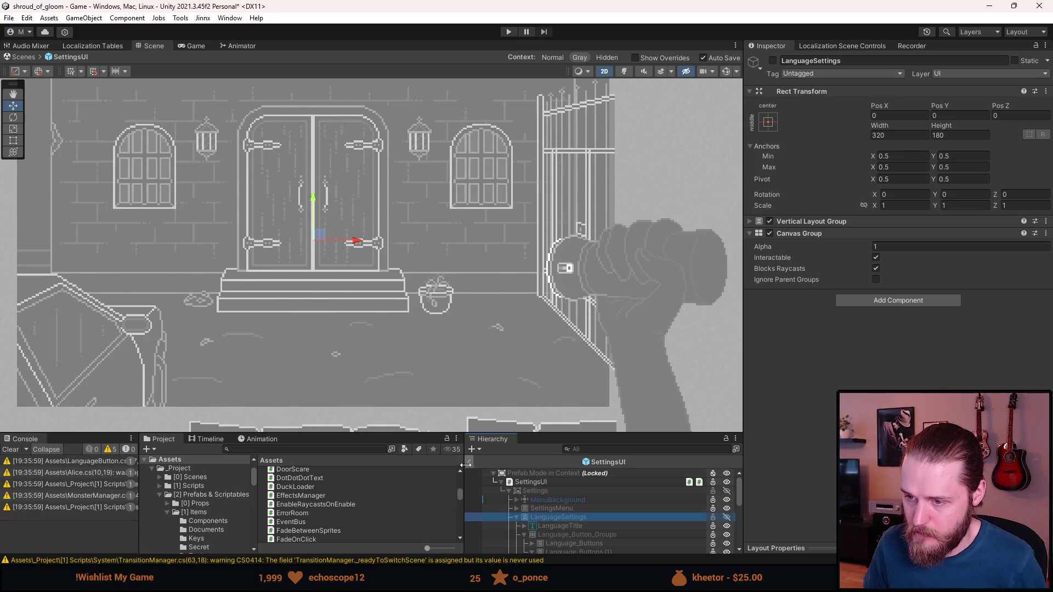
{"action": "left_click", "coordinate": [469, 461]}
{"action": "left_click", "coordinate": [507, 30]}
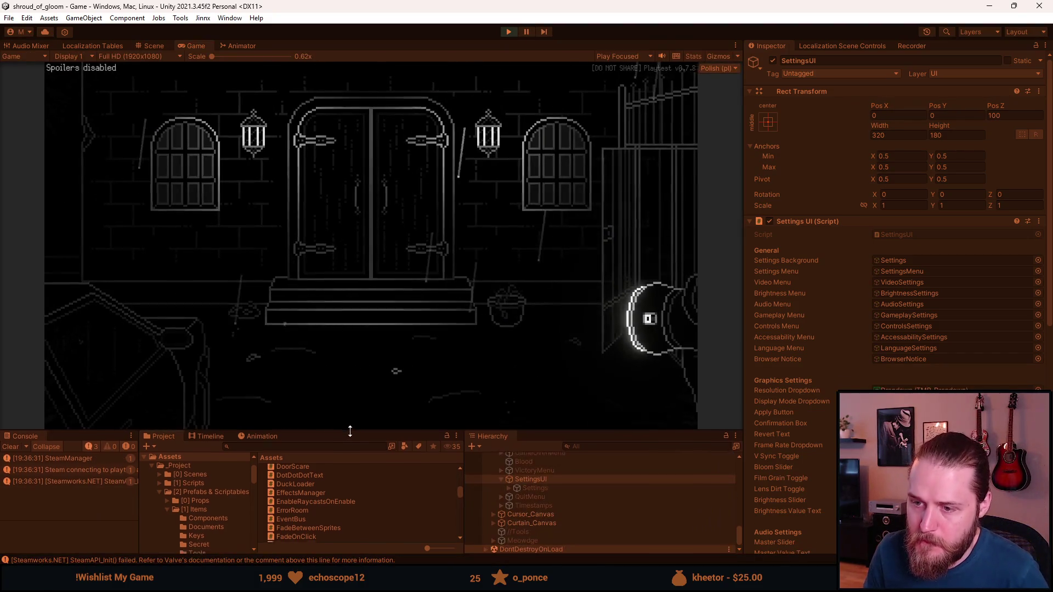
- Browse the pause menu to Ustawienia > Język, maximize the game view, then back out and resume
{"action": "key", "text": "Escape"}
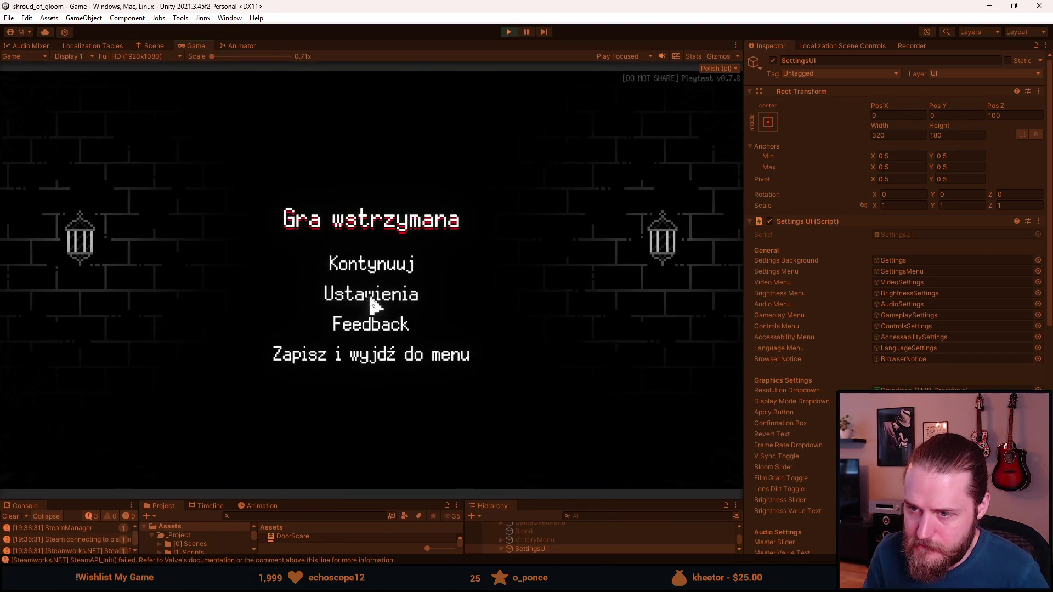
{"action": "left_click", "coordinate": [372, 299]}
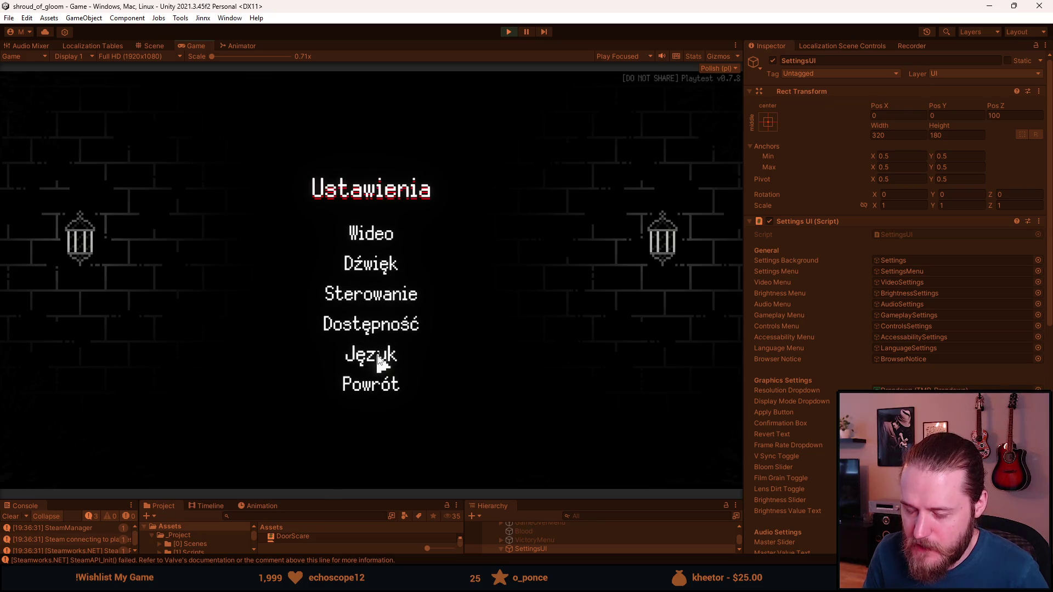
{"action": "left_click", "coordinate": [376, 359]}
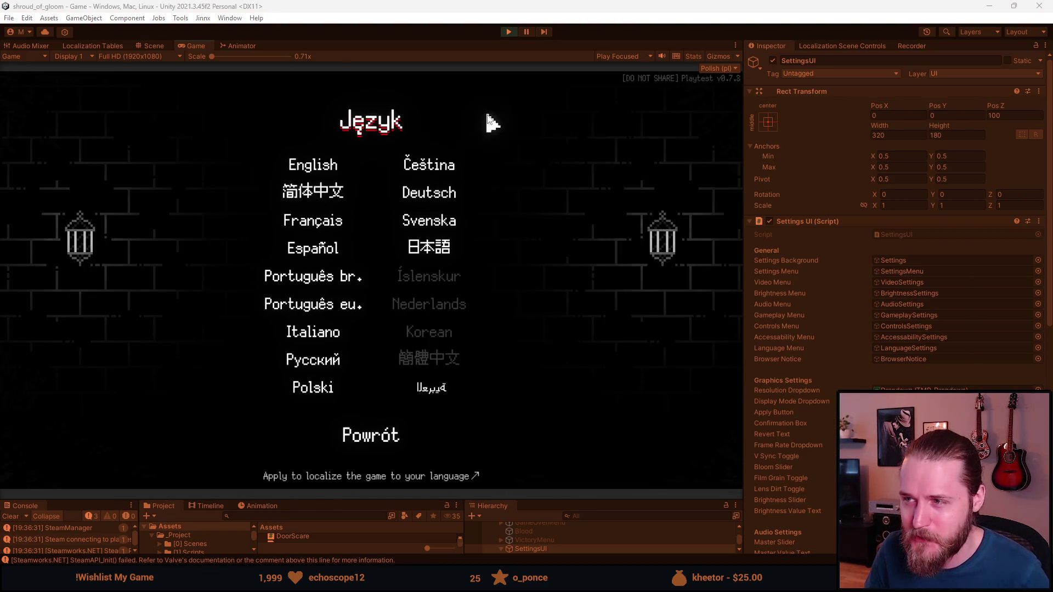
{"action": "double_click", "coordinate": [192, 49]}
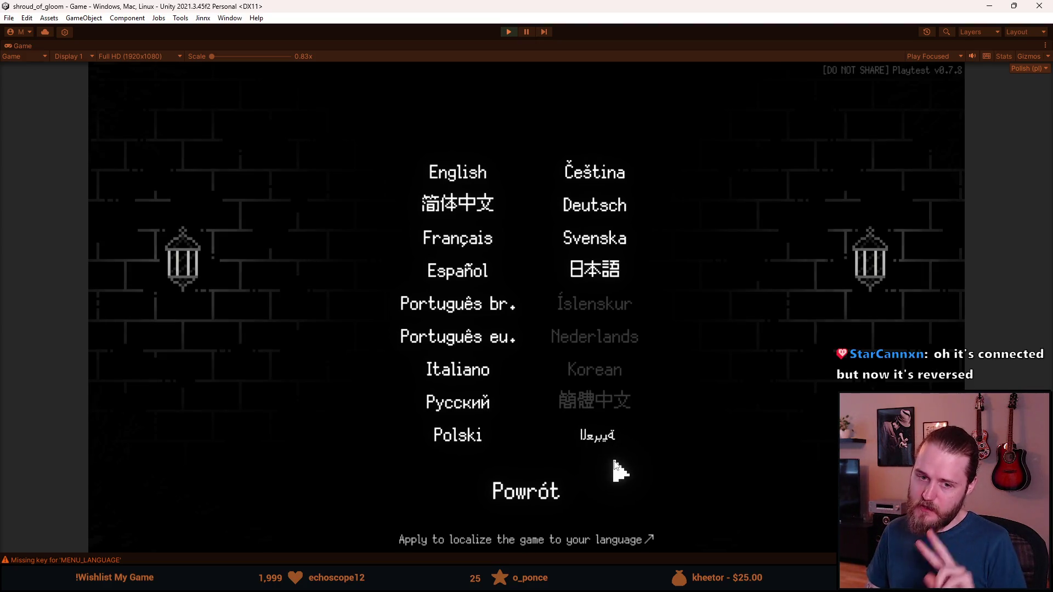
{"action": "left_click", "coordinate": [524, 493]}
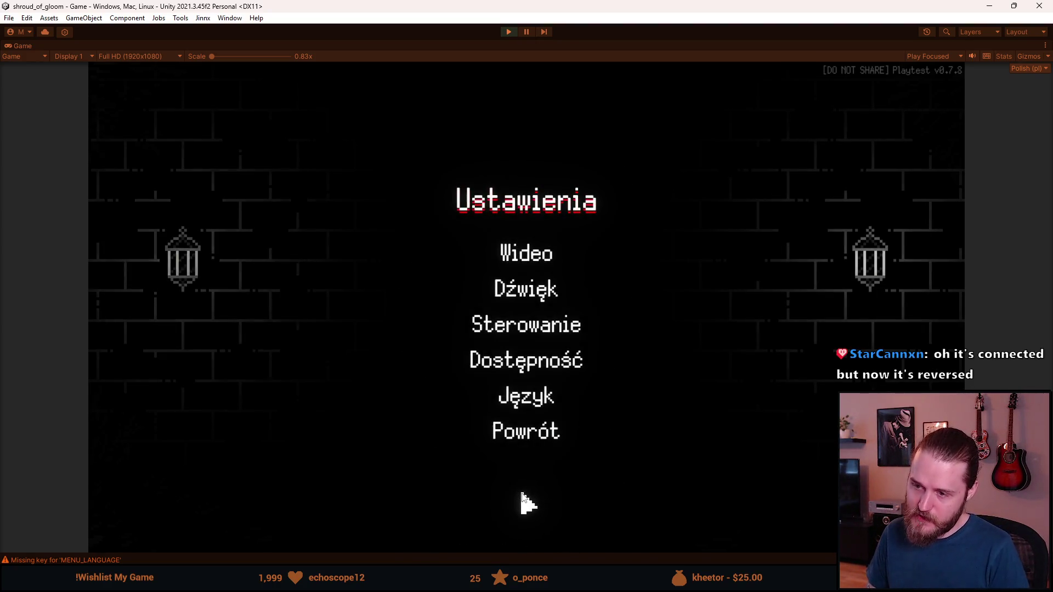
{"action": "left_click", "coordinate": [523, 437]}
{"action": "left_click", "coordinate": [542, 301]}
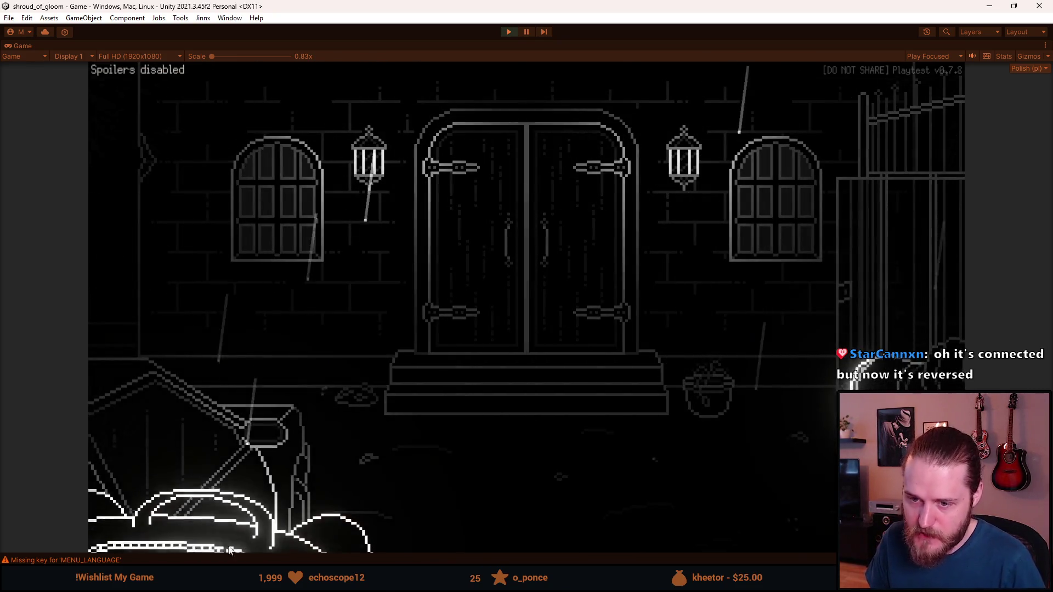
- Select Arabic under Ustawienia > Język, toggle the F1 developer menu, and stop play mode
{"action": "key", "text": "Escape"}
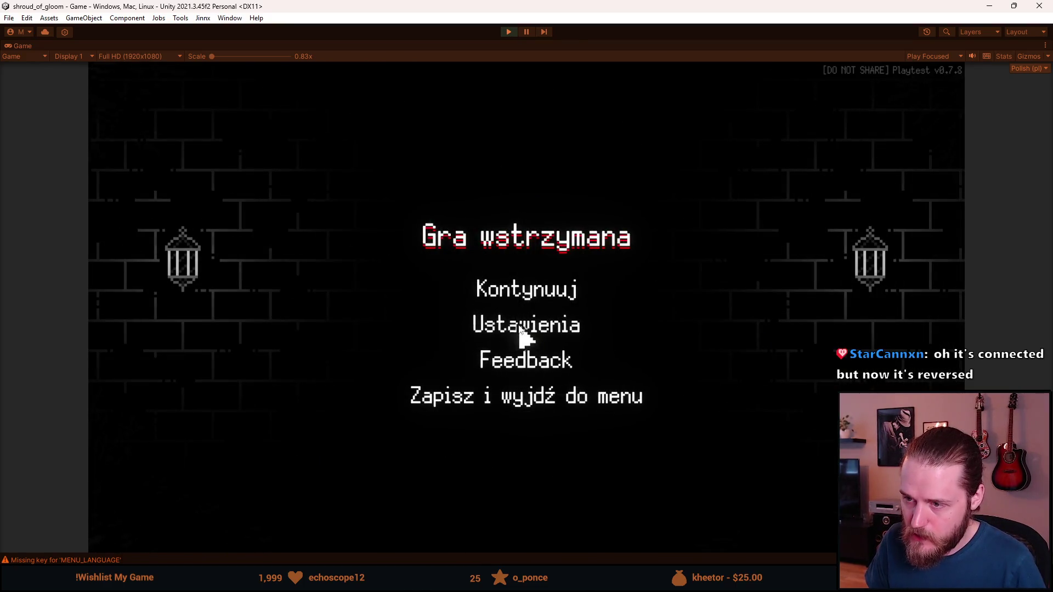
{"action": "left_click", "coordinate": [521, 330]}
{"action": "left_click", "coordinate": [525, 397]}
{"action": "left_click", "coordinate": [600, 431]}
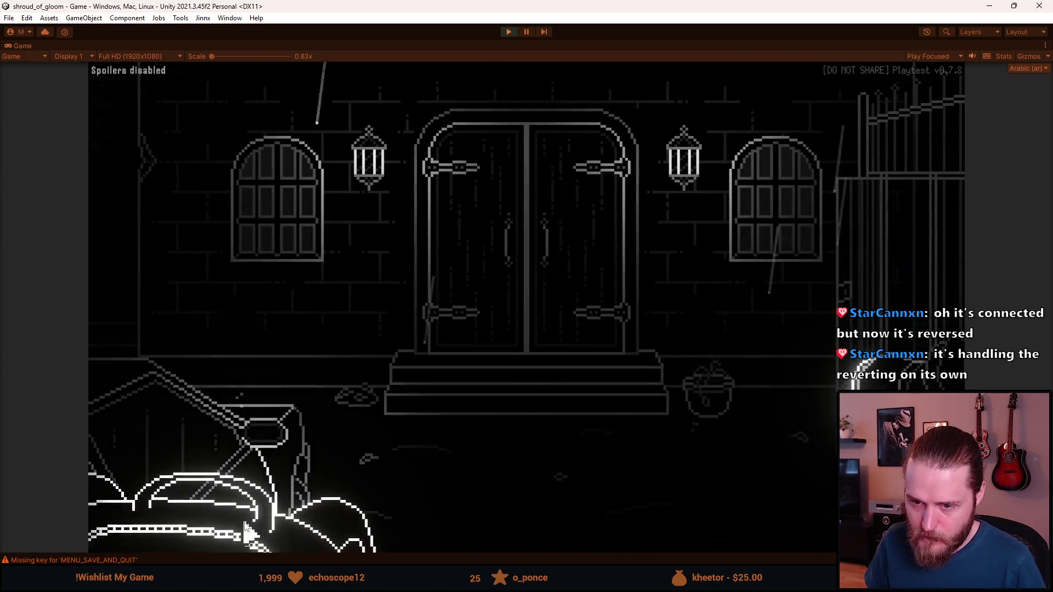
{"action": "key", "text": "F1"}
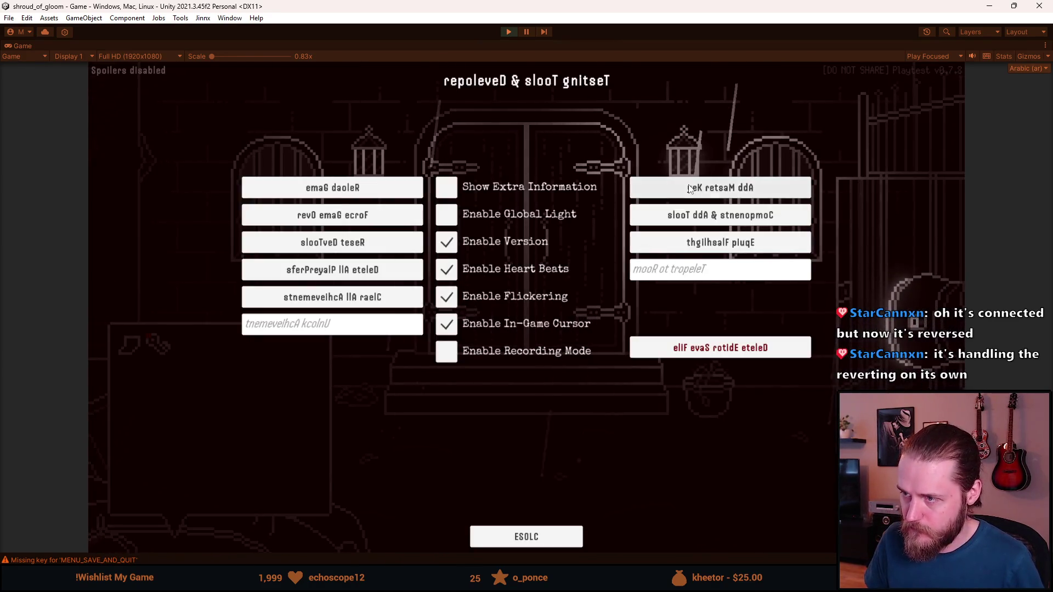
{"action": "key", "text": "F1"}
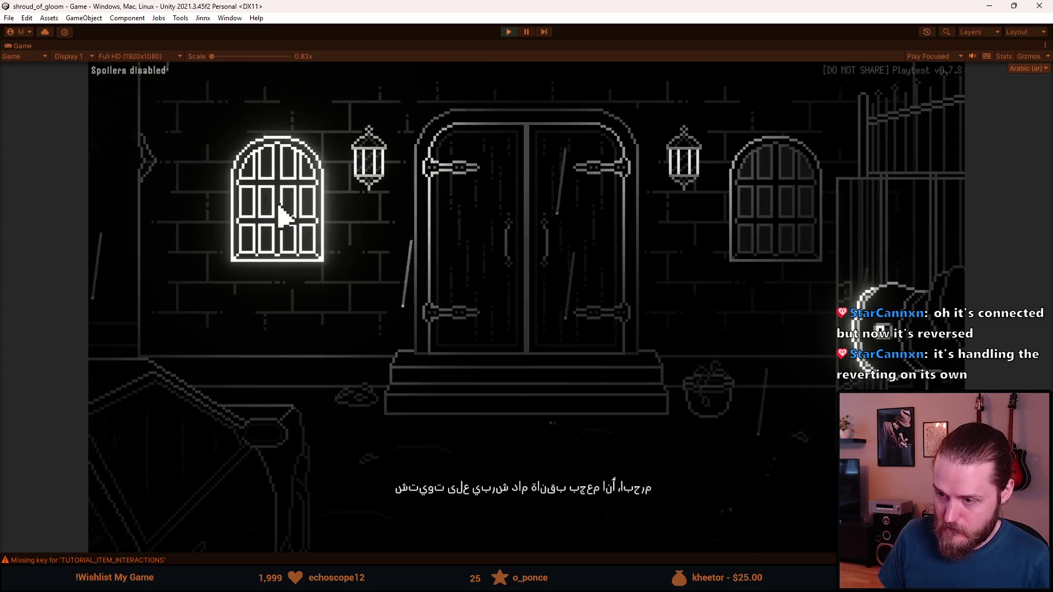
{"action": "key", "text": "ctrl+p"}
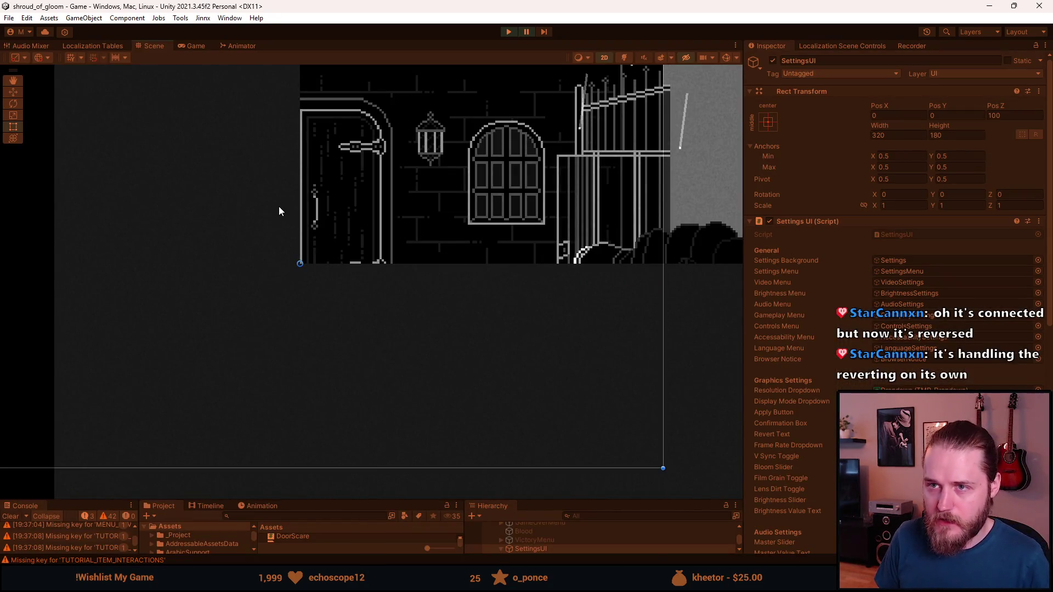
- Rerun the game, advance through the door to the Arabic title screen, then switch to Visual Studio
{"action": "key", "text": "ctrl+p"}
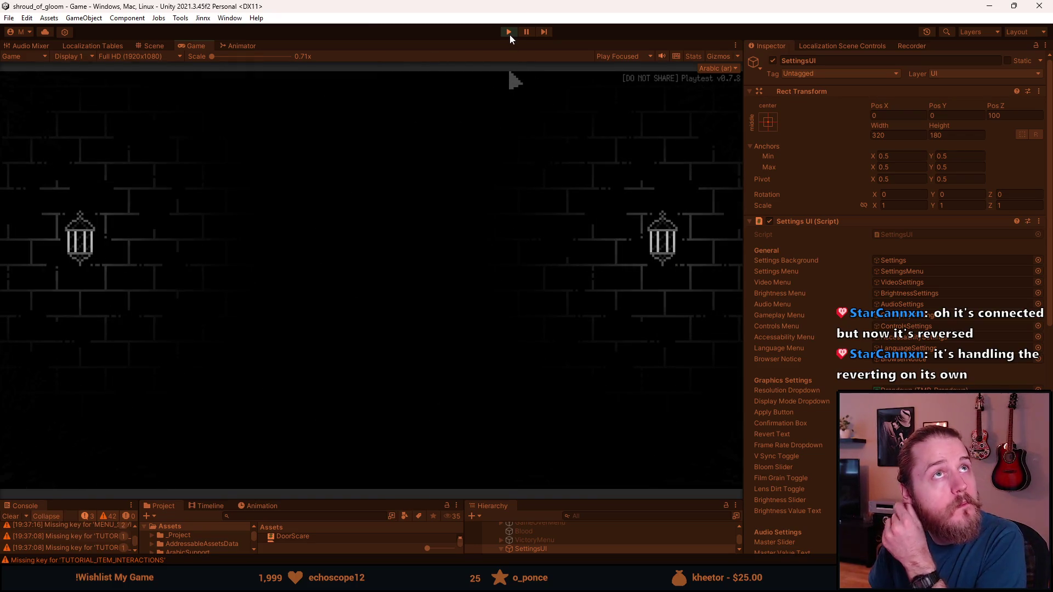
{"action": "left_click", "coordinate": [510, 34]}
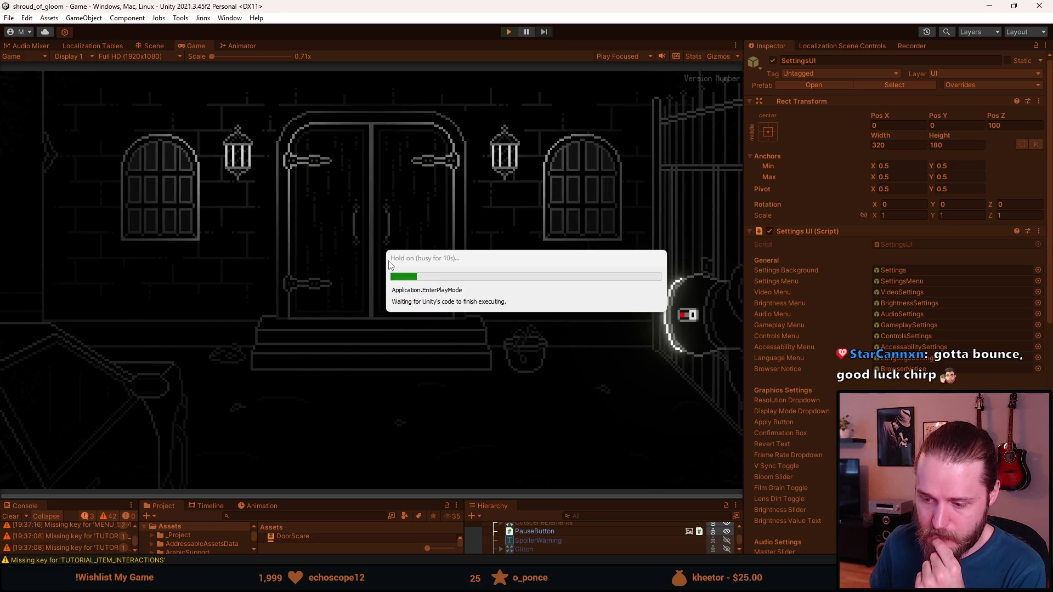
{"action": "left_click", "coordinate": [334, 308]}
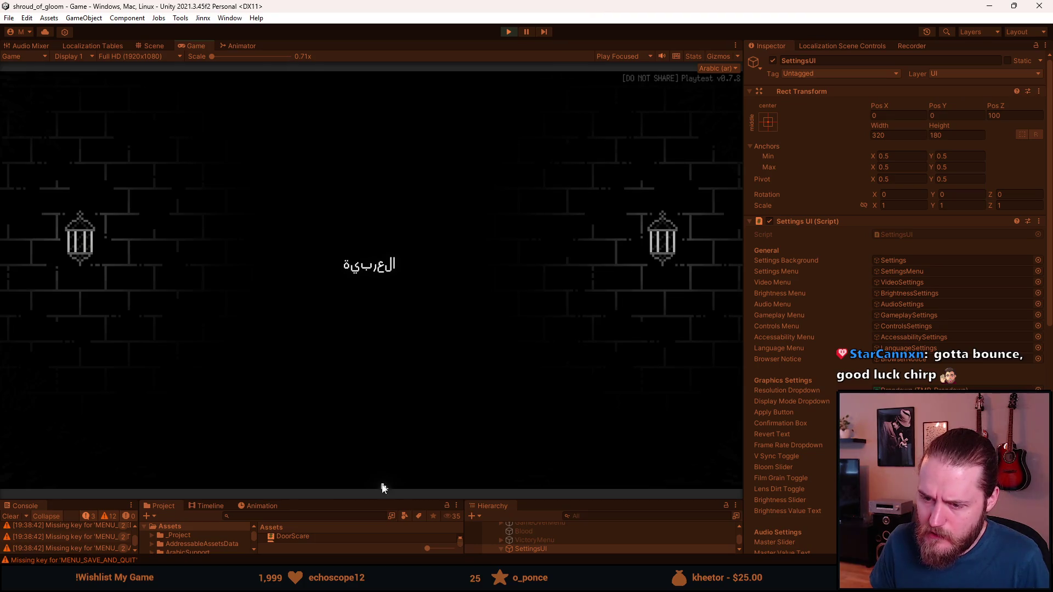
{"action": "key", "text": "alt+Tab"}
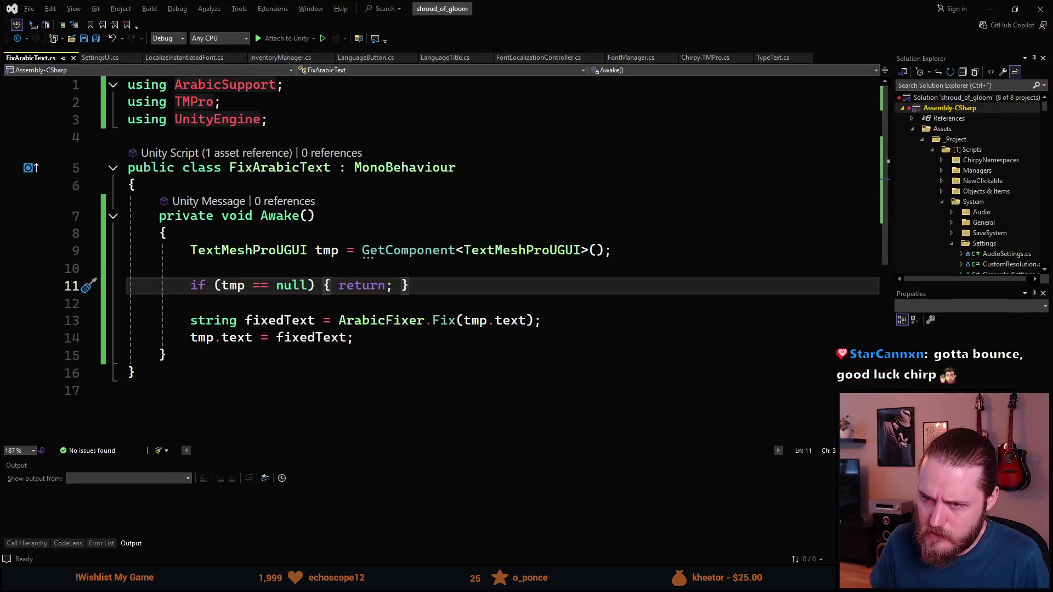
- Switch between FontManager.cs and FixArabicText.cs to compare their code
{"action": "left_click", "coordinate": [629, 57]}
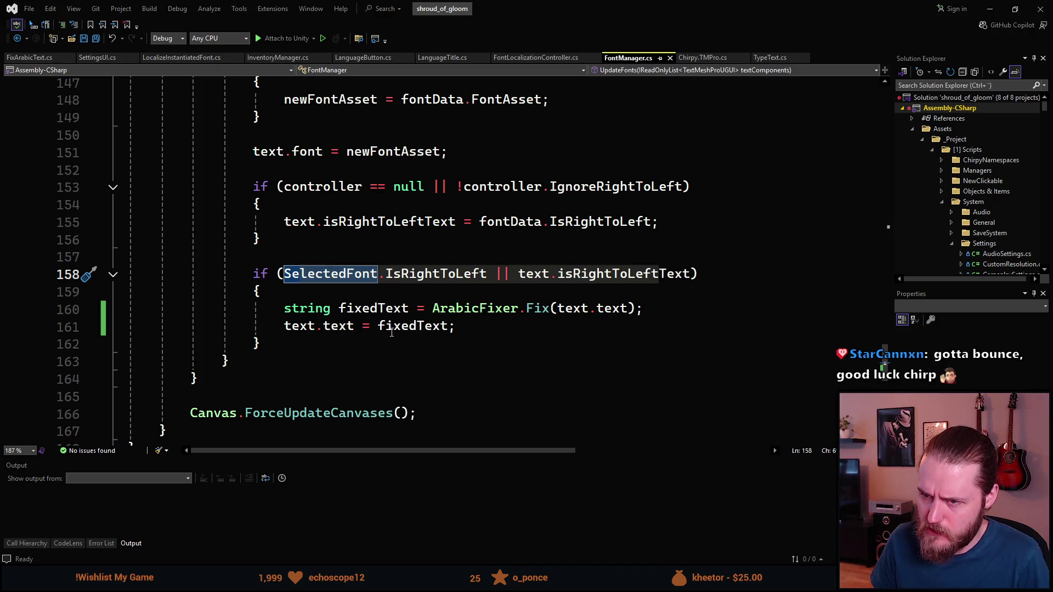
{"action": "left_click", "coordinate": [33, 58]}
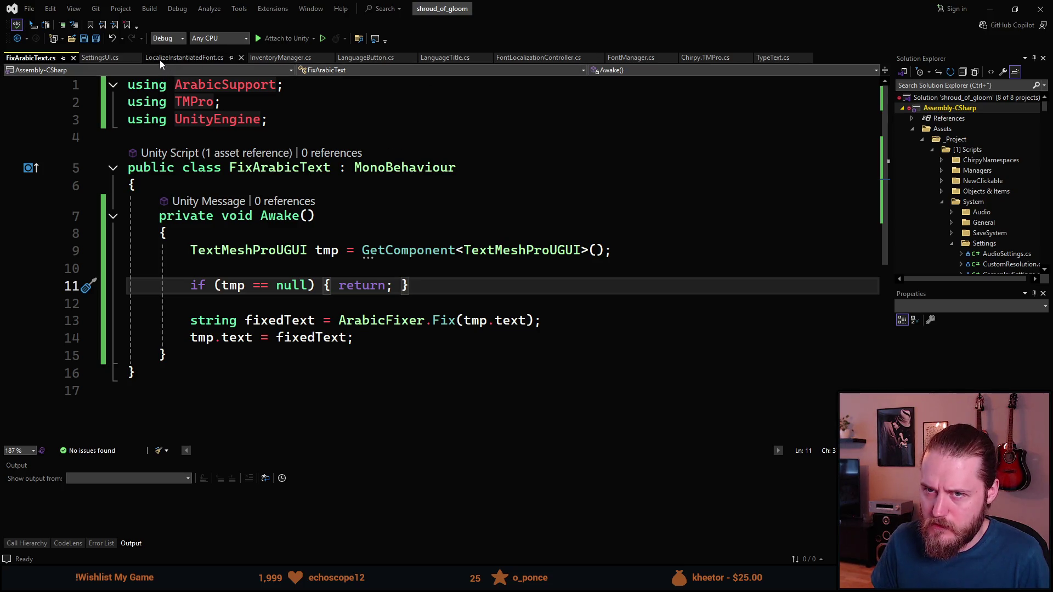
{"action": "left_click", "coordinate": [638, 58]}
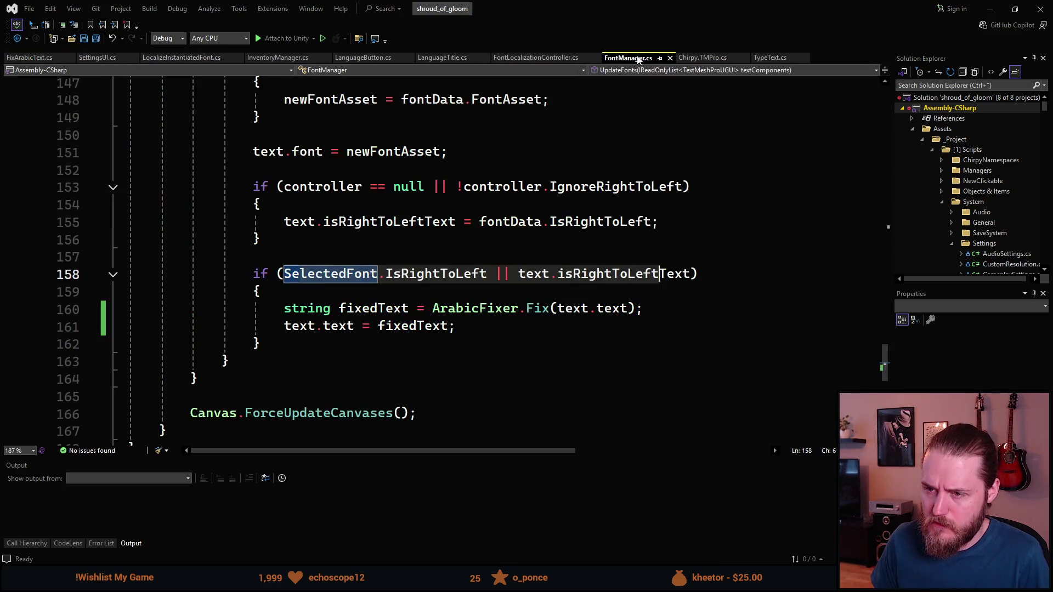
- Review FontManager.cs's IsRightToLeft block calling ArabicFixer.Fix(text.text), then return to Unity
{"action": "scroll", "coordinate": [462, 265], "scroll_direction": "up", "scroll_amount": 2}
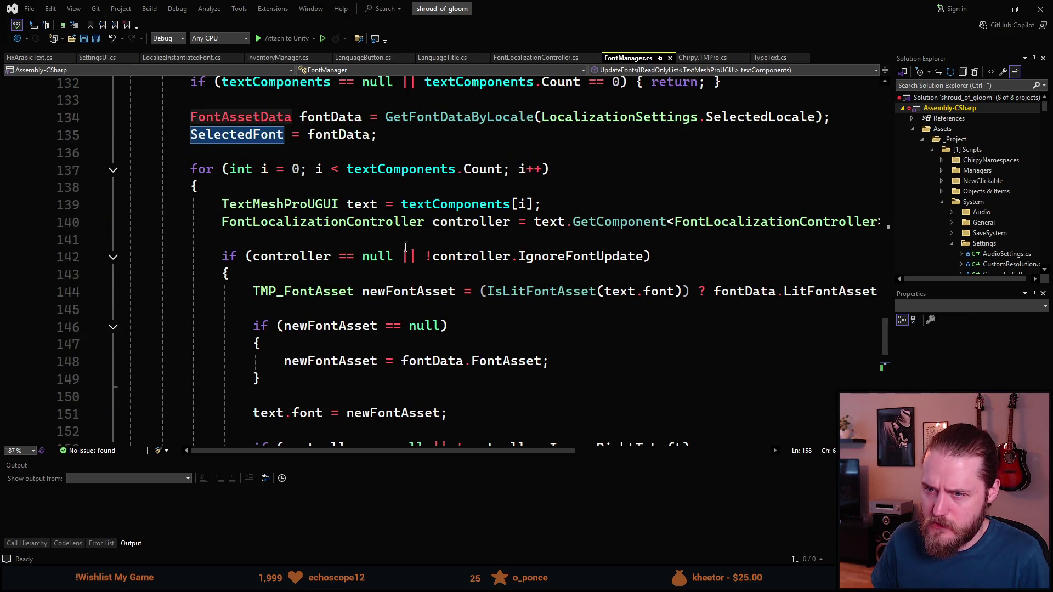
{"action": "scroll", "coordinate": [398, 245], "scroll_direction": "up", "scroll_amount": 1}
{"action": "scroll", "coordinate": [398, 246], "scroll_direction": "down", "scroll_amount": 6}
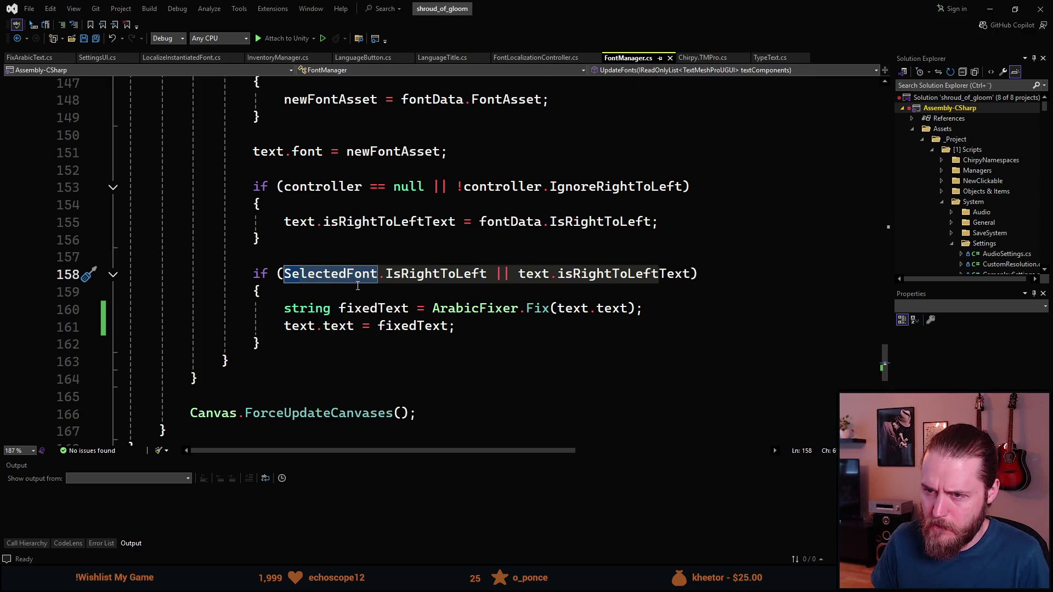
{"action": "scroll", "coordinate": [357, 286], "scroll_direction": "up", "scroll_amount": 1}
{"action": "scroll", "coordinate": [358, 286], "scroll_direction": "up", "scroll_amount": 2}
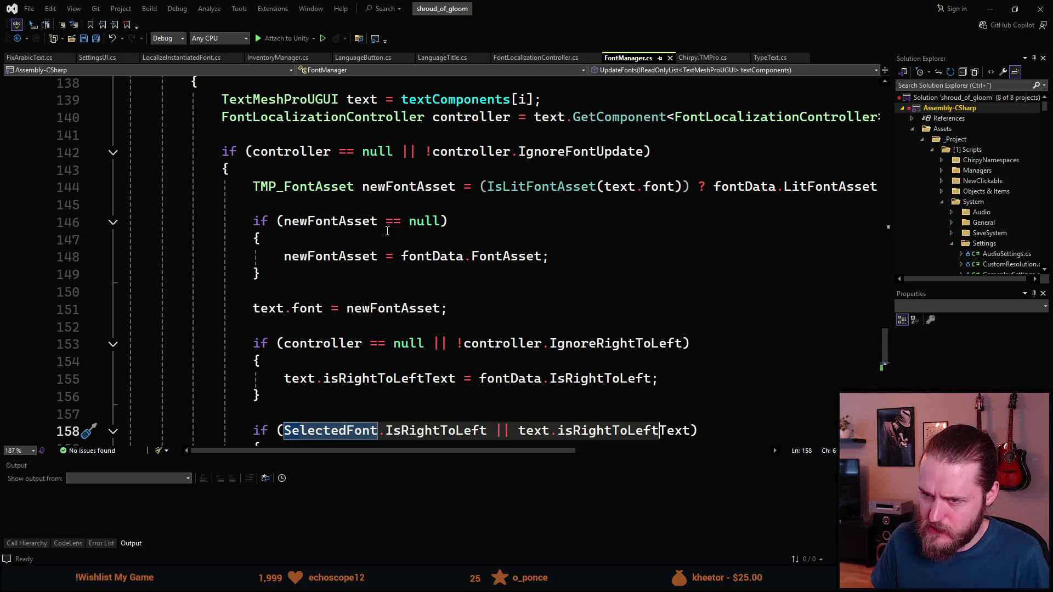
{"action": "scroll", "coordinate": [380, 257], "scroll_direction": "down", "scroll_amount": 2}
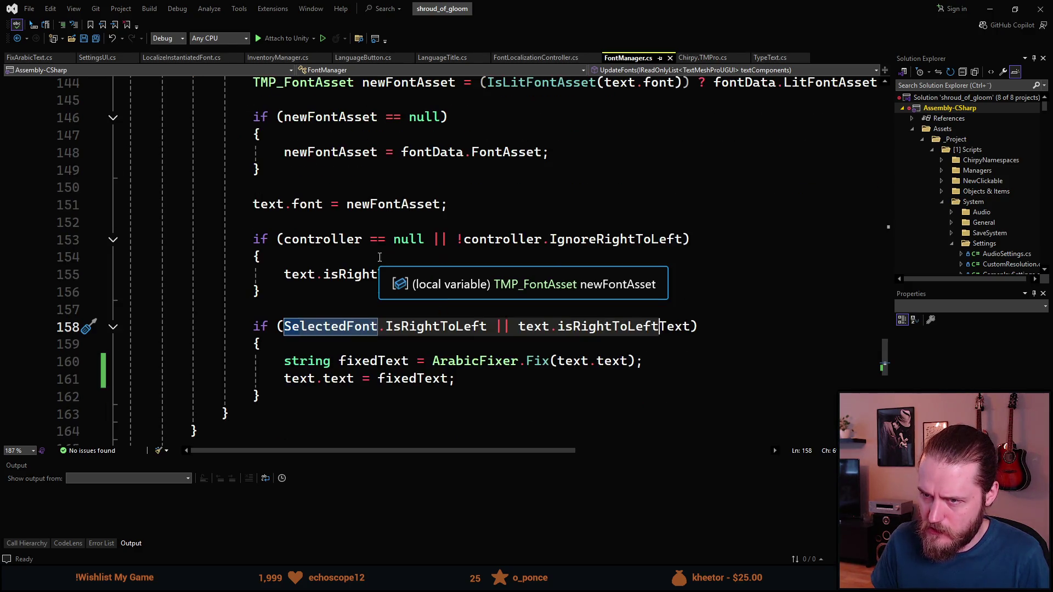
{"action": "scroll", "coordinate": [379, 258], "scroll_direction": "up", "scroll_amount": 1}
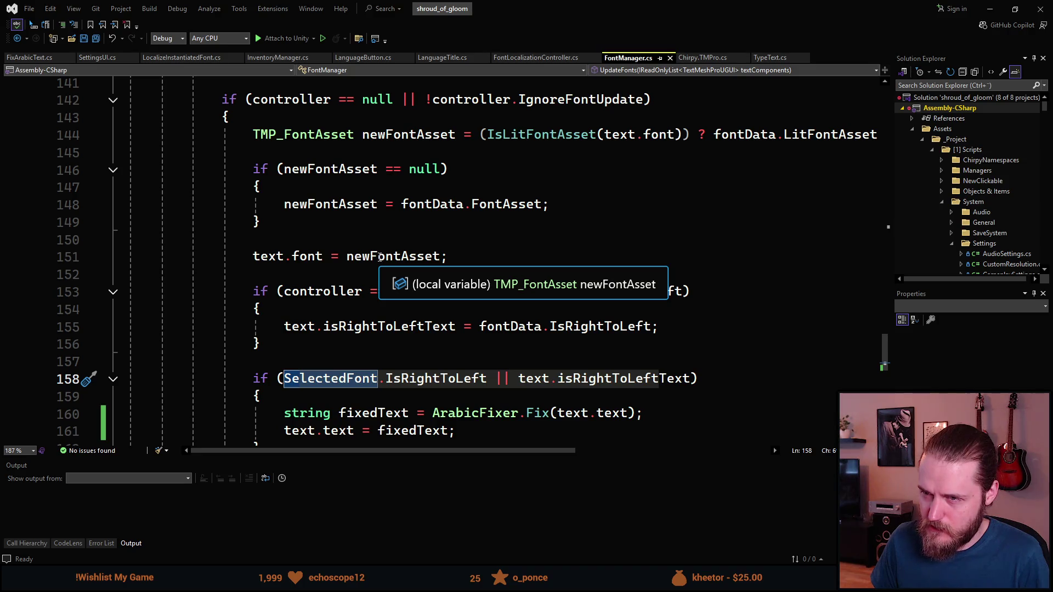
{"action": "scroll", "coordinate": [379, 257], "scroll_direction": "up", "scroll_amount": 2}
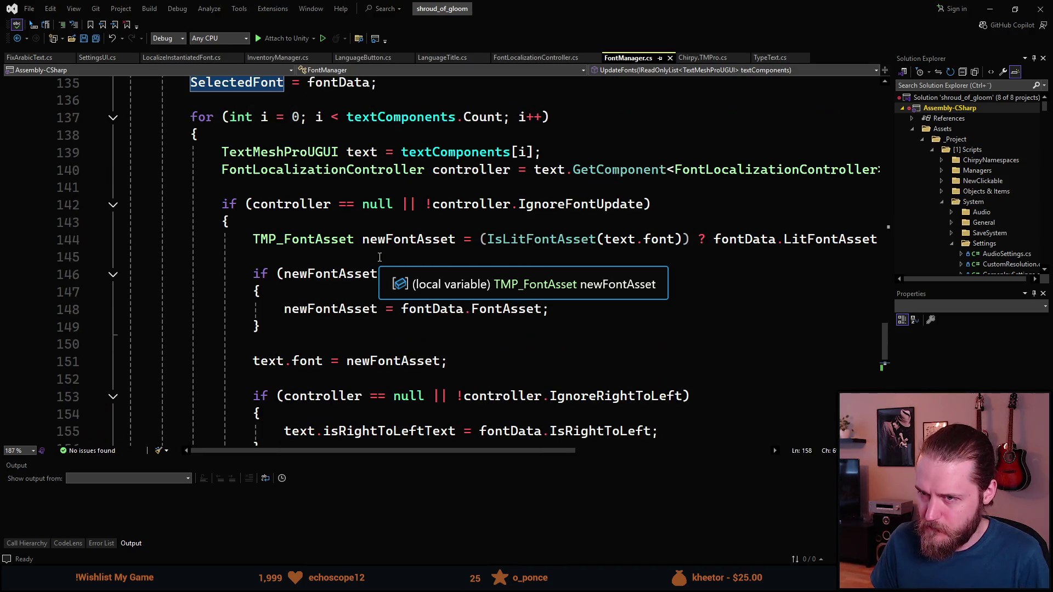
{"action": "scroll", "coordinate": [379, 255], "scroll_direction": "down", "scroll_amount": 3}
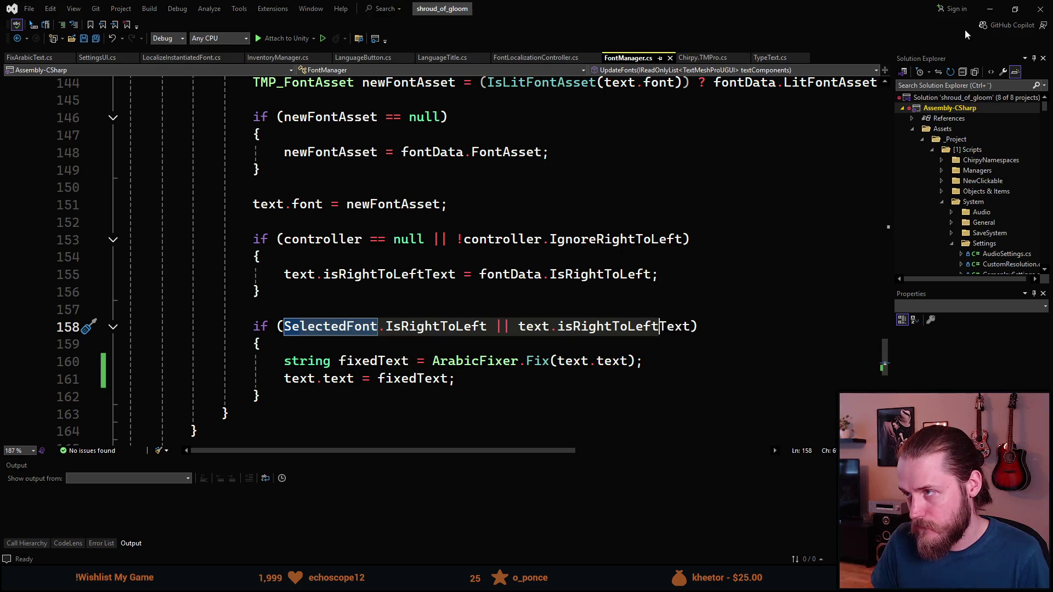
{"action": "left_click", "coordinate": [987, 7]}
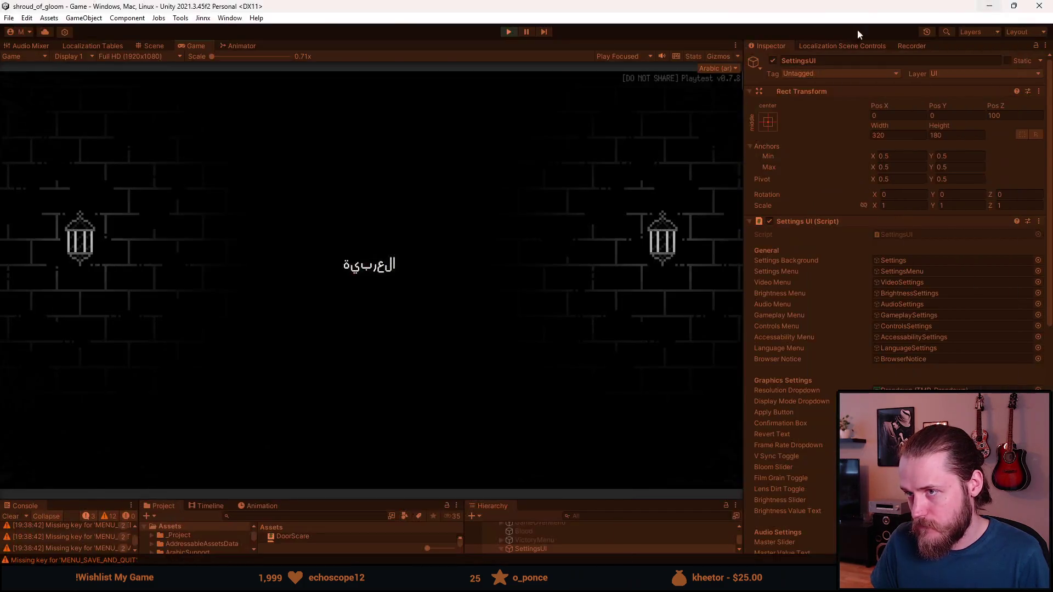
- Replay choosing Arabic, reset via the testing overlay, recheck the Arabic language screen, and stop
{"action": "left_click", "coordinate": [371, 272]}
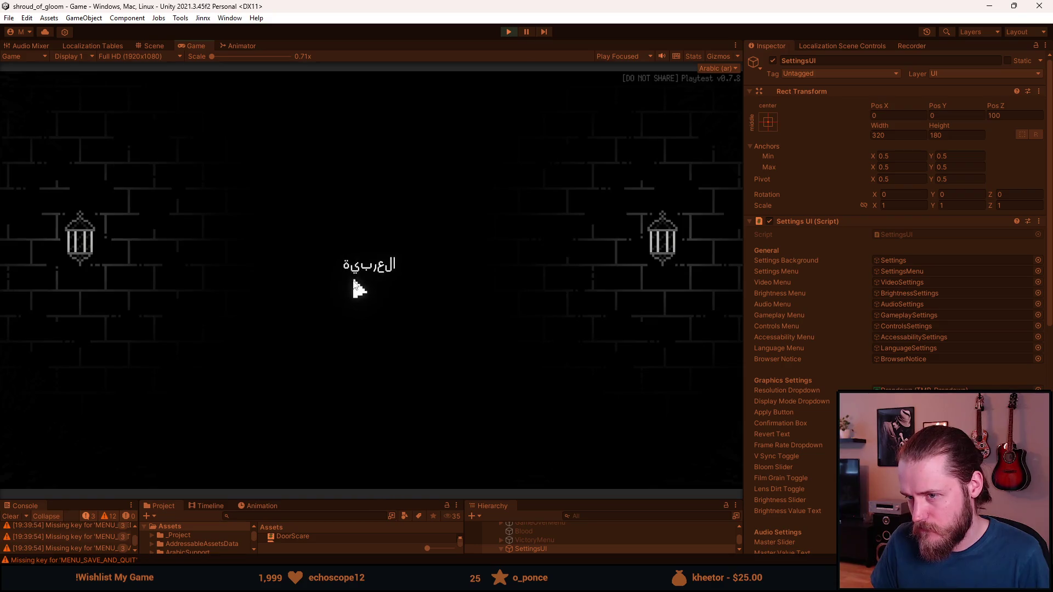
{"action": "left_click", "coordinate": [354, 273]}
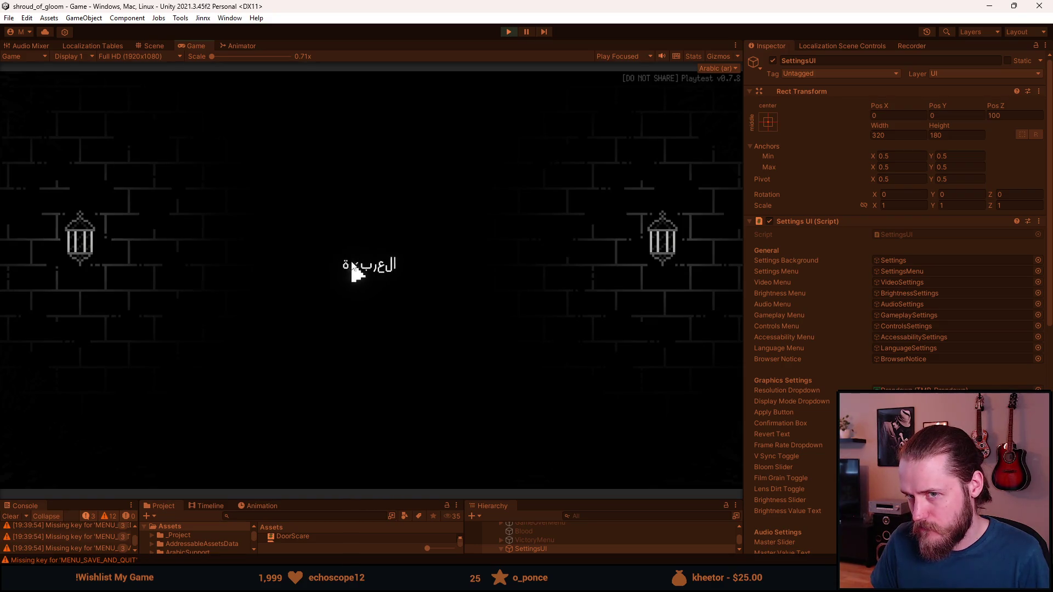
{"action": "key", "text": "Escape"}
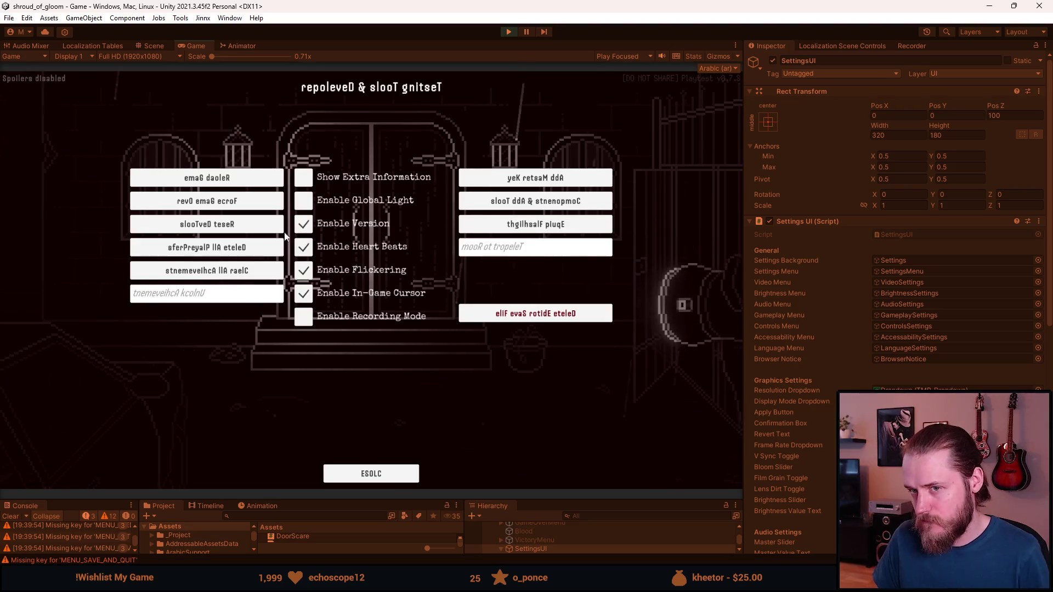
{"action": "left_click", "coordinate": [266, 225]}
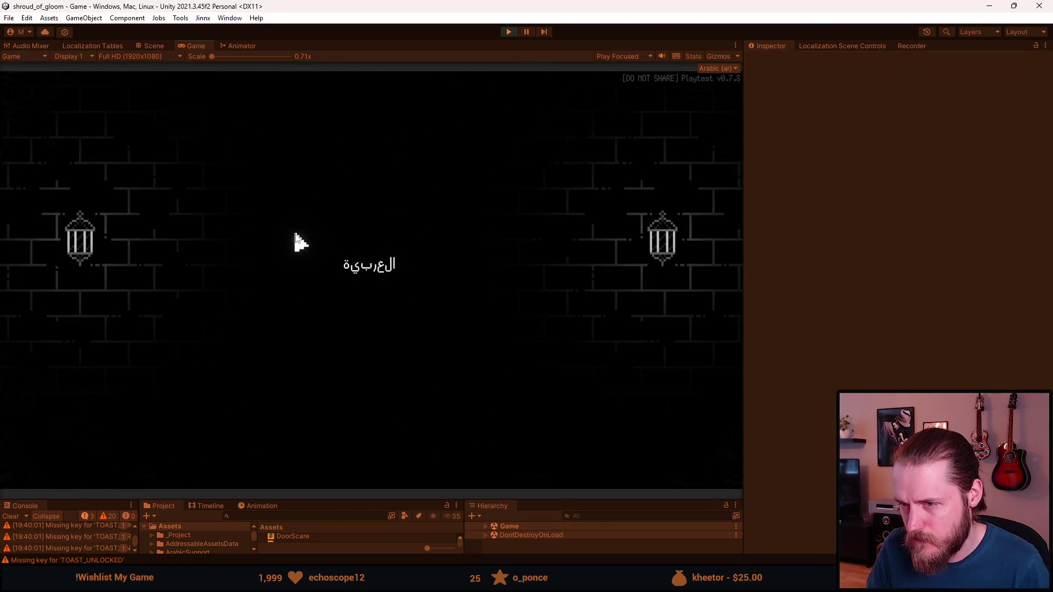
{"action": "left_click", "coordinate": [296, 241]}
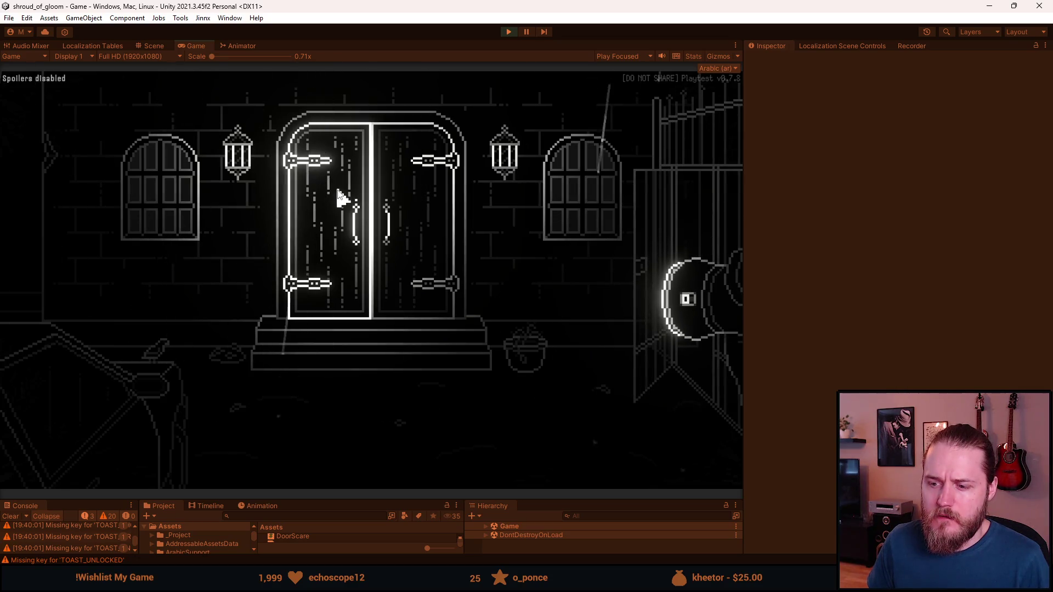
{"action": "left_click", "coordinate": [337, 191]}
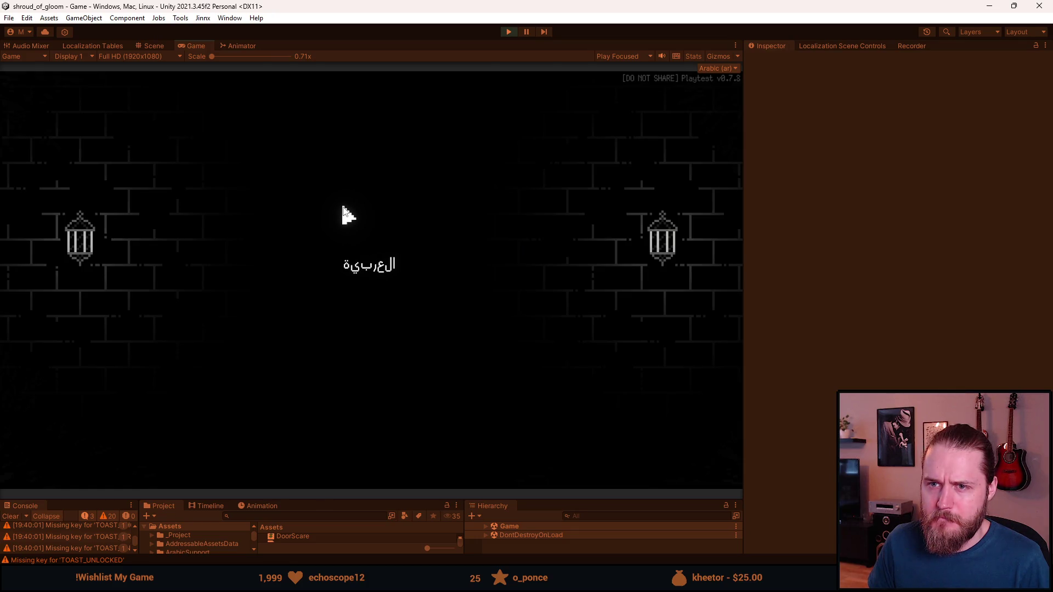
{"action": "left_click", "coordinate": [512, 33]}
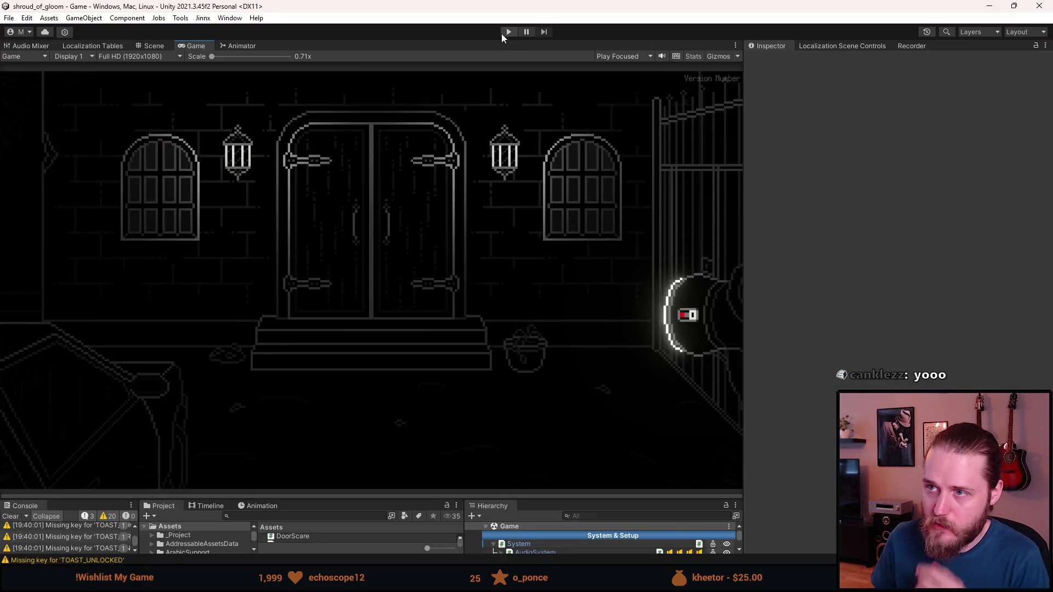
- Replay, choose Arabic from the language grid and recheck the list, then enlarge the bottom panel
{"action": "left_click", "coordinate": [501, 32]}
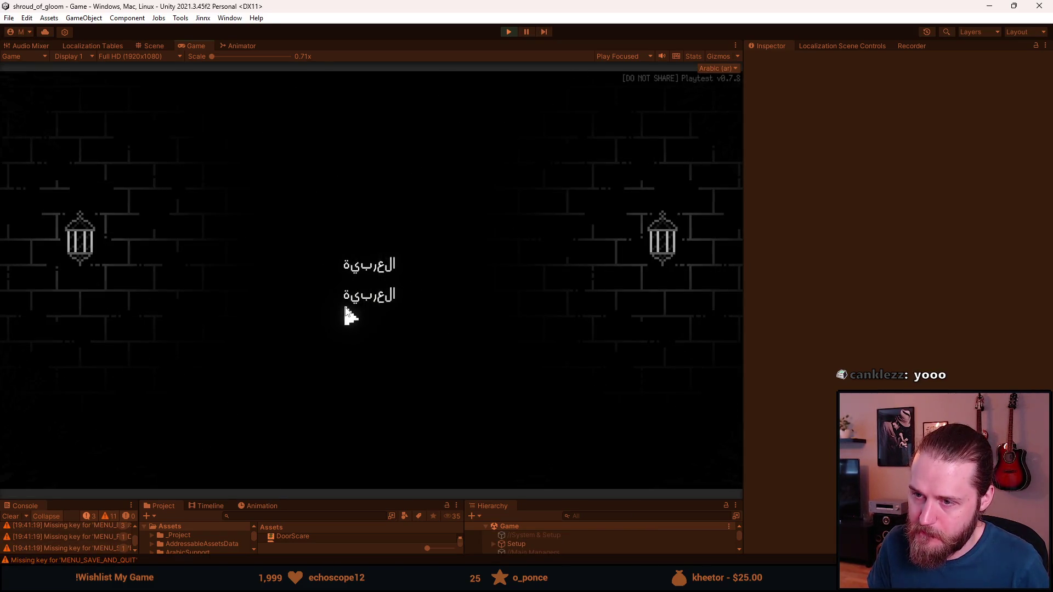
{"action": "left_click", "coordinate": [357, 295]}
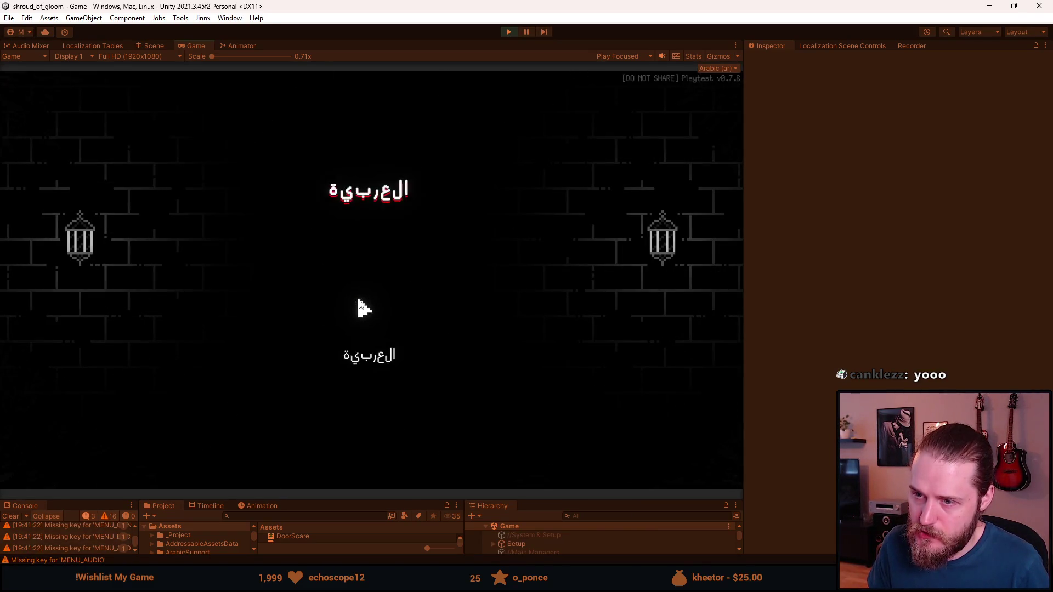
{"action": "left_click", "coordinate": [361, 361]}
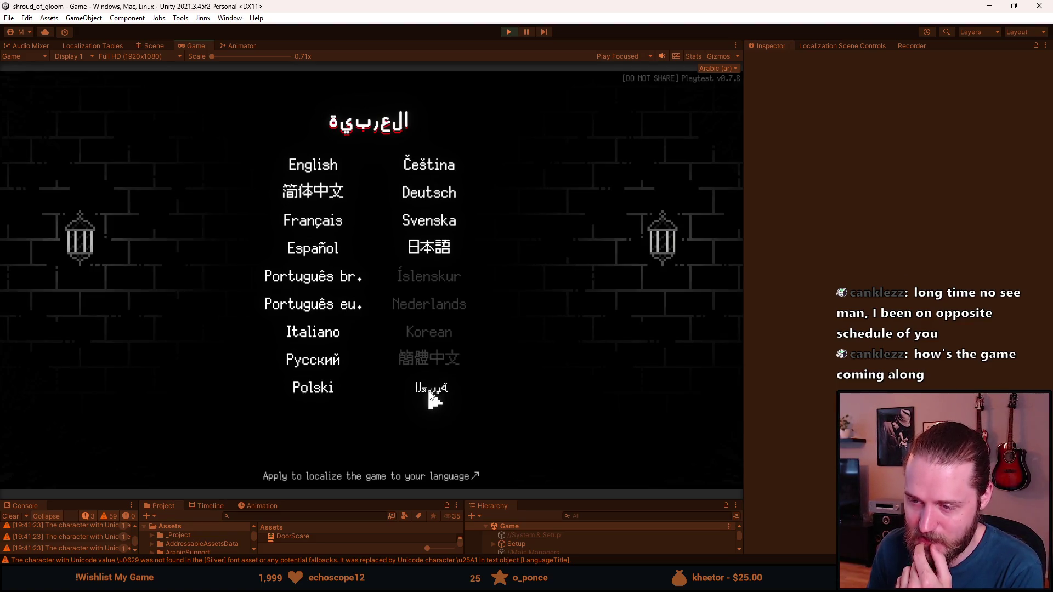
{"action": "left_click", "coordinate": [429, 393]}
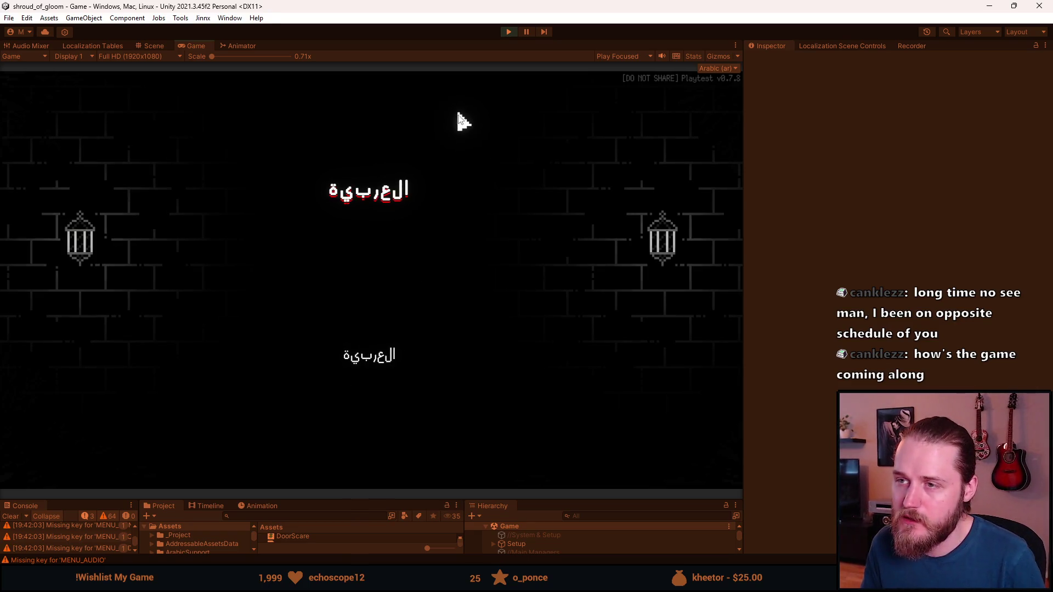
{"action": "left_click", "coordinate": [376, 357]}
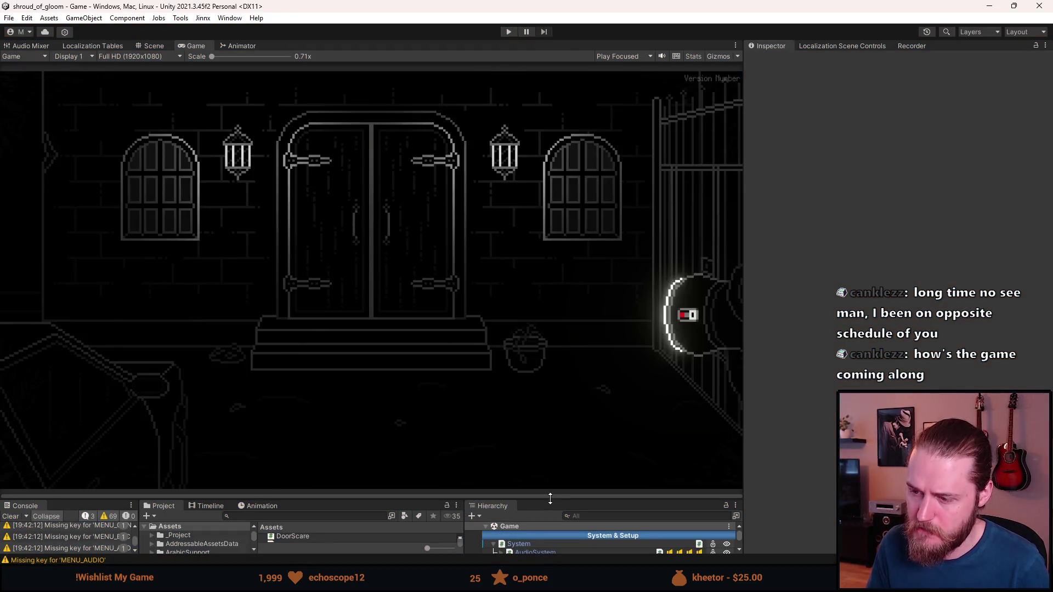
{"action": "left_click_drag", "start_coordinate": [550, 497], "coordinate": [554, 341]}
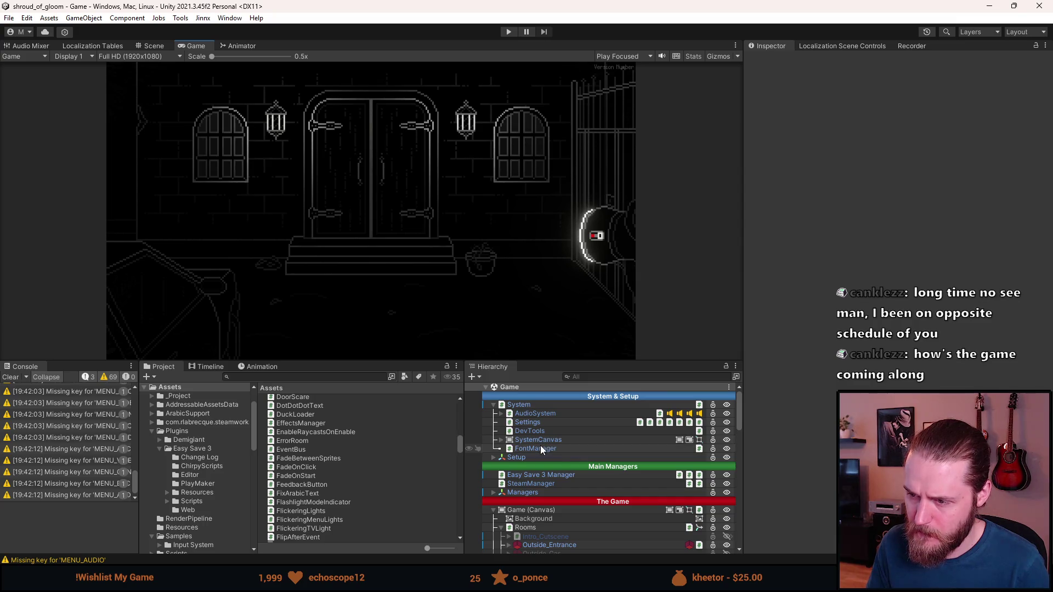
- Select FontManager, scroll its Font Data elements in the Inspector, then clear the console
{"action": "left_click", "coordinate": [541, 448]}
{"action": "scroll", "coordinate": [899, 219], "scroll_direction": "up", "scroll_amount": 5}
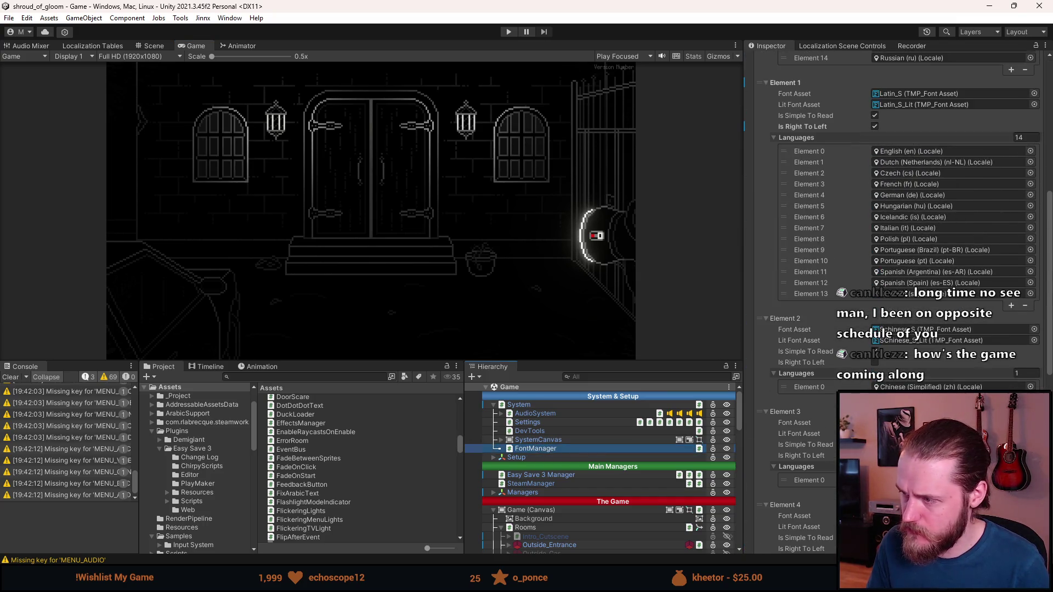
{"action": "scroll", "coordinate": [899, 302], "scroll_direction": "down", "scroll_amount": 5}
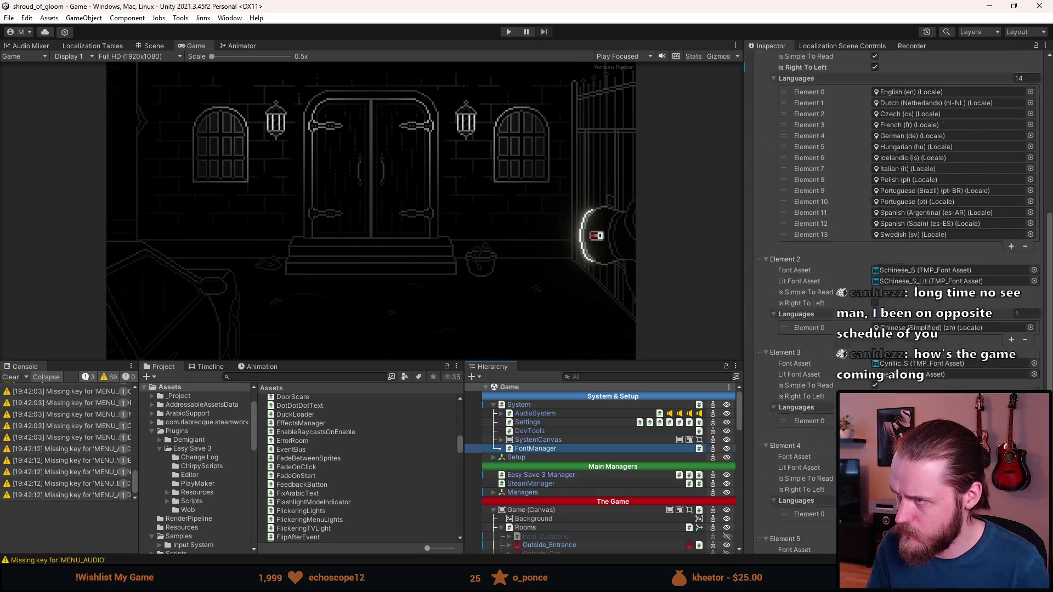
{"action": "scroll", "coordinate": [900, 302], "scroll_direction": "down", "scroll_amount": 2}
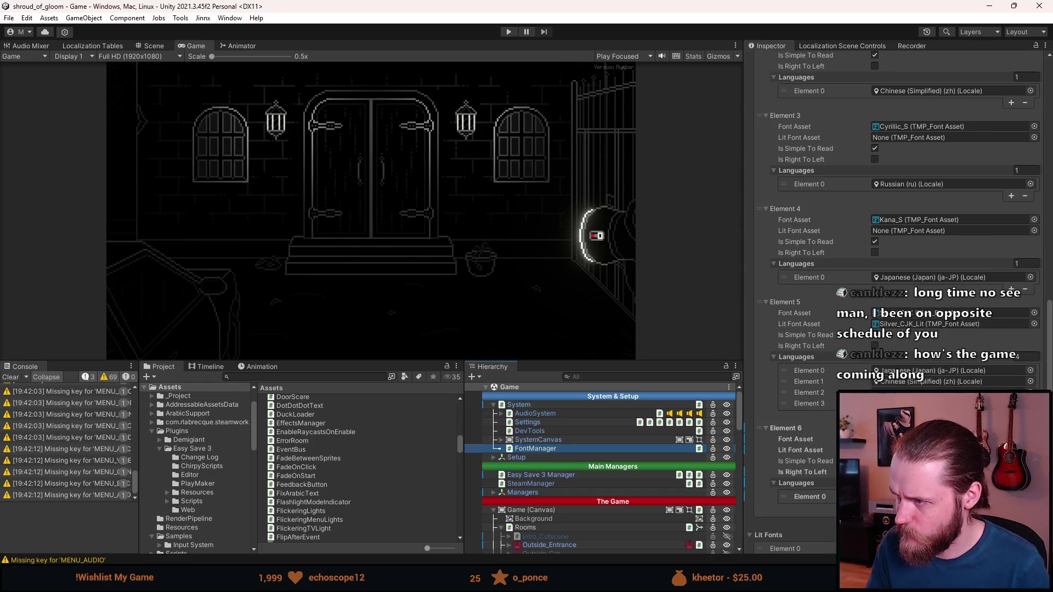
{"action": "scroll", "coordinate": [904, 384], "scroll_direction": "down", "scroll_amount": 2}
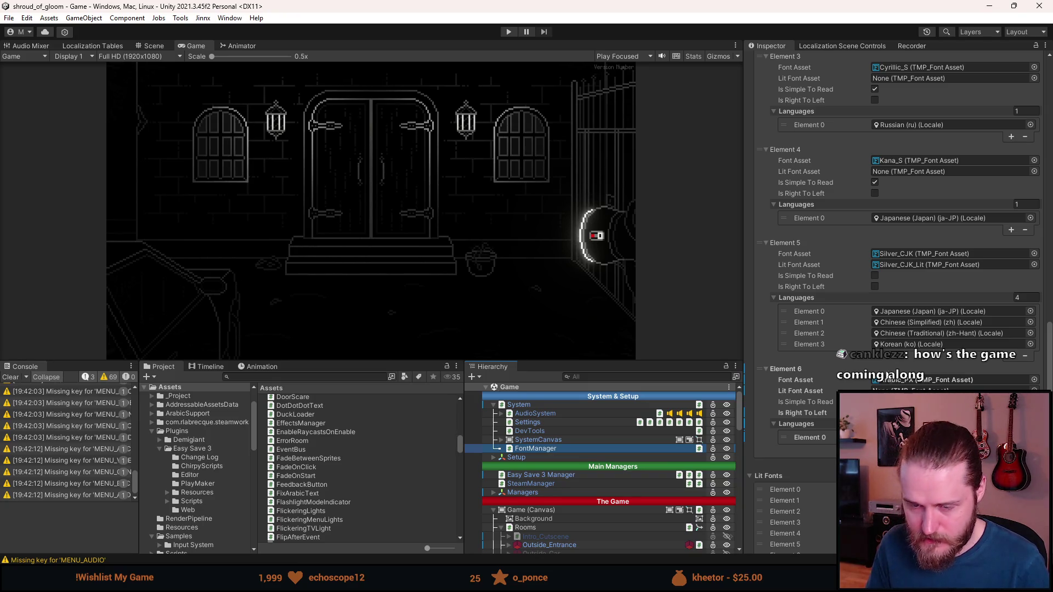
{"action": "left_click", "coordinate": [15, 378]}
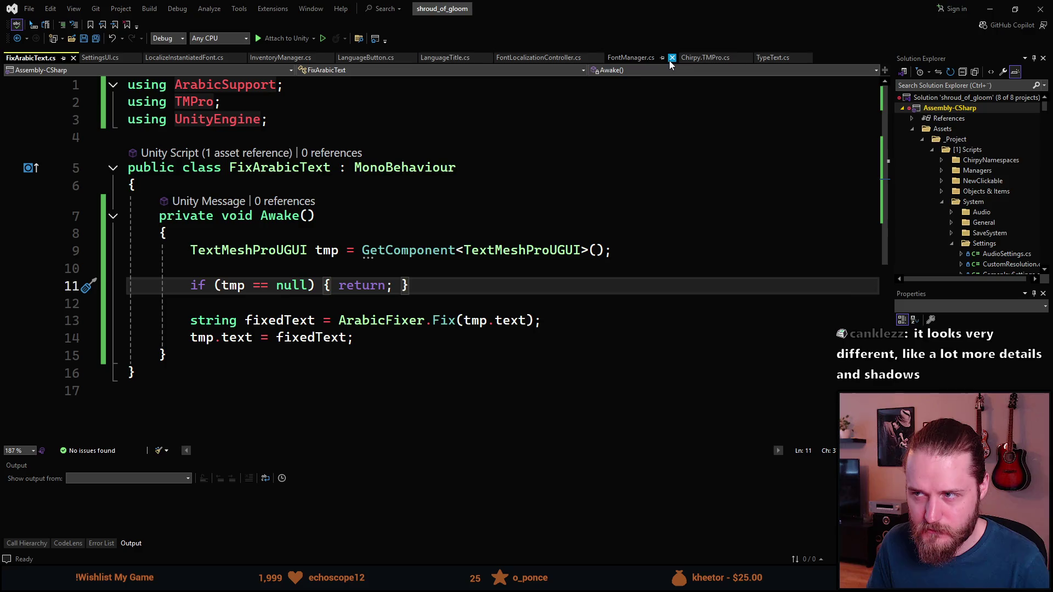
- Switch to FontManager.cs and scroll through it to locate the ArabicFixer.Fix call
{"action": "left_click", "coordinate": [637, 58]}
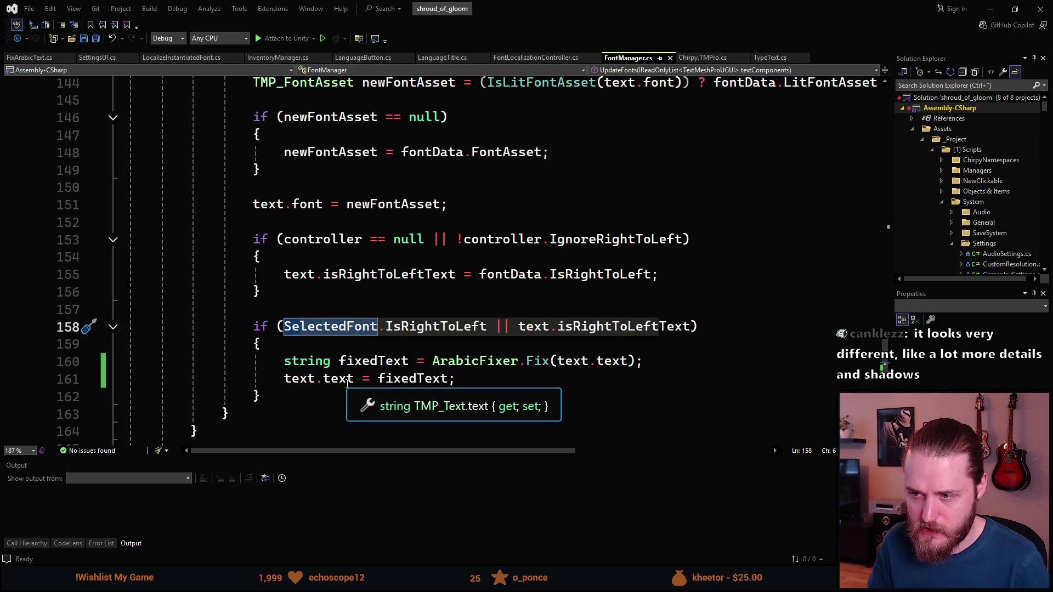
{"action": "scroll", "coordinate": [347, 383], "scroll_direction": "up", "scroll_amount": 2}
{"action": "scroll", "coordinate": [348, 384], "scroll_direction": "up", "scroll_amount": 2}
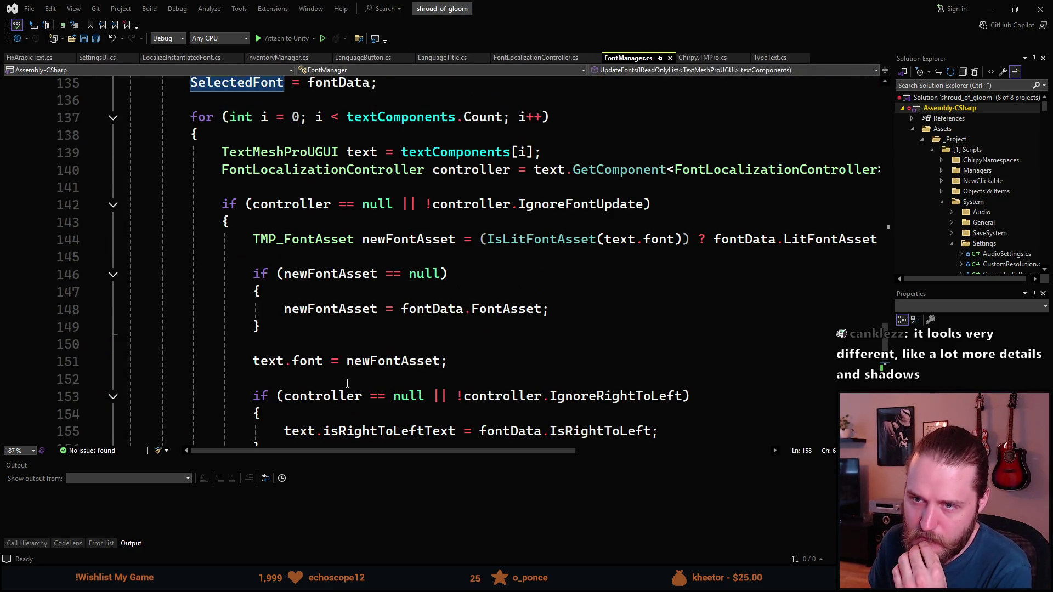
{"action": "scroll", "coordinate": [348, 236], "scroll_direction": "up", "scroll_amount": 1}
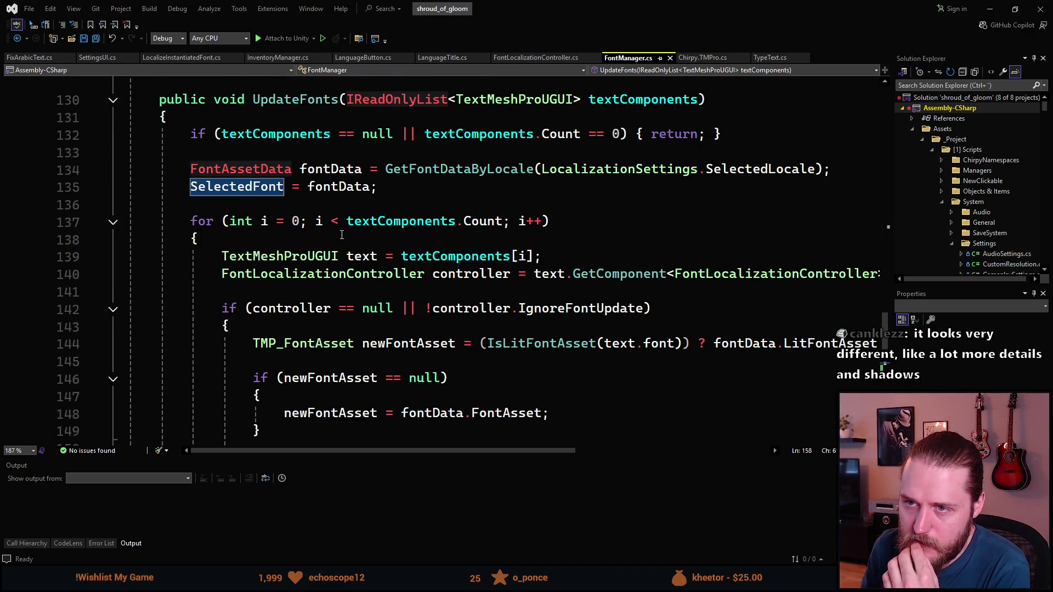
{"action": "scroll", "coordinate": [355, 235], "scroll_direction": "up", "scroll_amount": 5}
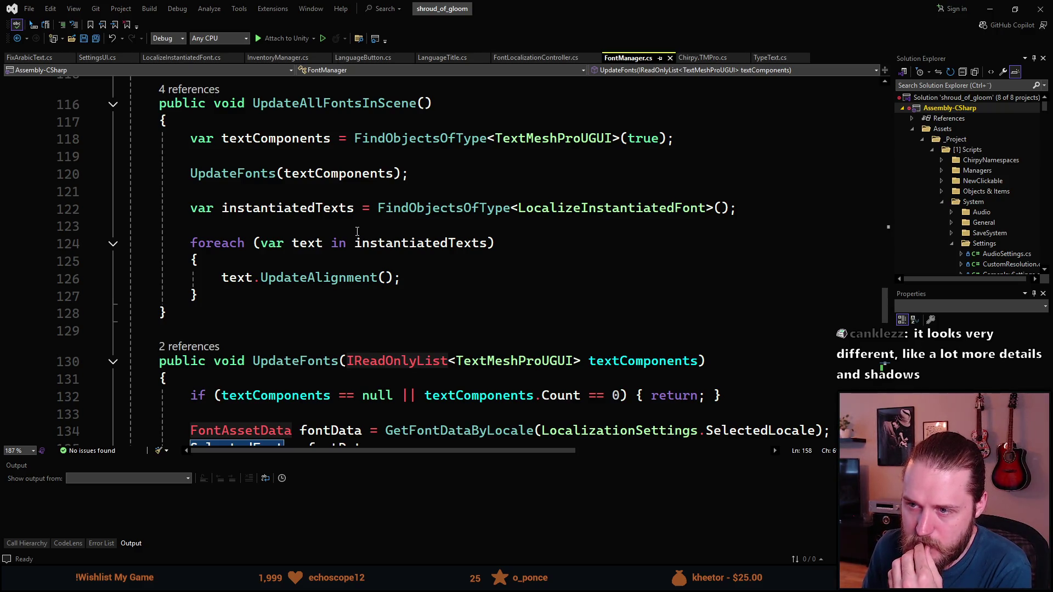
{"action": "scroll", "coordinate": [355, 232], "scroll_direction": "down", "scroll_amount": 1}
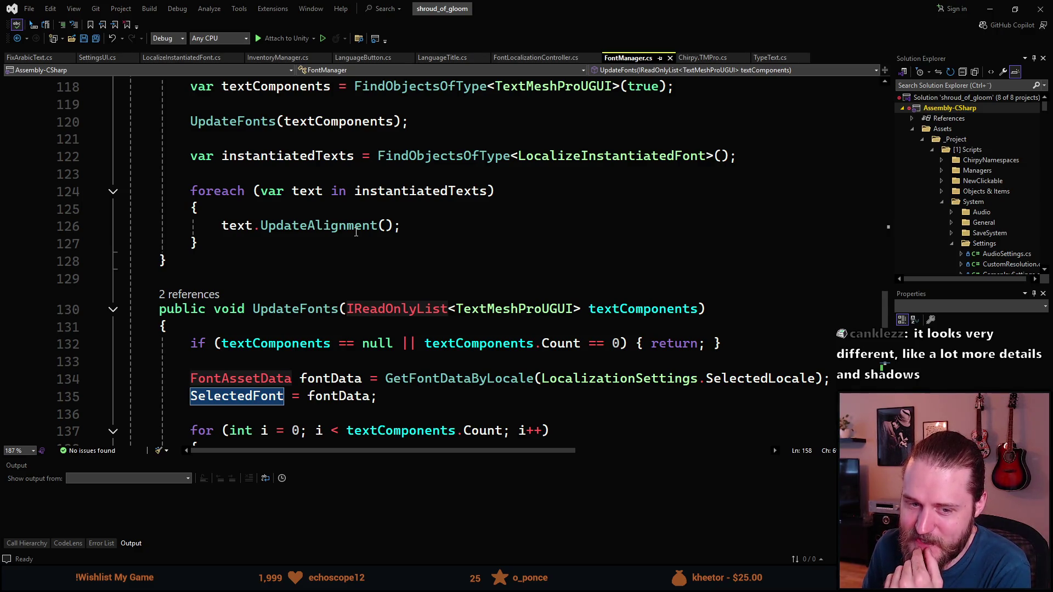
{"action": "scroll", "coordinate": [356, 232], "scroll_direction": "down", "scroll_amount": 3}
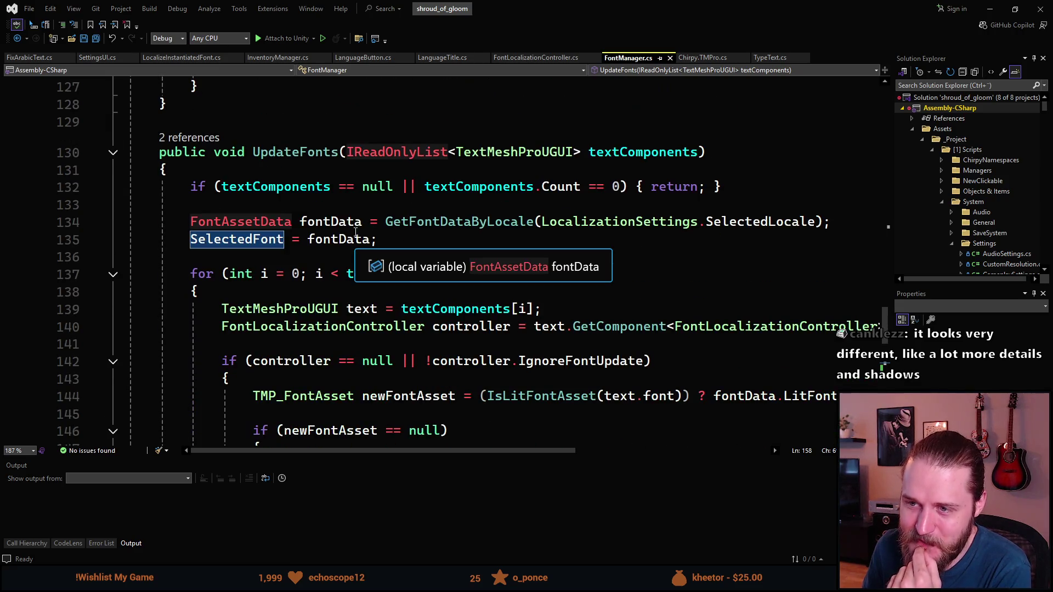
{"action": "scroll", "coordinate": [326, 274], "scroll_direction": "down", "scroll_amount": 1}
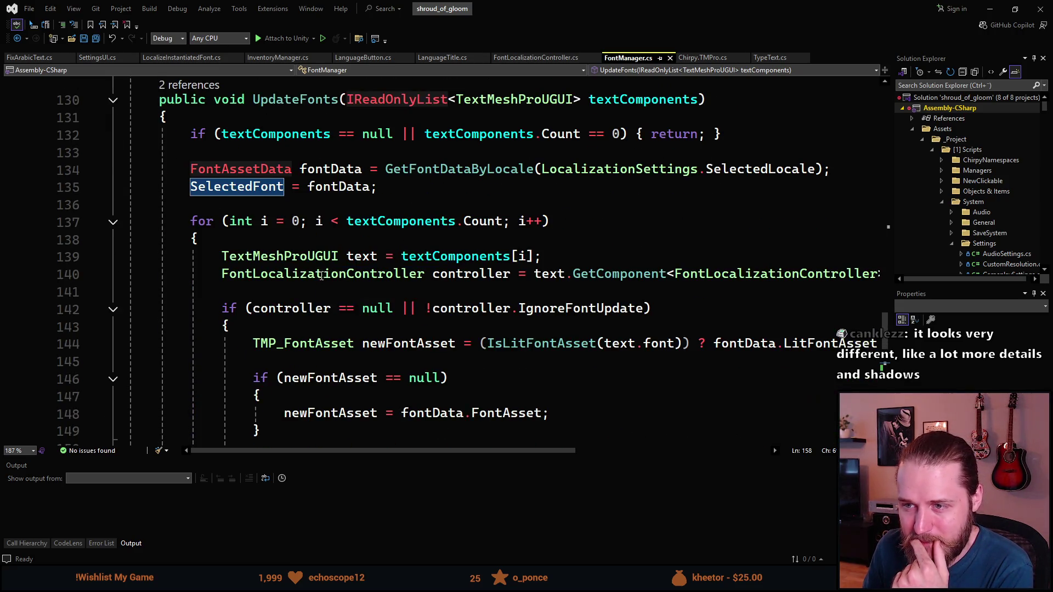
{"action": "scroll", "coordinate": [323, 277], "scroll_direction": "down", "scroll_amount": 1}
{"action": "scroll", "coordinate": [325, 279], "scroll_direction": "down", "scroll_amount": 1}
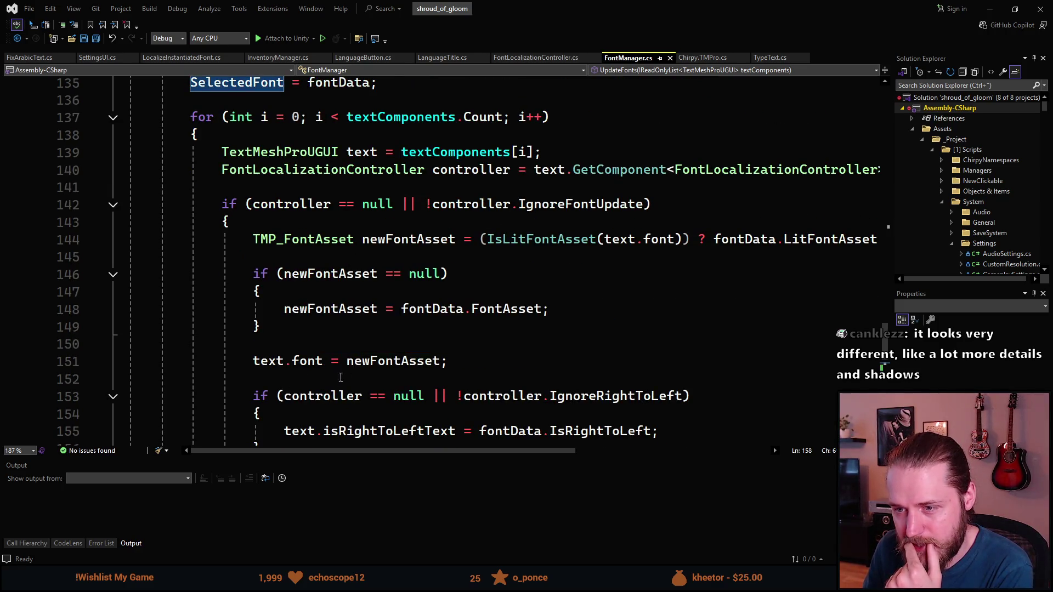
{"action": "scroll", "coordinate": [347, 385], "scroll_direction": "down", "scroll_amount": 1}
{"action": "scroll", "coordinate": [348, 385], "scroll_direction": "down", "scroll_amount": 2}
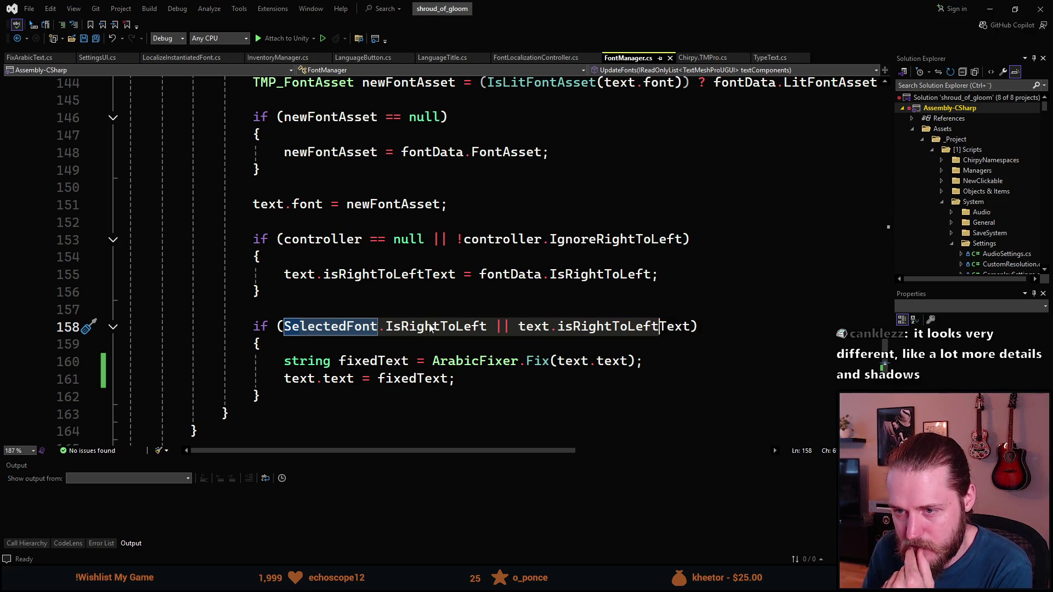
- Inspect the isRightToLeftText property and the references to text on line 160
{"action": "left_click", "coordinate": [582, 326]}
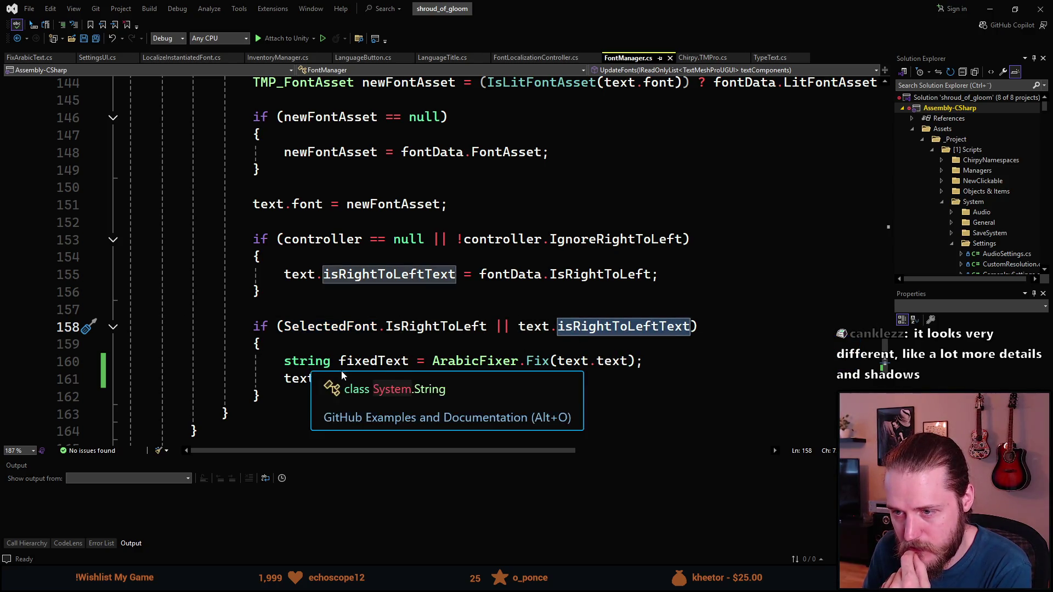
{"action": "left_click", "coordinate": [357, 362]}
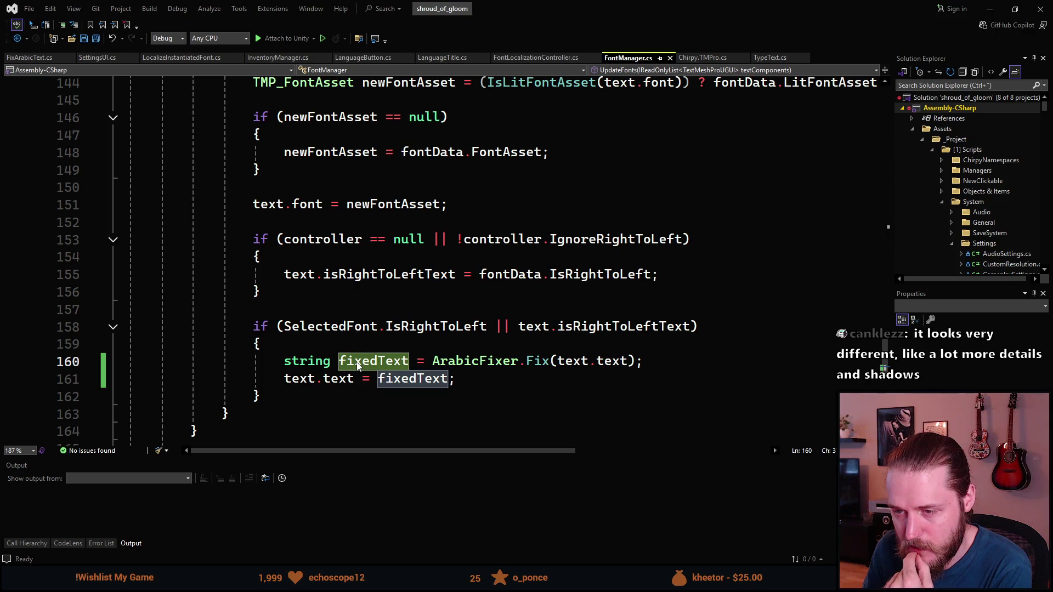
{"action": "mouse_move", "coordinate": [459, 368]}
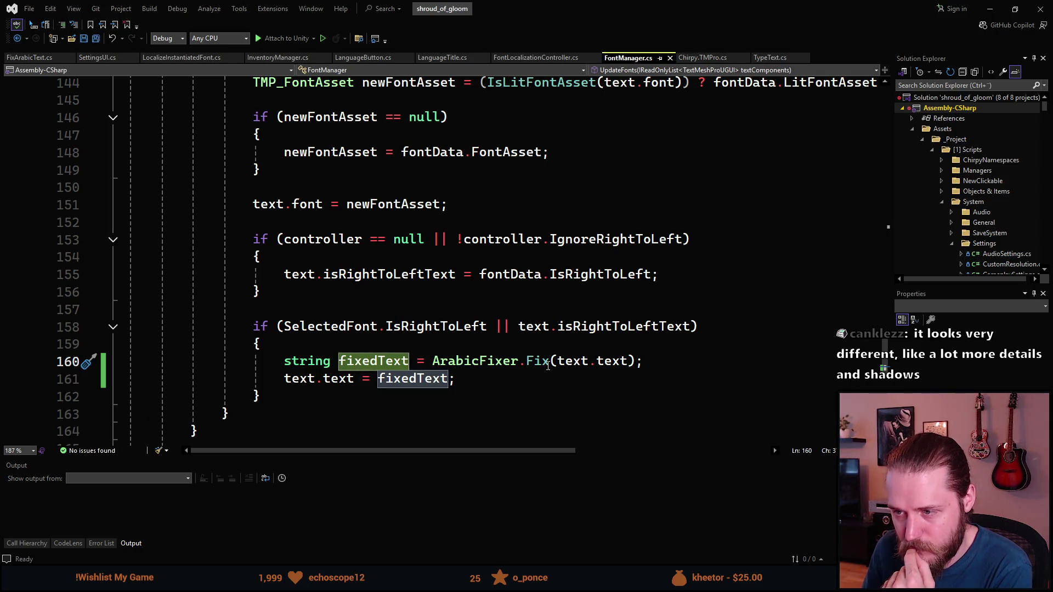
{"action": "left_click", "coordinate": [573, 362]}
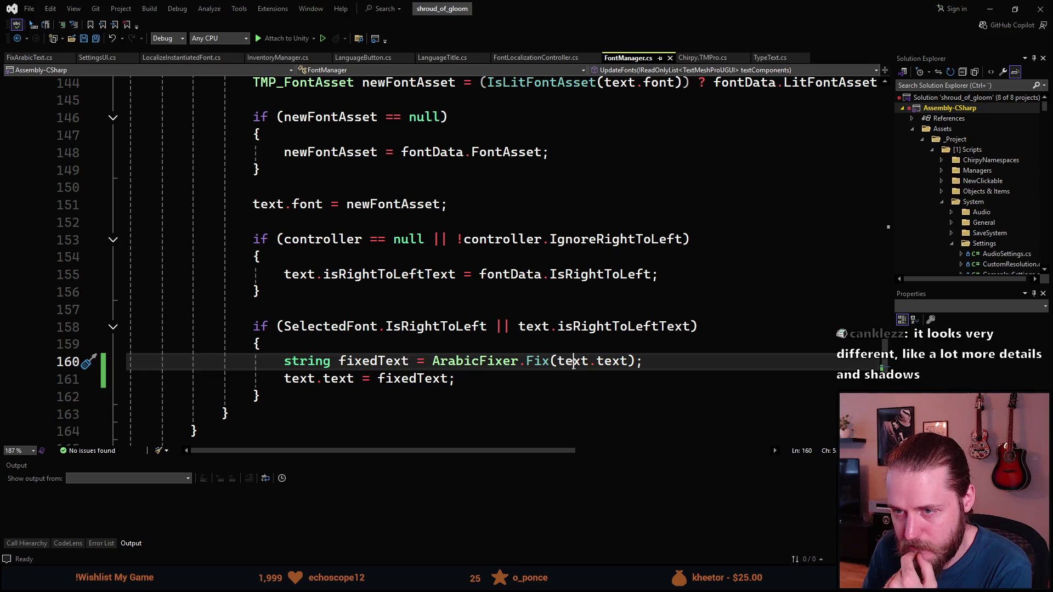
{"action": "scroll", "coordinate": [572, 364], "scroll_direction": "up", "scroll_amount": 2}
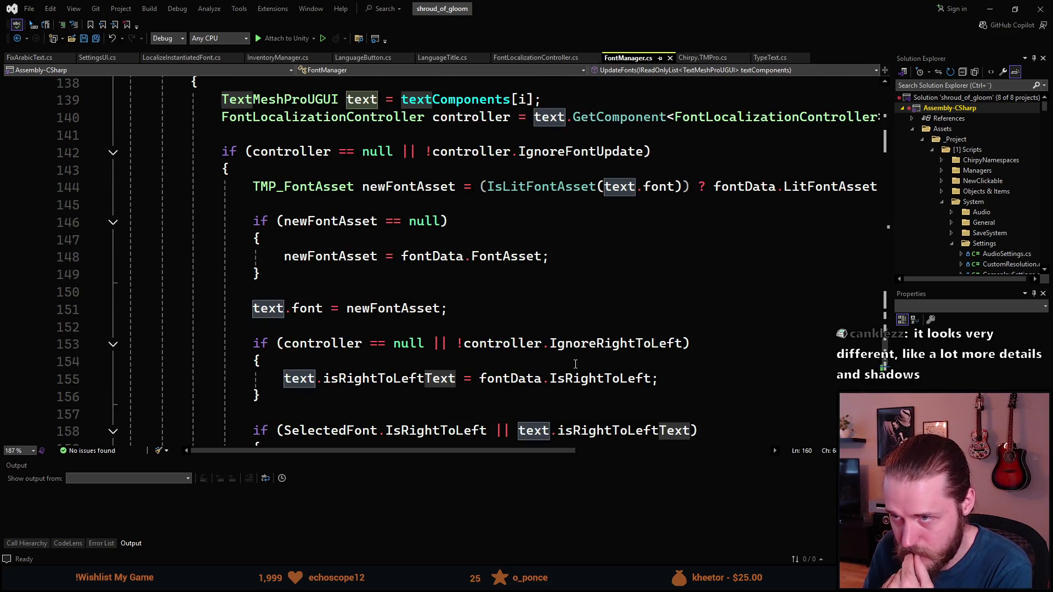
{"action": "scroll", "coordinate": [574, 364], "scroll_direction": "up", "scroll_amount": 1}
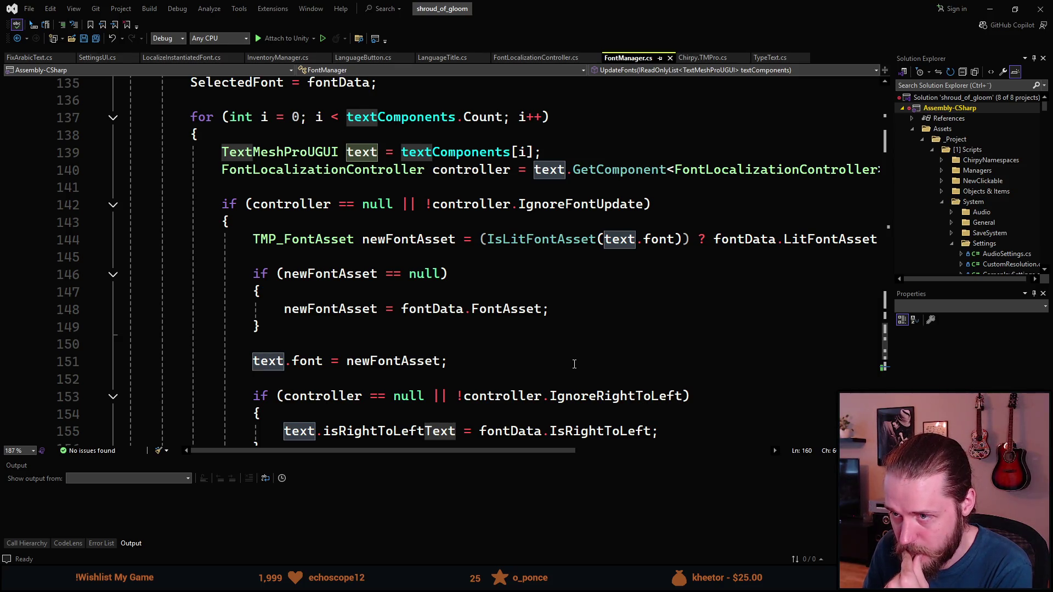
{"action": "scroll", "coordinate": [572, 364], "scroll_direction": "down", "scroll_amount": 2}
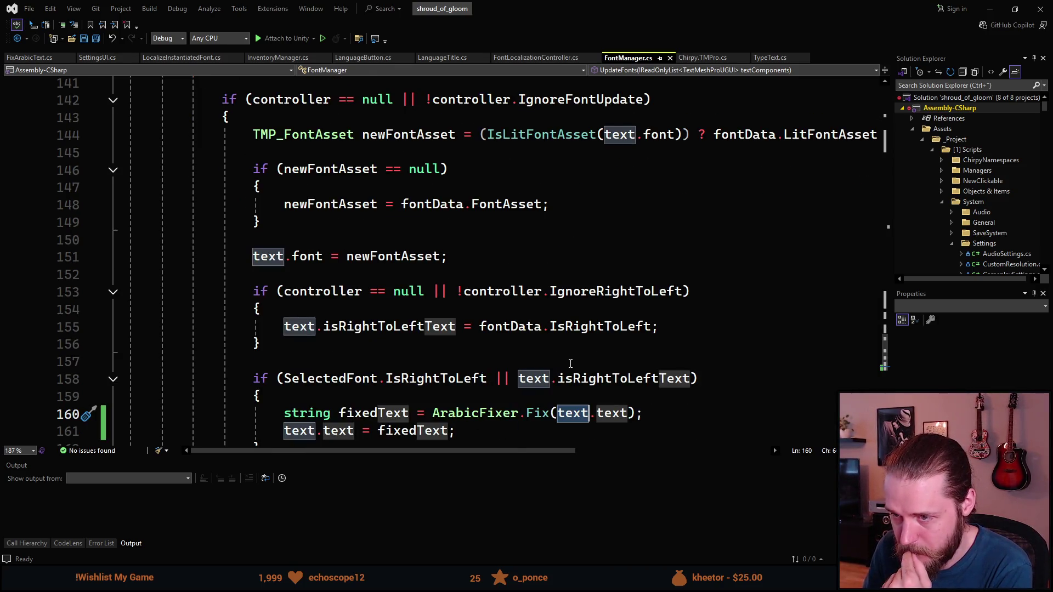
{"action": "scroll", "coordinate": [556, 367], "scroll_direction": "down", "scroll_amount": 1}
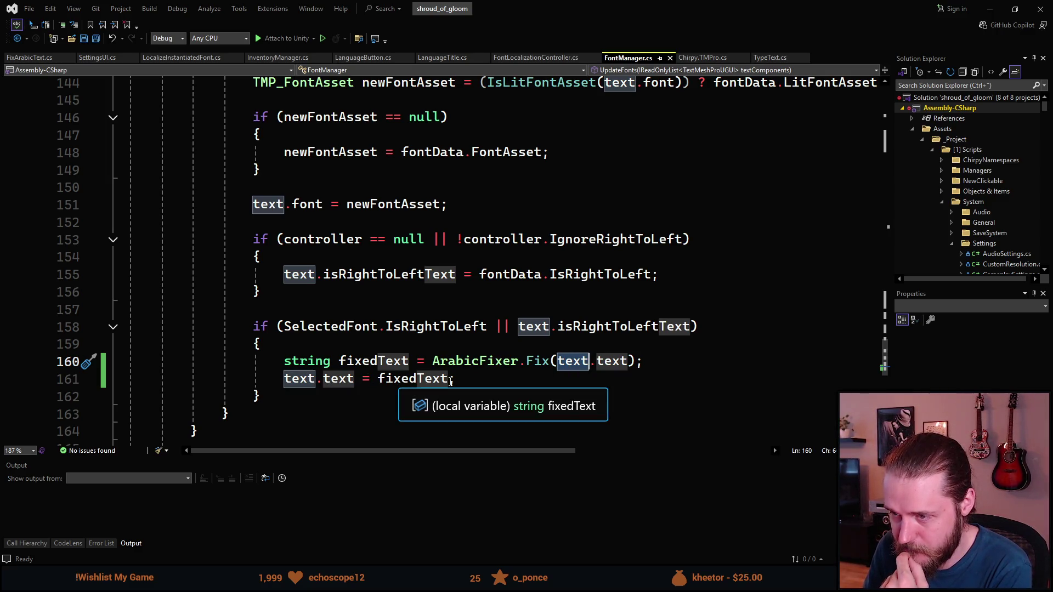
- Change line 160 to ArabicFixer.Fix(text.text, true), save FontManager.cs, and return to Unity
{"action": "left_click", "coordinate": [630, 361]}
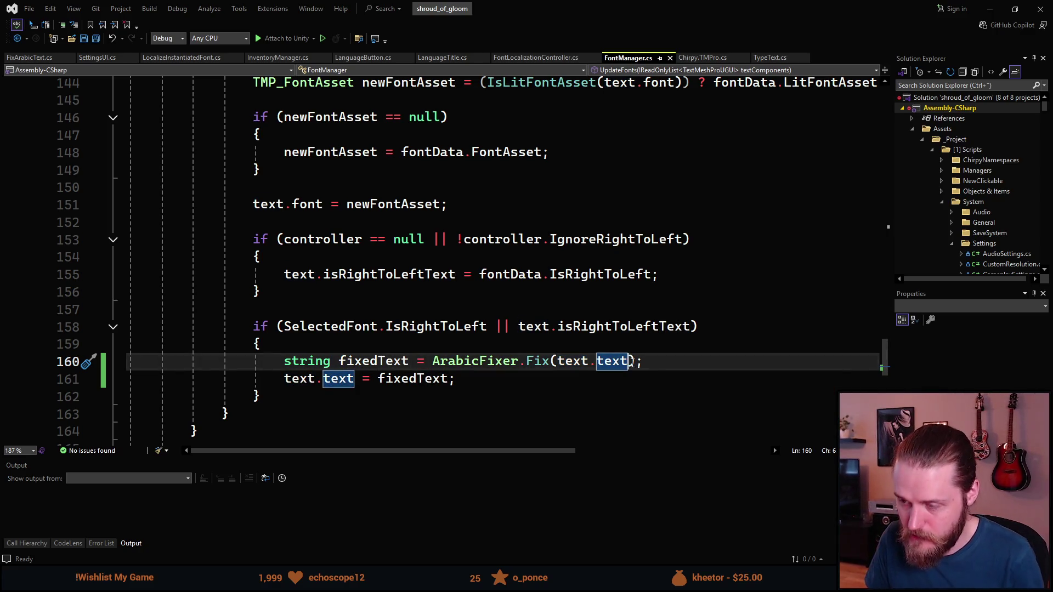
{"action": "type", "text": ","}
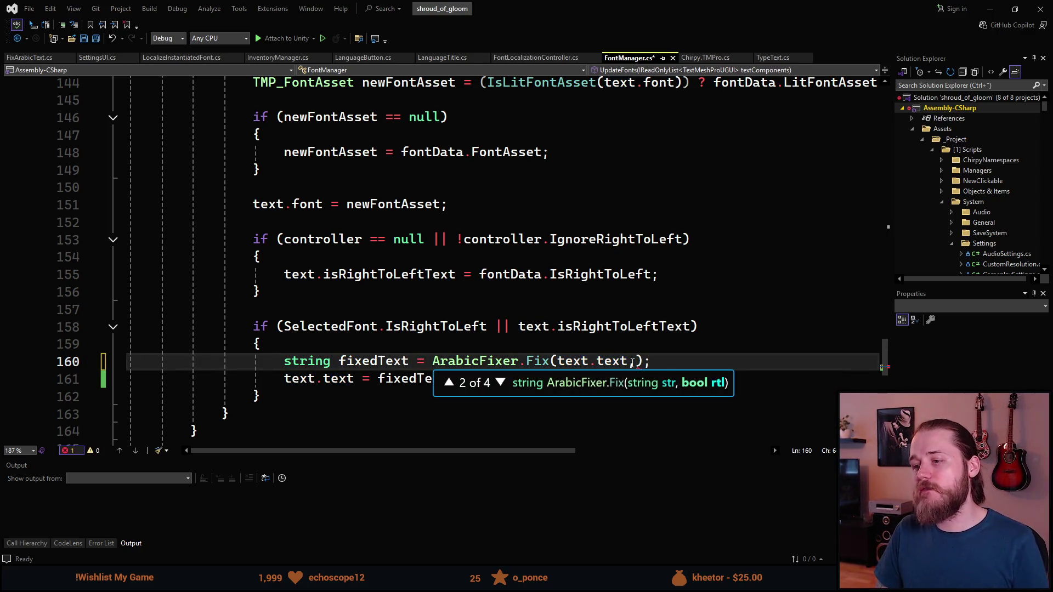
{"action": "key", "text": "BackSpace"}
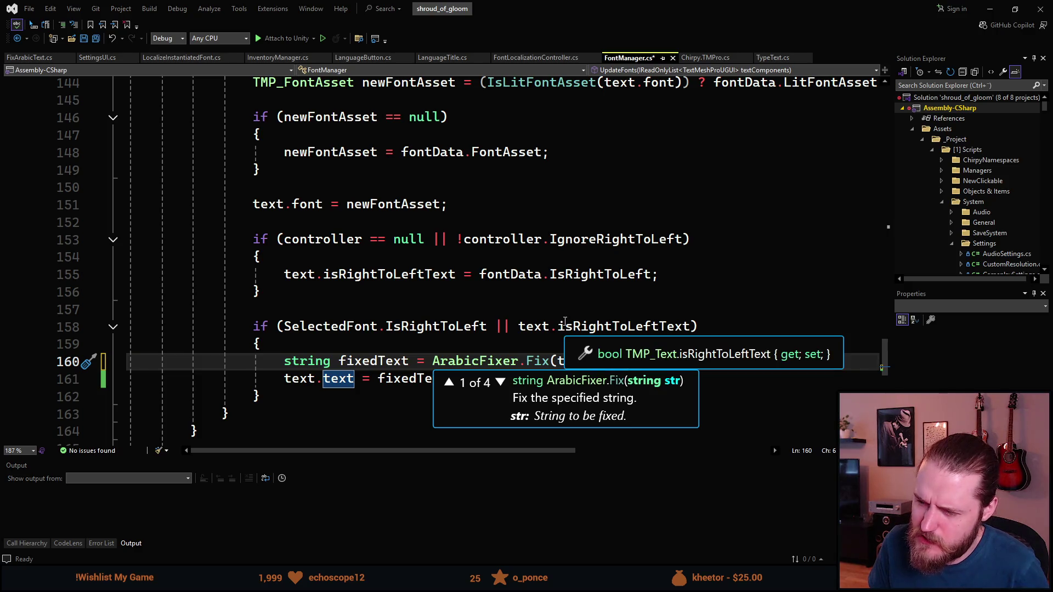
{"action": "type", "text": ", true);"}
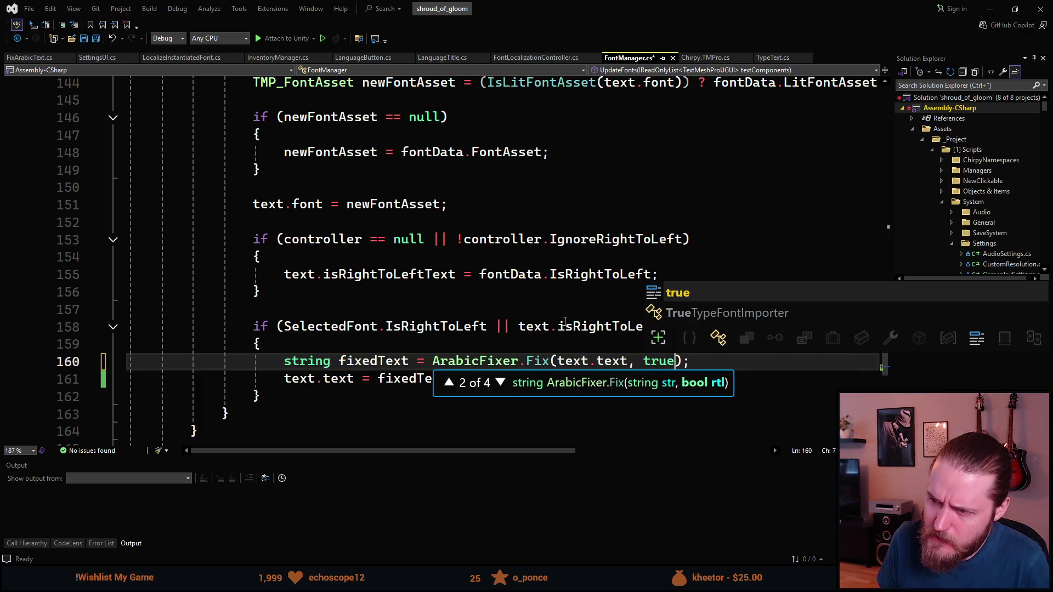
{"action": "left_click", "coordinate": [479, 298]}
{"action": "key", "text": "ctrl+s"}
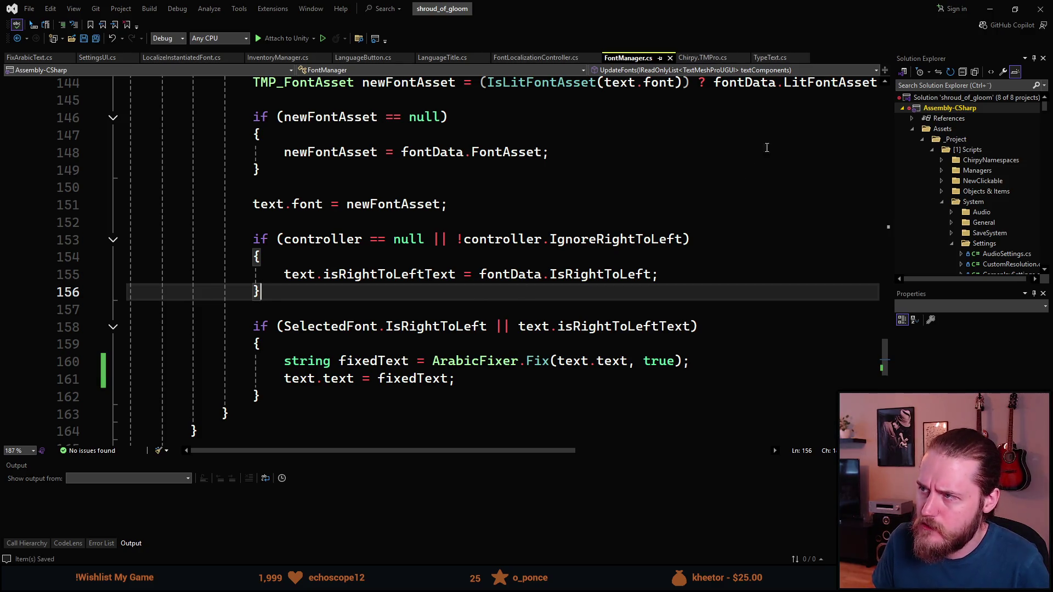
{"action": "left_click", "coordinate": [990, 9]}
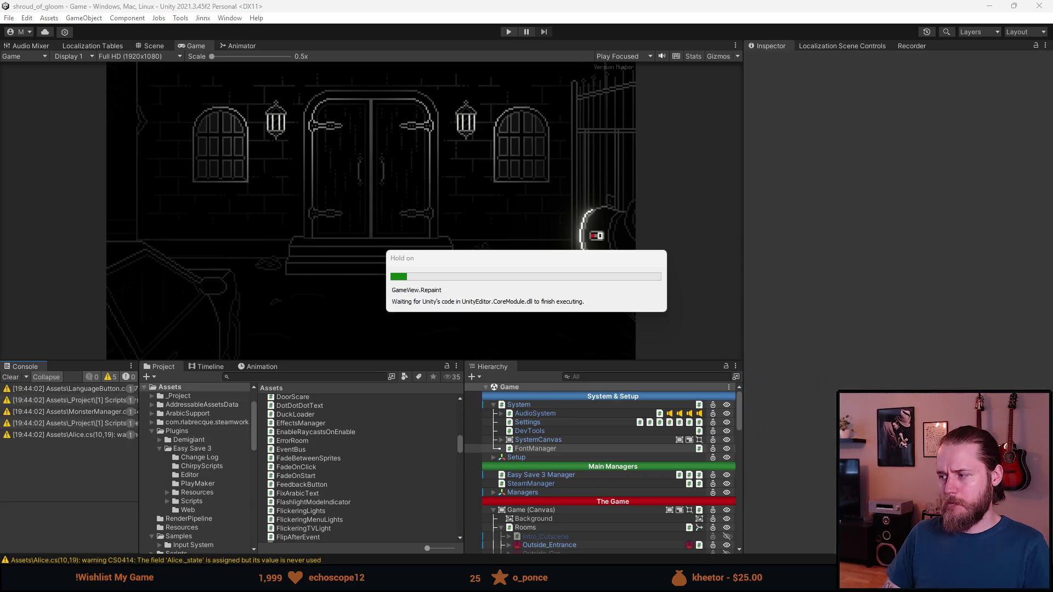
- Enlarge the game view, play, pick Arabic on the pause menu's language screen, then stop
{"action": "left_click_drag", "start_coordinate": [361, 361], "coordinate": [361, 441]}
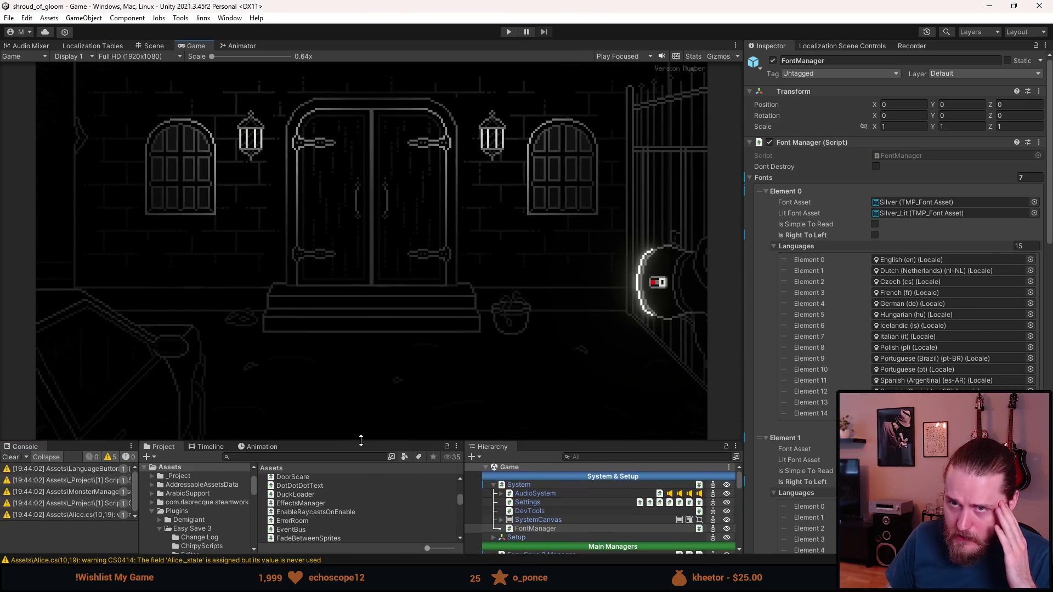
{"action": "left_click", "coordinate": [508, 32]}
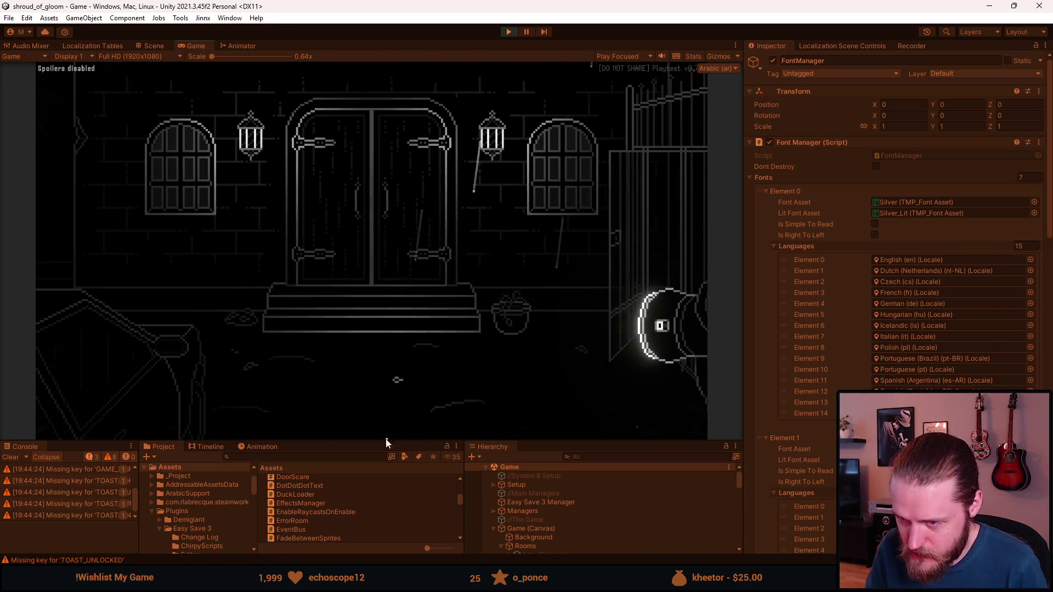
{"action": "left_click_drag", "start_coordinate": [387, 443], "coordinate": [380, 496]}
{"action": "key", "text": "Escape"}
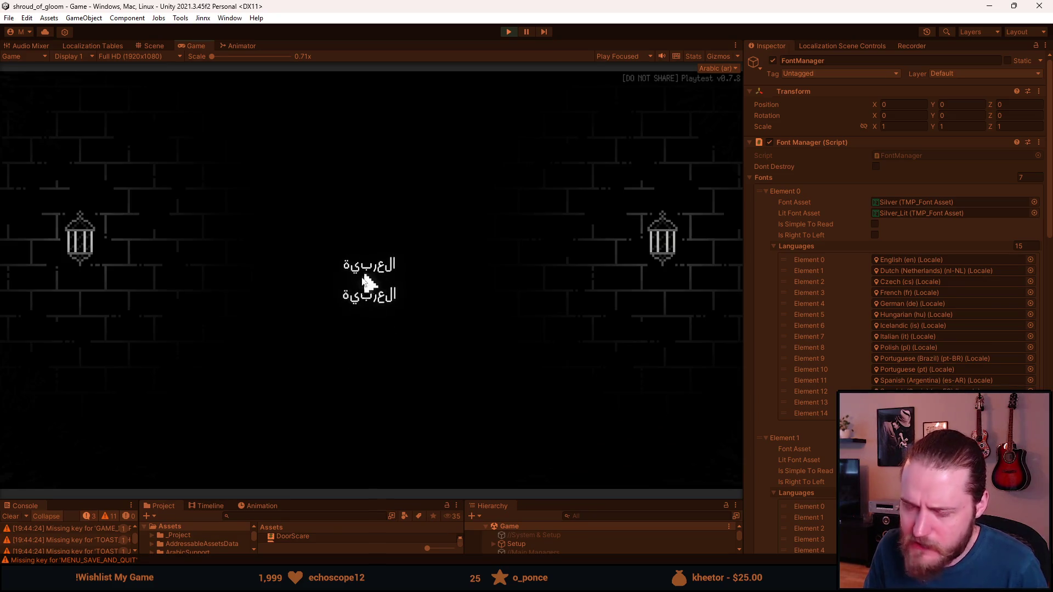
{"action": "left_click", "coordinate": [365, 305]}
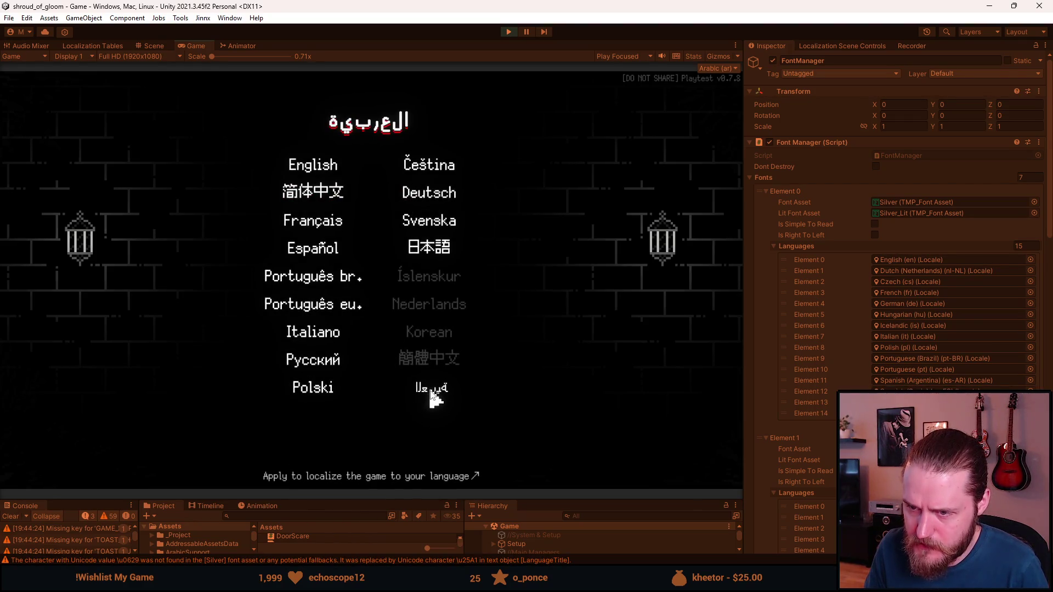
{"action": "left_click", "coordinate": [431, 390]}
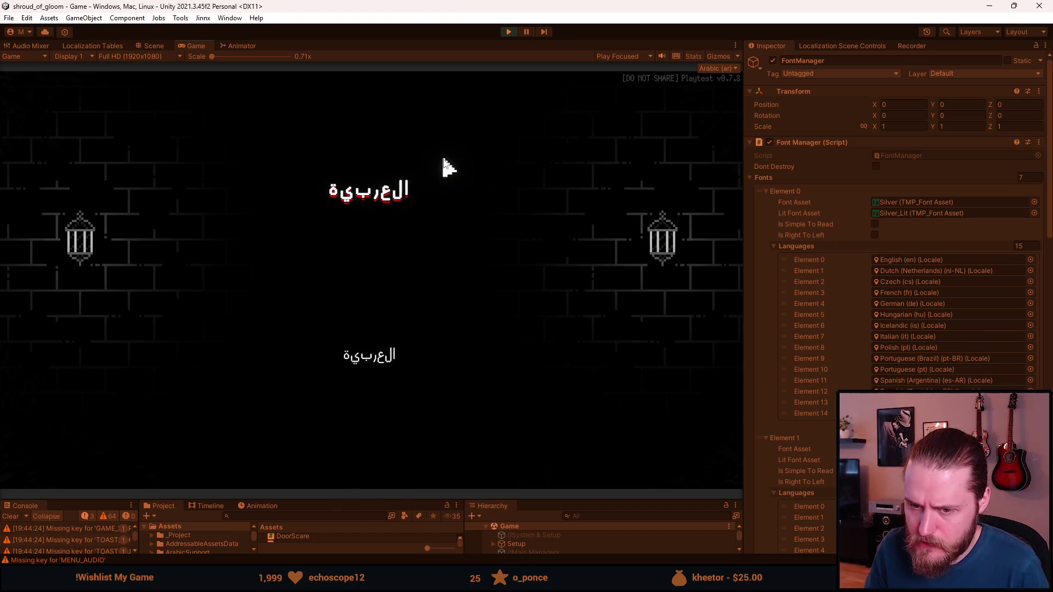
{"action": "left_click", "coordinate": [507, 33]}
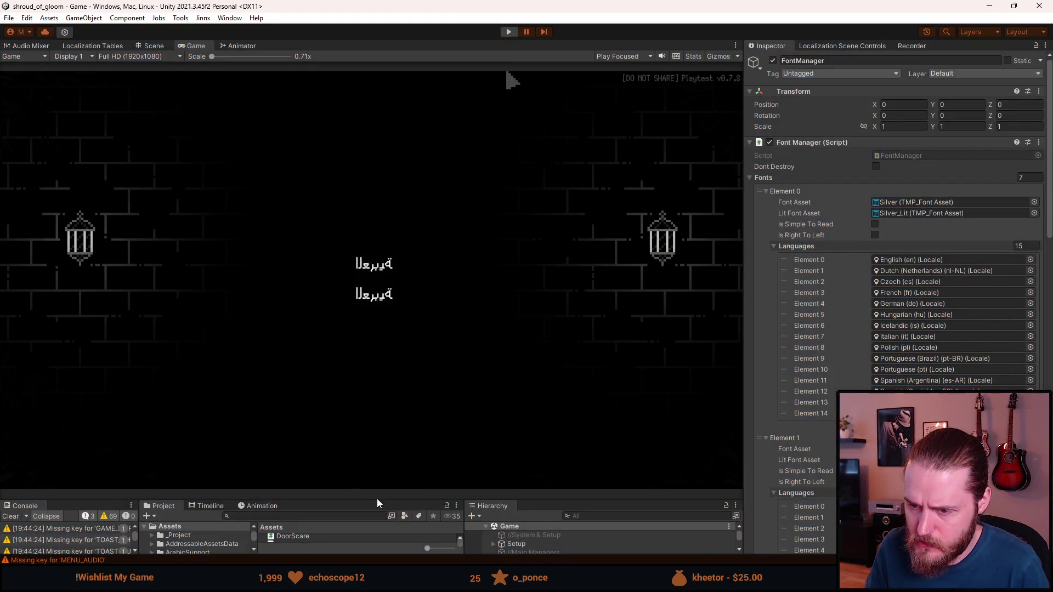
- Add Debug.Log("ARABIC FIX") above the Fix call on line 160, save, and return to Unity
{"action": "key", "text": "alt+Tab"}
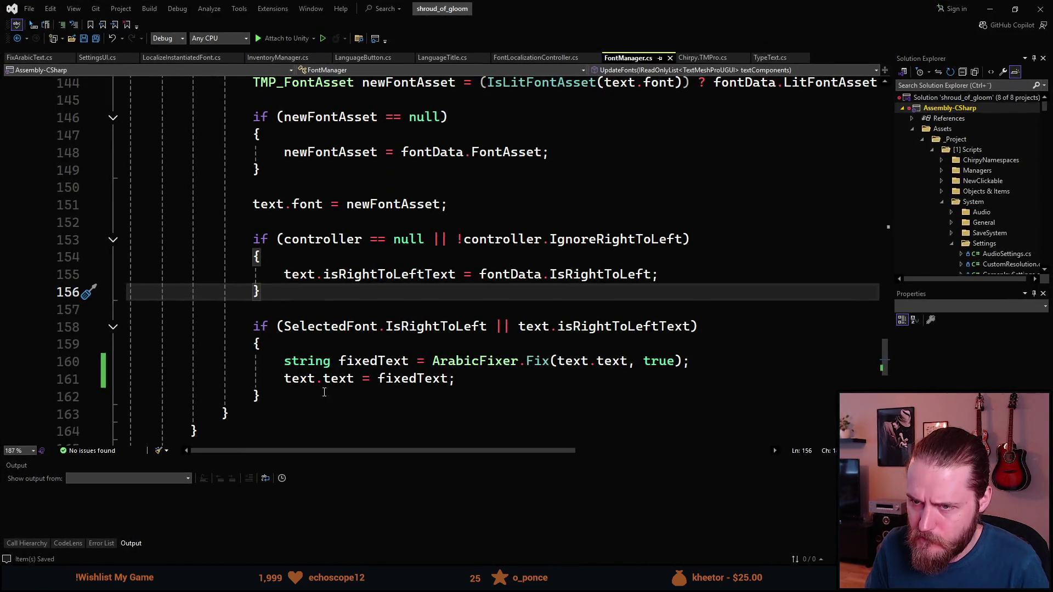
{"action": "left_click", "coordinate": [331, 349]}
{"action": "key", "text": "Return"}
{"action": "type", "text": "dbl"}
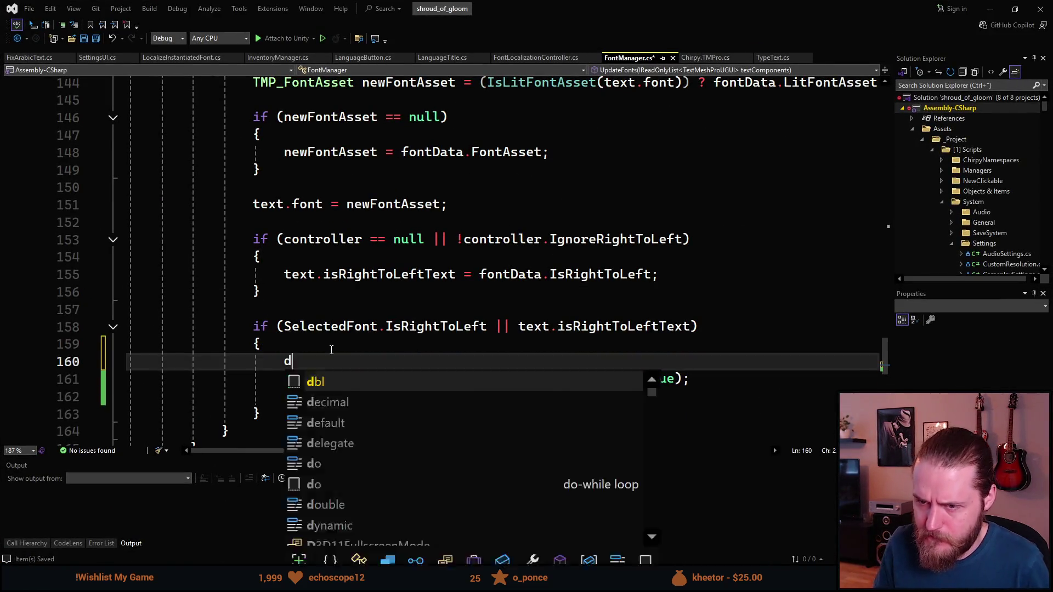
{"action": "key", "text": "Tab"}
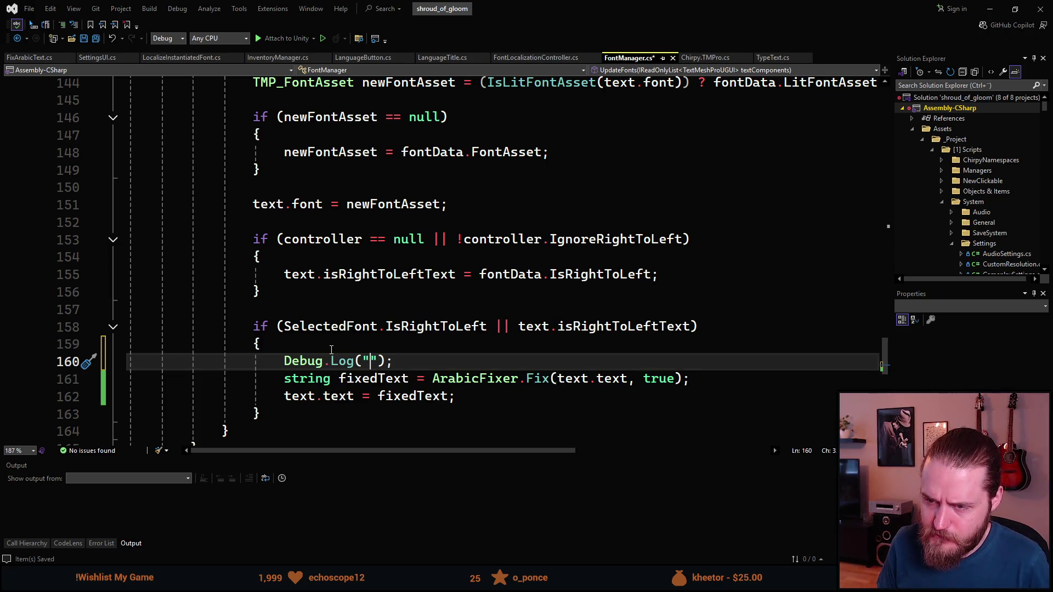
{"action": "type", "text": "ARABIC FIX"}
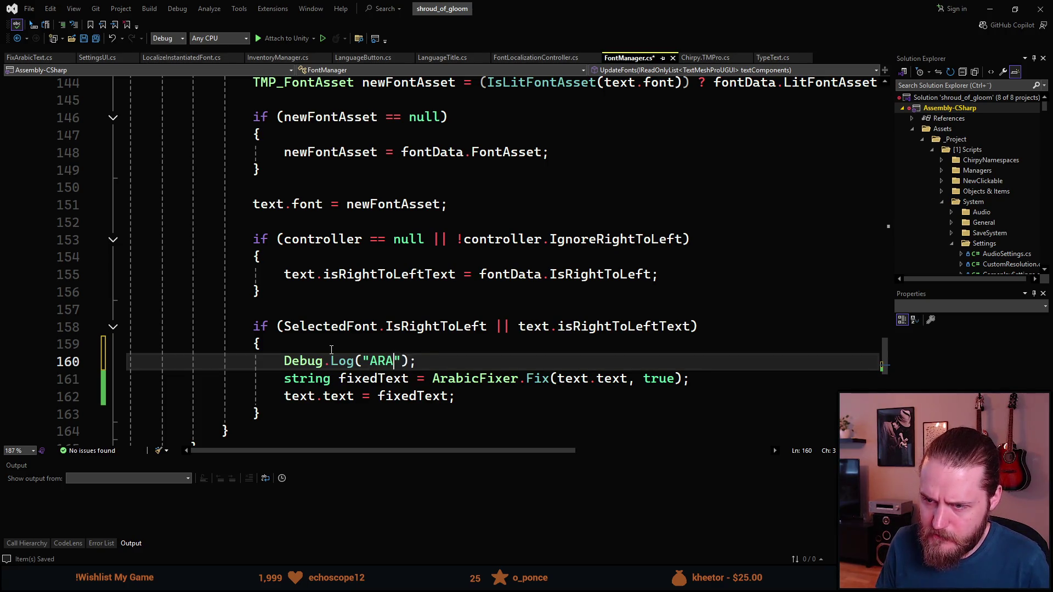
{"action": "key", "text": "ctrl+s"}
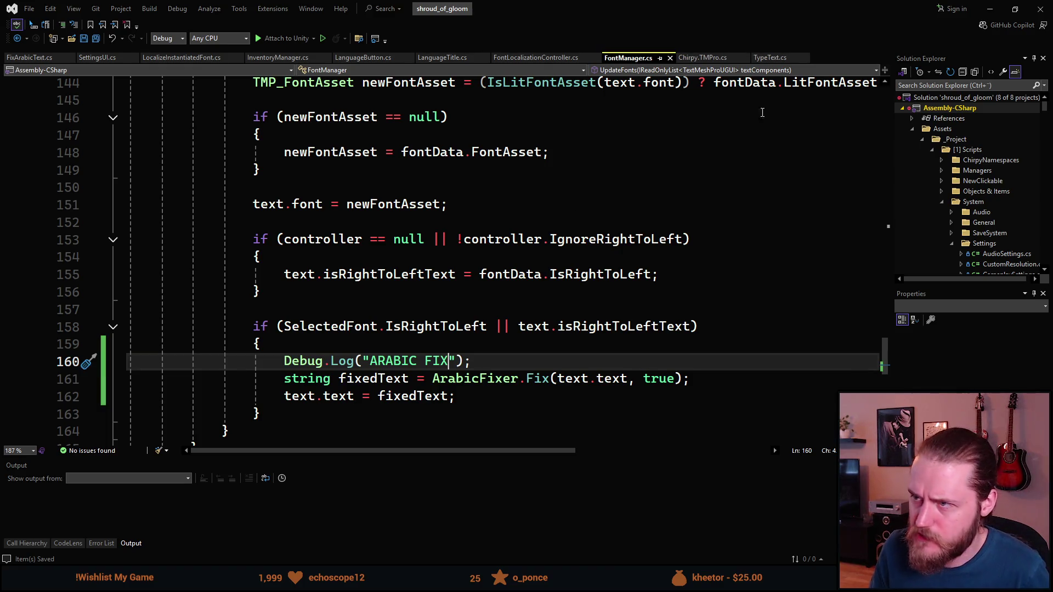
{"action": "left_click", "coordinate": [986, 9]}
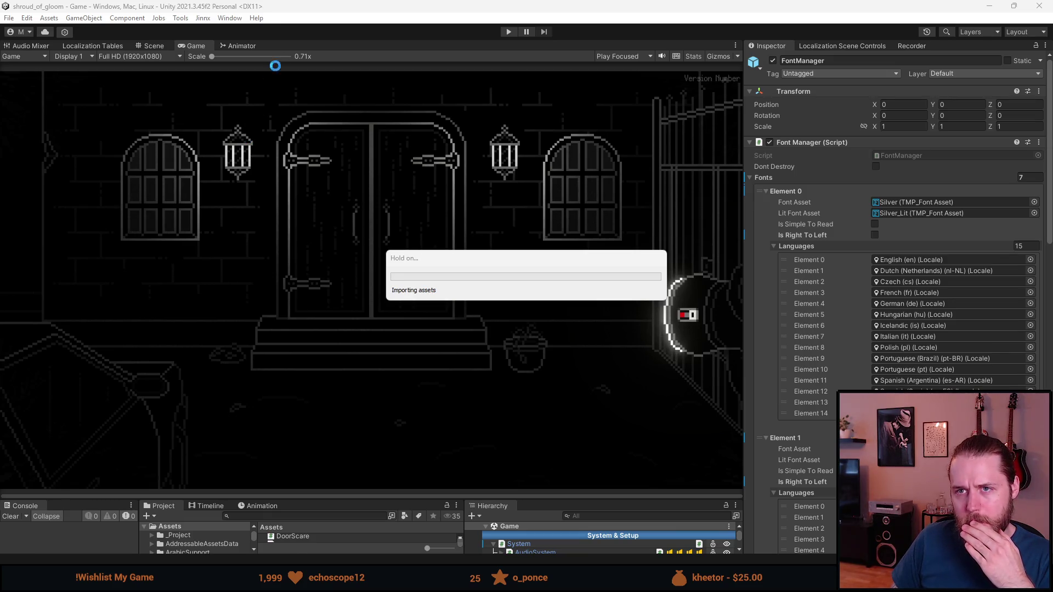
- After the scripts reload, enter play mode again to test the Arabic text fix
{"action": "left_click", "coordinate": [508, 32]}
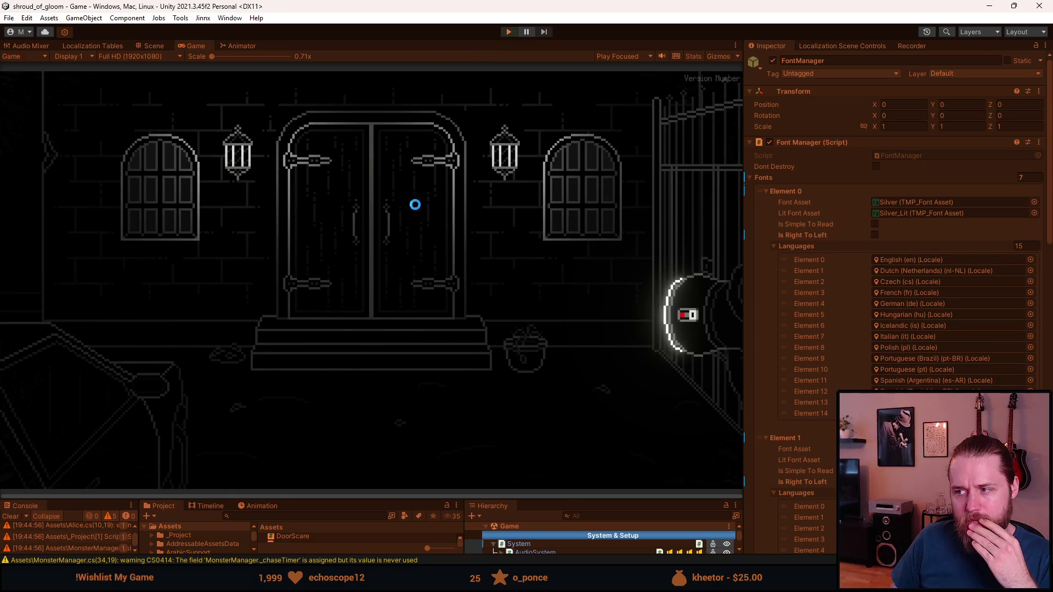
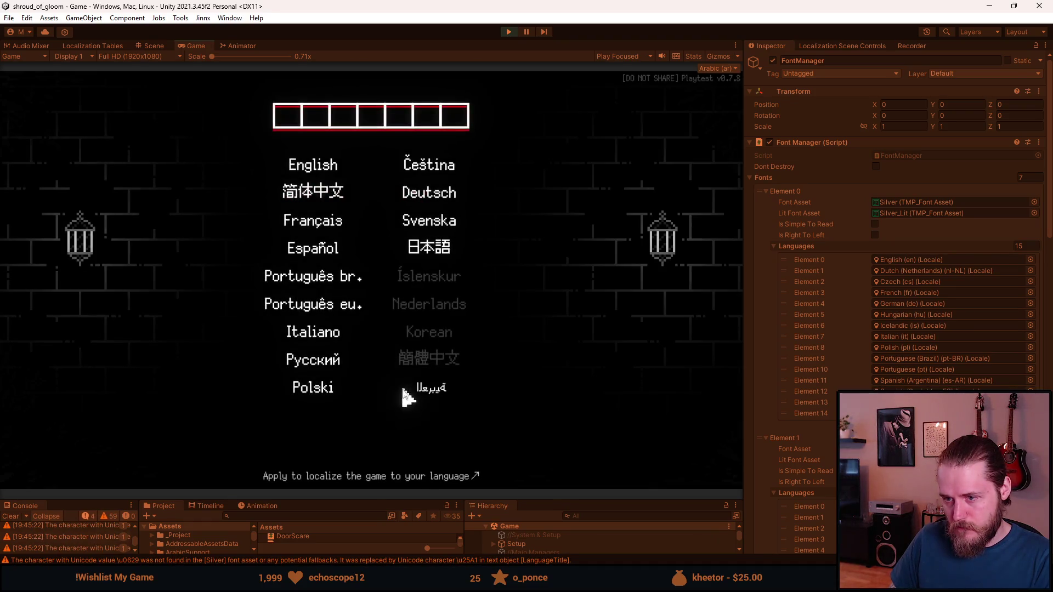
- Apply Arabic in the game and inspect the ARABIC FIX entry in an enlarged console
{"action": "left_click", "coordinate": [438, 396]}
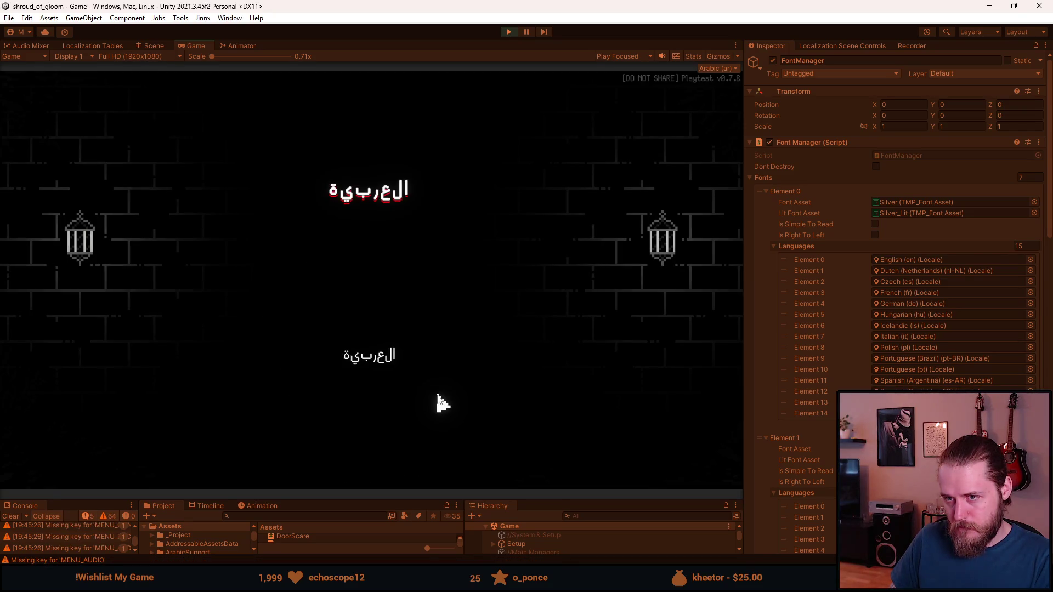
{"action": "mouse_move", "coordinate": [311, 499]}
{"action": "left_mouse_down"}
{"action": "mouse_move", "coordinate": [306, 362]}
{"action": "mouse_move", "coordinate": [285, 346]}
{"action": "left_mouse_up"}
{"action": "left_click", "coordinate": [71, 432]}
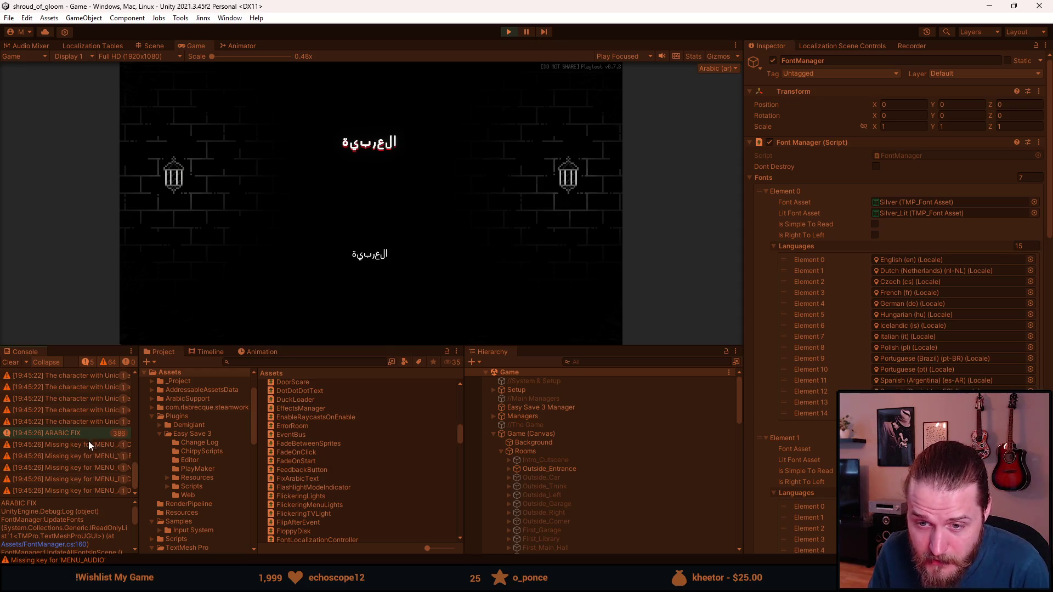
{"action": "scroll", "coordinate": [97, 443], "scroll_direction": "up", "scroll_amount": 10}
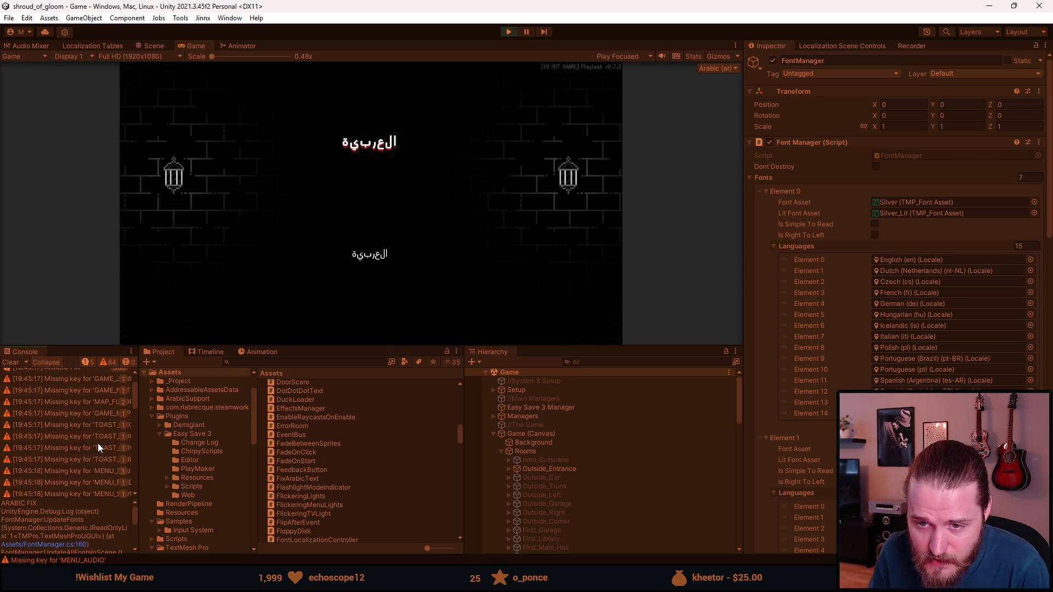
{"action": "scroll", "coordinate": [97, 443], "scroll_direction": "up", "scroll_amount": 3}
- Clear the console messages and stop play mode
{"action": "left_click", "coordinate": [12, 363]}
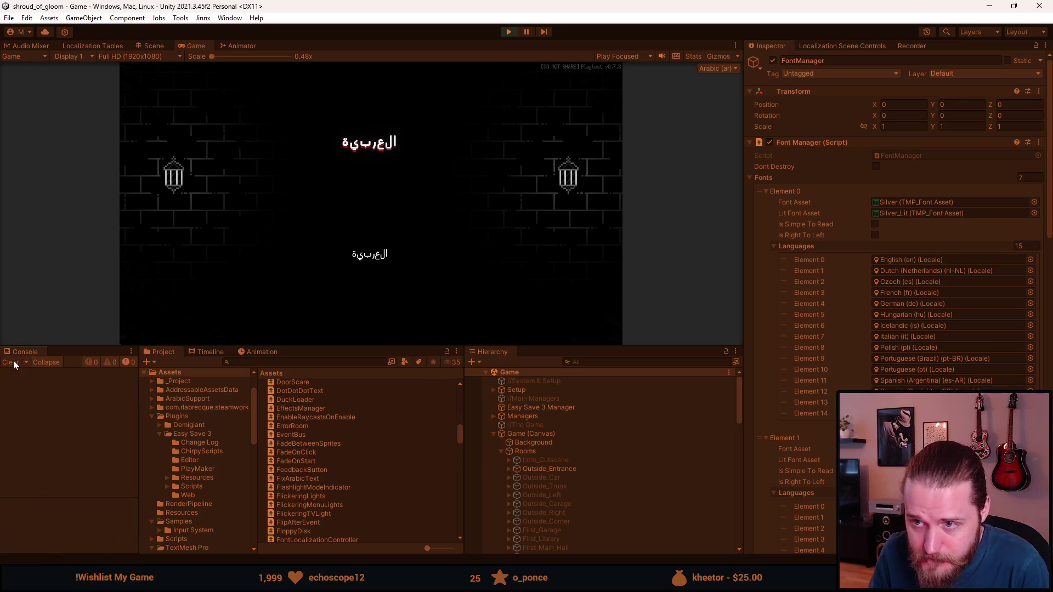
{"action": "left_click", "coordinate": [509, 32]}
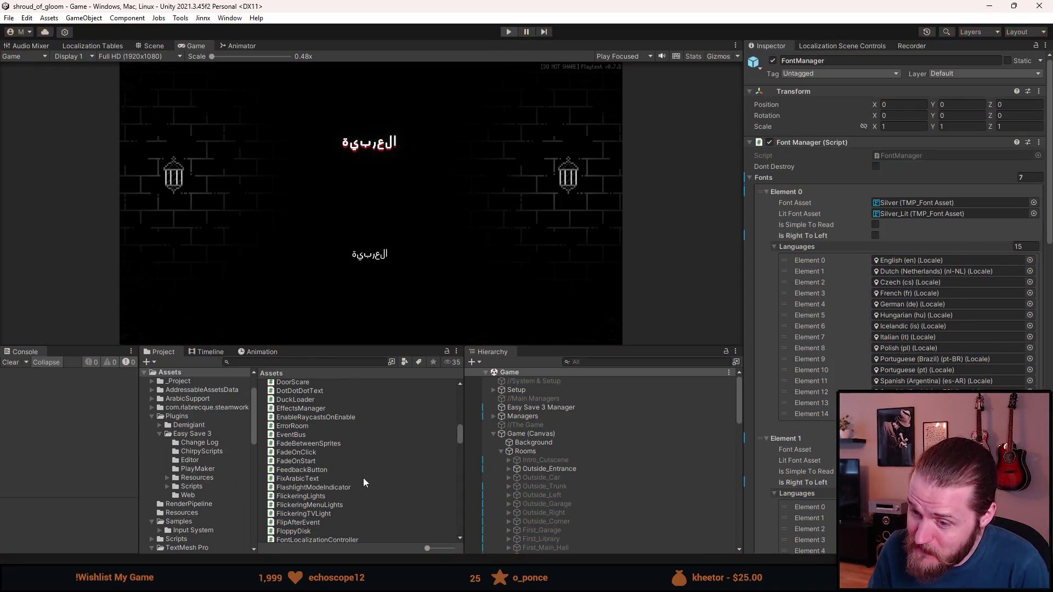
{"action": "key", "text": "alt+Tab"}
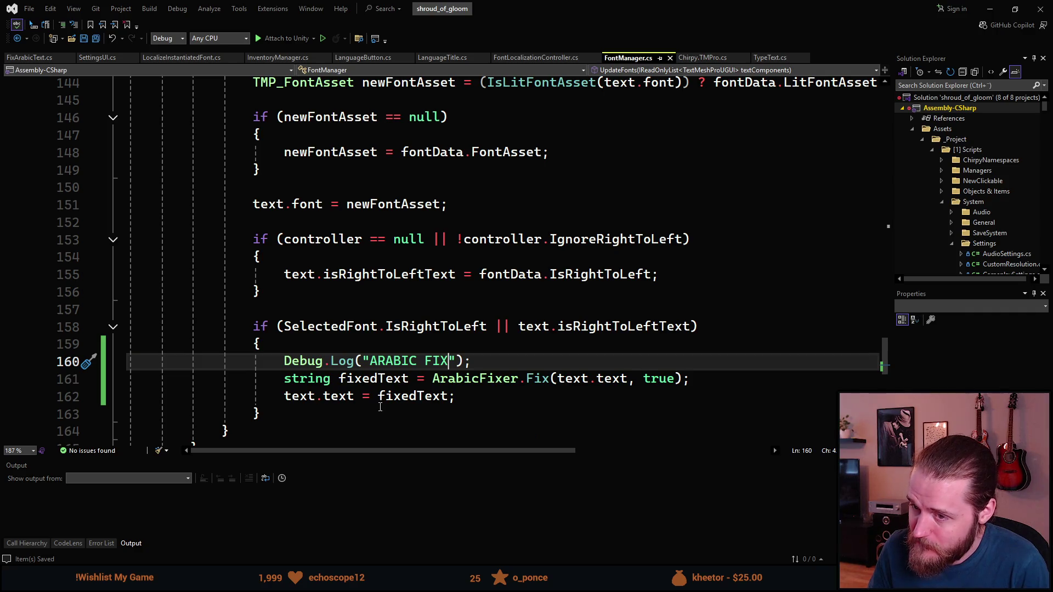
- Check that FontManager's ArabicFixer.Fix call passes true, comparing it with FixArabicText
{"action": "left_click", "coordinate": [43, 58]}
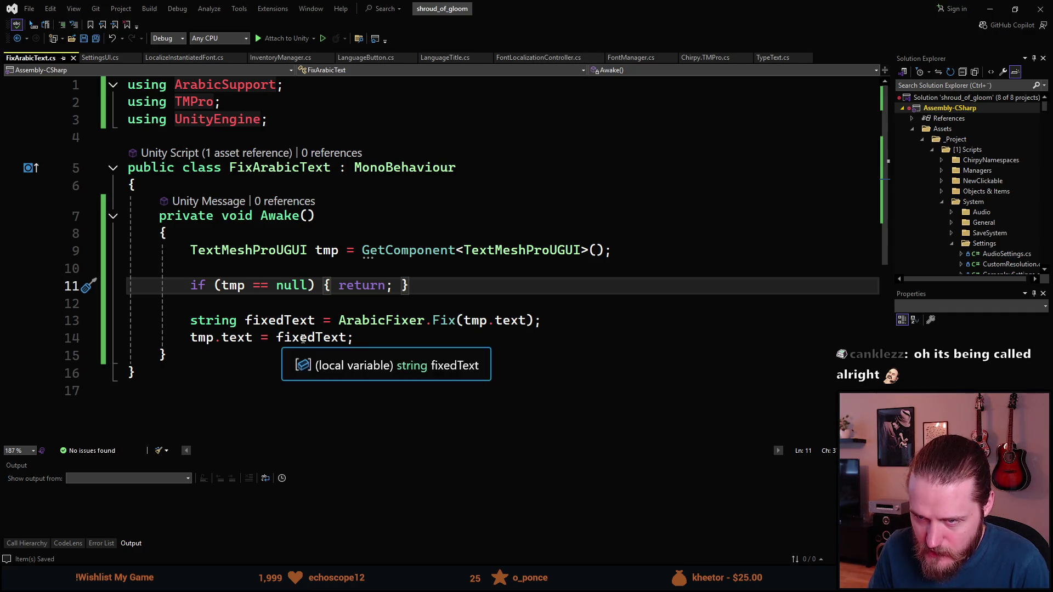
{"action": "left_click", "coordinate": [640, 58]}
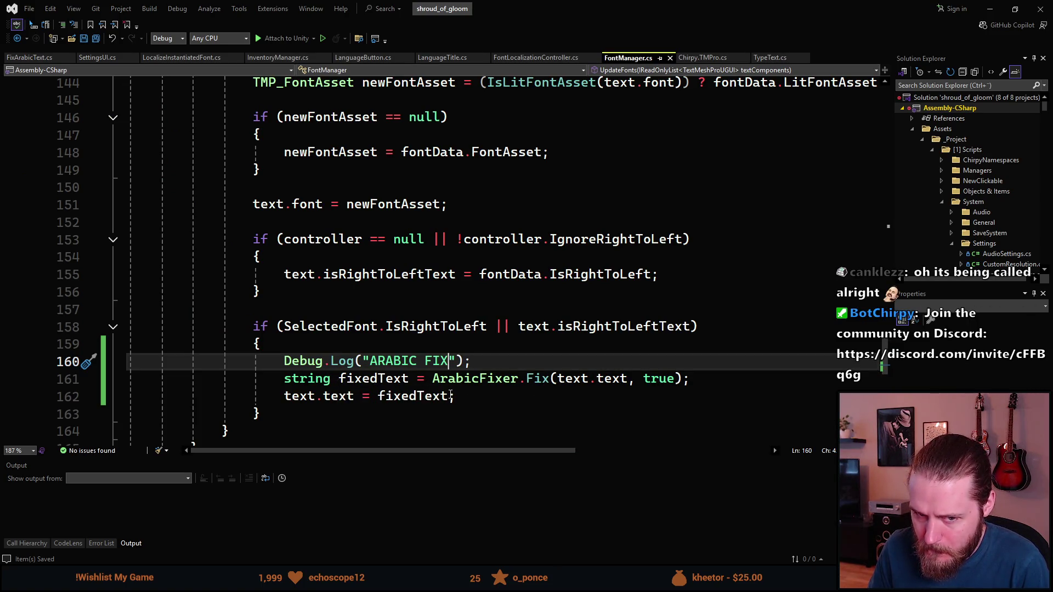
{"action": "scroll", "coordinate": [450, 394], "scroll_direction": "down", "scroll_amount": 1}
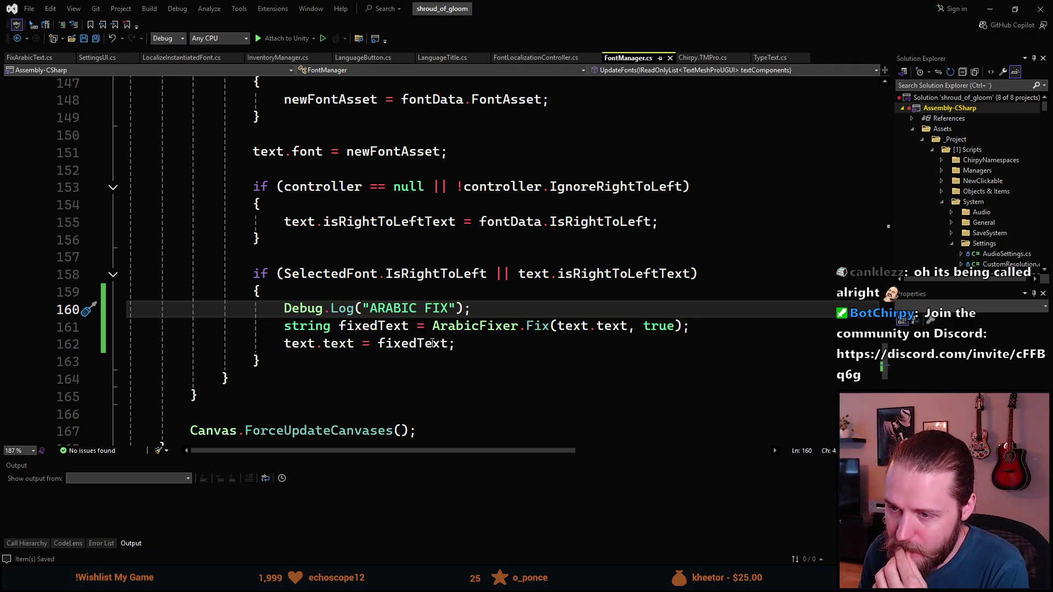
{"action": "scroll", "coordinate": [432, 343], "scroll_direction": "down", "scroll_amount": 1}
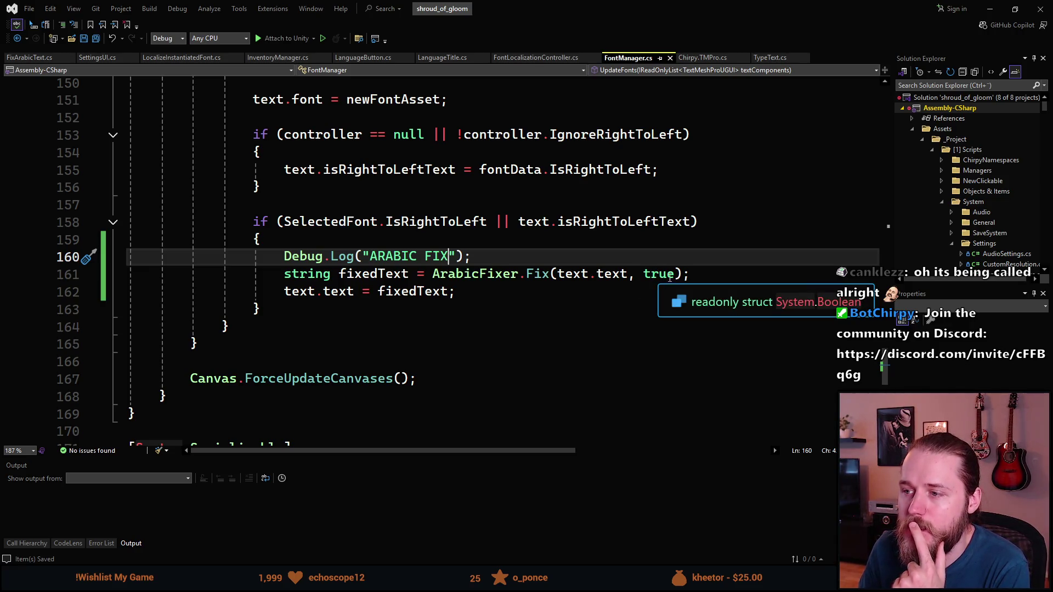
{"action": "left_click", "coordinate": [676, 274]}
{"action": "type", "text": ","}
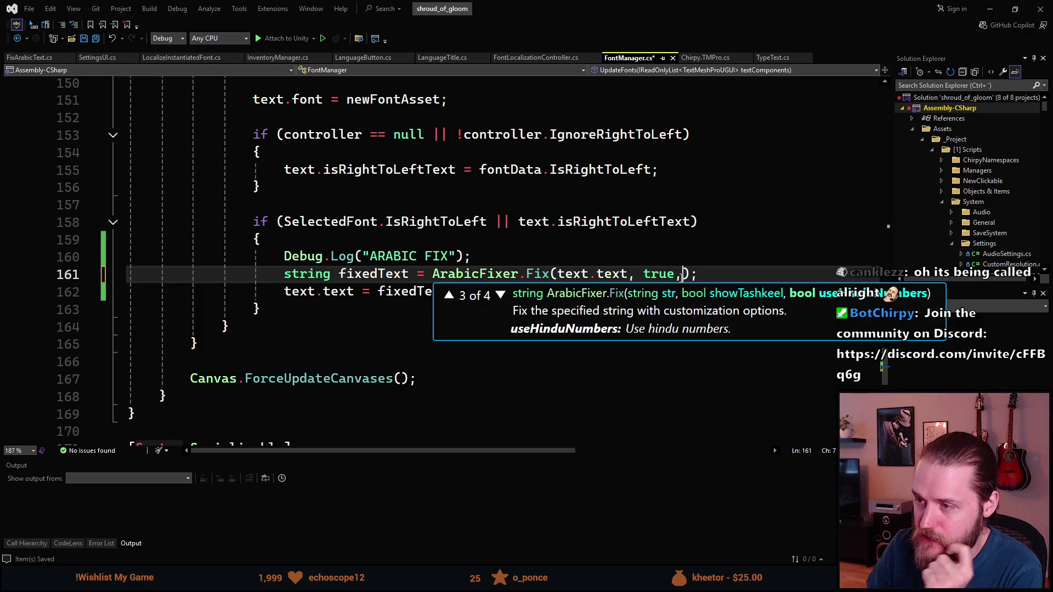
{"action": "key", "text": "BackSpace"}
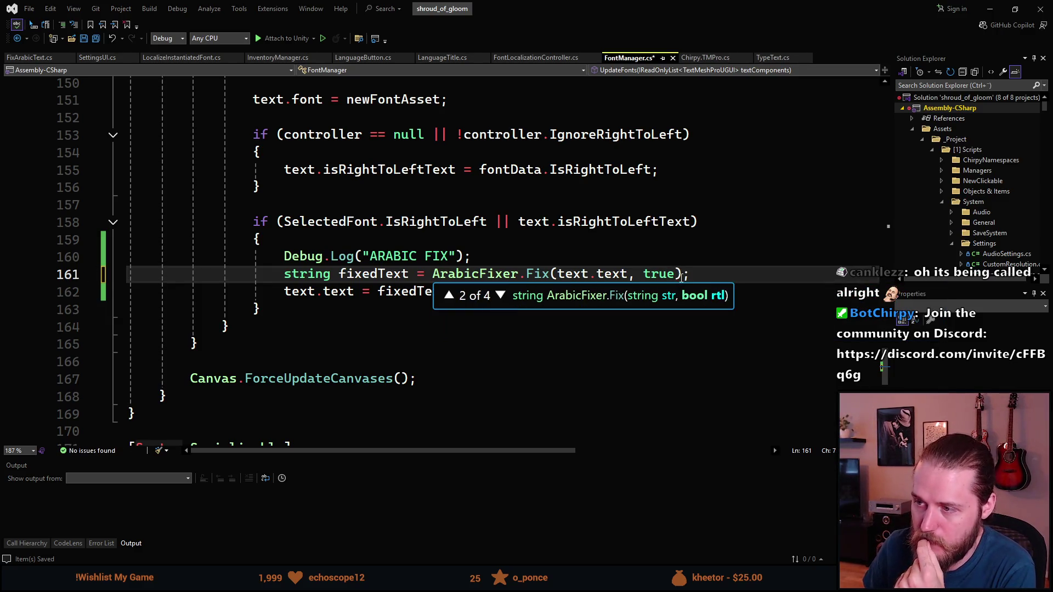
{"action": "double_click", "coordinate": [520, 274]}
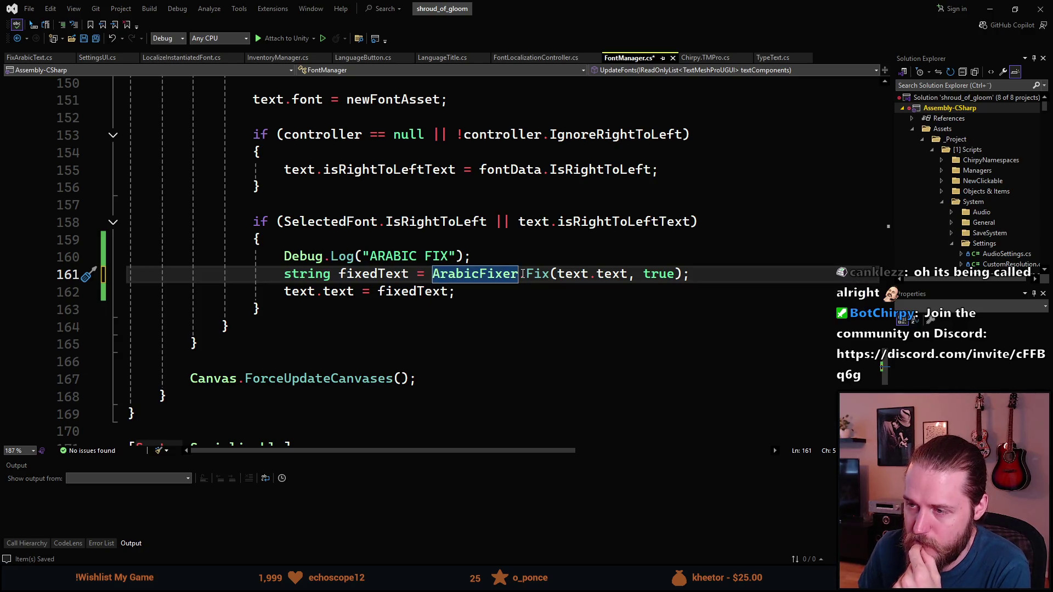
{"action": "scroll", "coordinate": [457, 291], "scroll_direction": "up", "scroll_amount": 1}
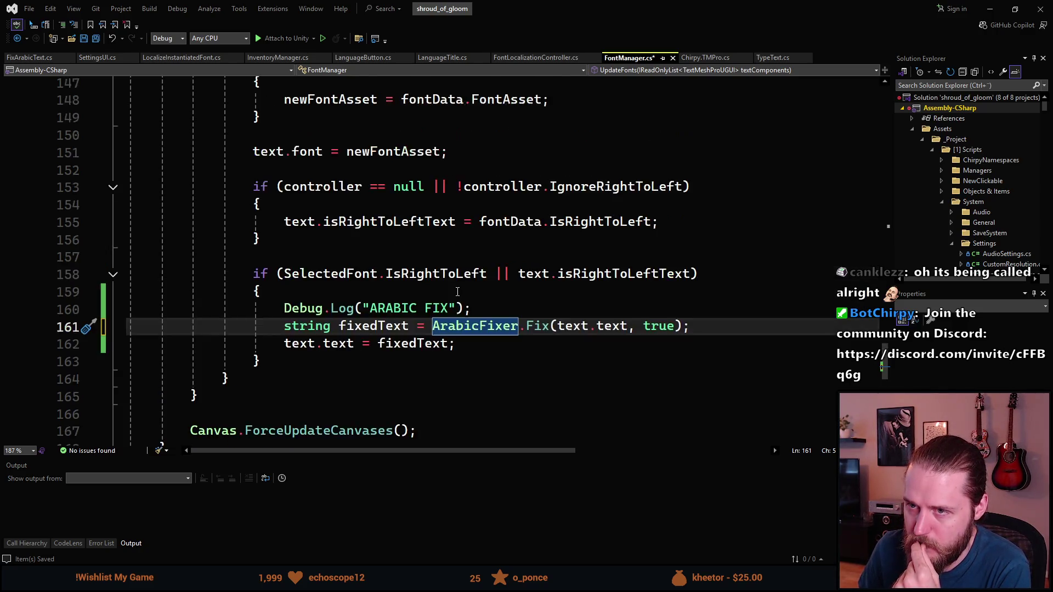
{"action": "scroll", "coordinate": [458, 291], "scroll_direction": "up", "scroll_amount": 3}
{"action": "scroll", "coordinate": [456, 291], "scroll_direction": "up", "scroll_amount": 1}
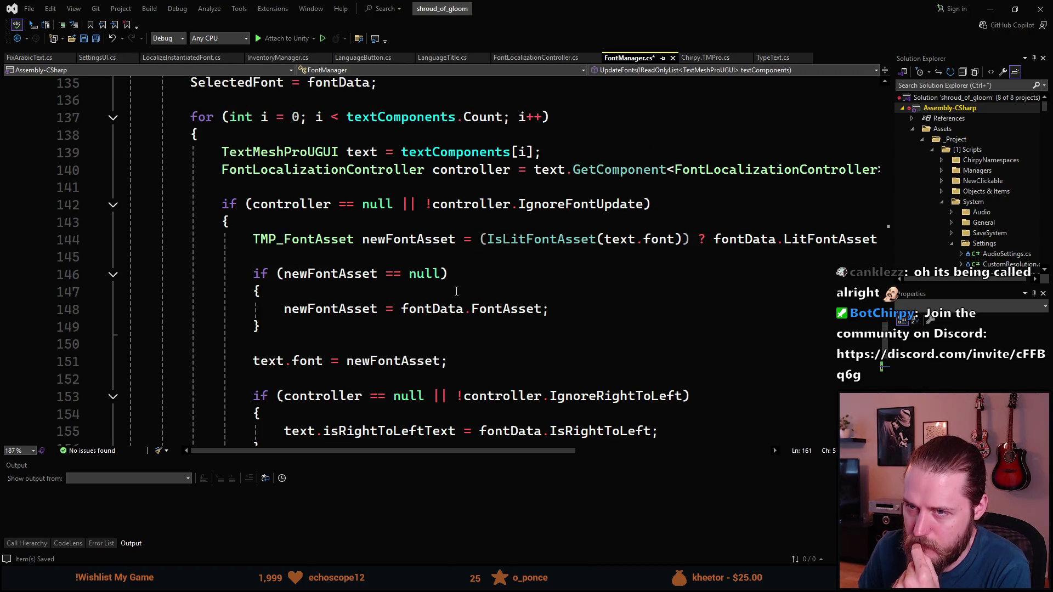
{"action": "scroll", "coordinate": [456, 292], "scroll_direction": "up", "scroll_amount": 1}
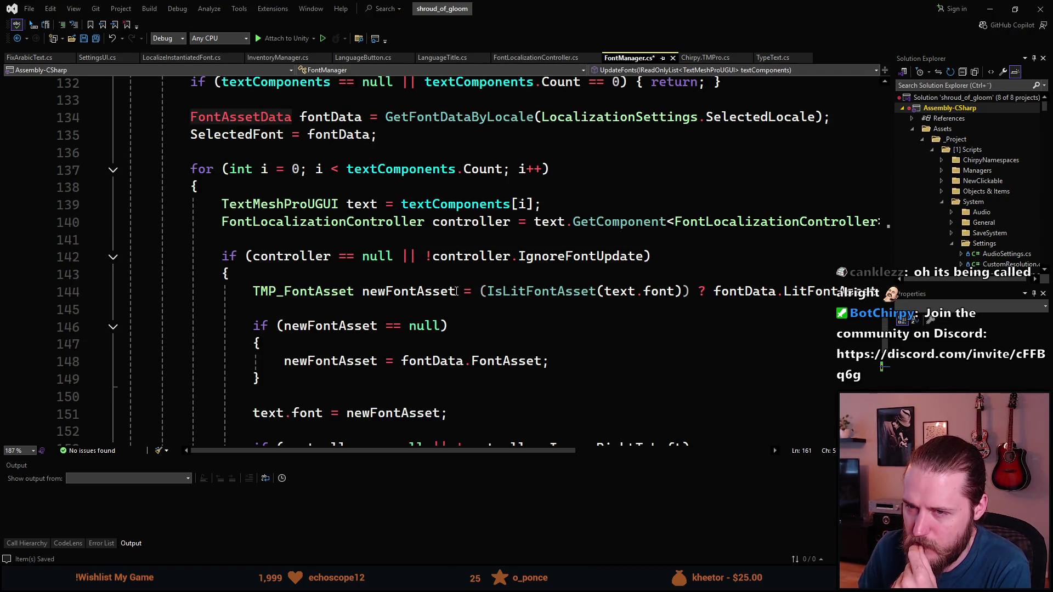
- Add ', true' to FixArabicText's ArabicFixer.Fix call, then go back to FontManager and minimize
{"action": "key", "text": "ctrl+Tab"}
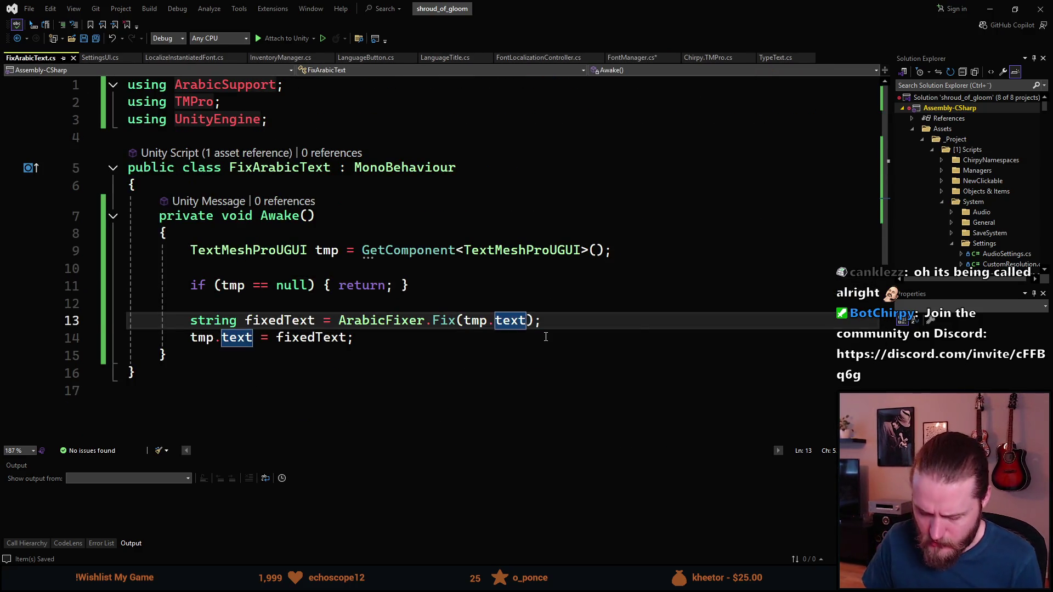
{"action": "type", "text": ", true"}
{"action": "left_click", "coordinate": [493, 285]}
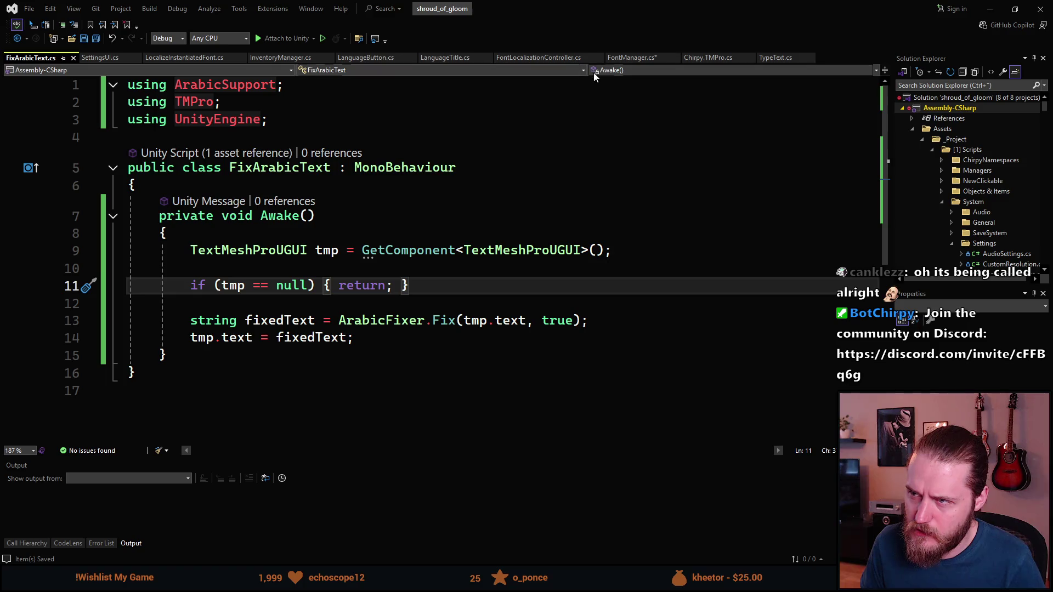
{"action": "left_click", "coordinate": [627, 57]}
{"action": "scroll", "coordinate": [376, 264], "scroll_direction": "down", "scroll_amount": 6}
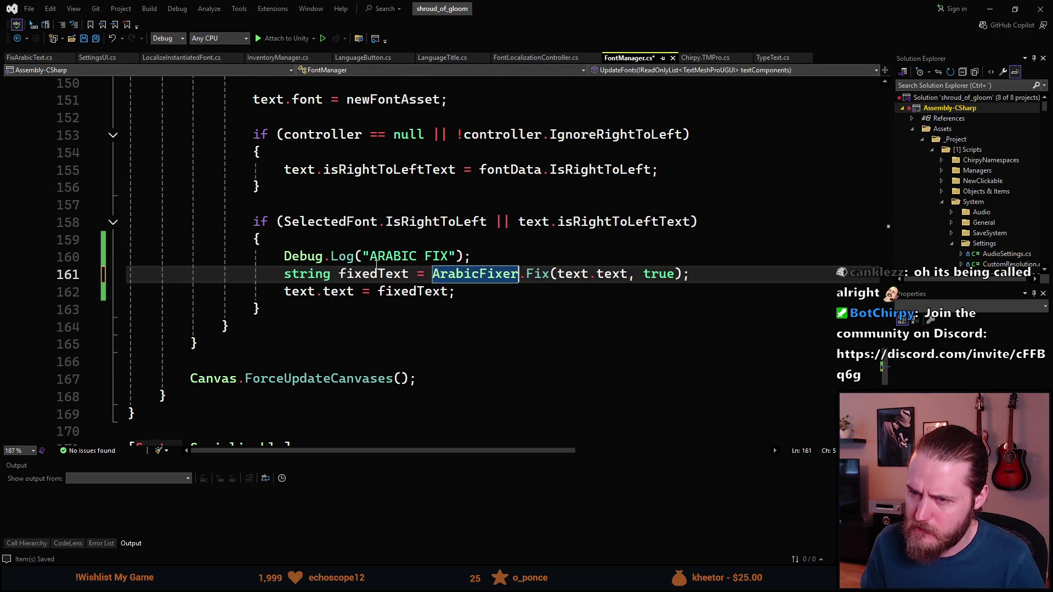
{"action": "left_click", "coordinate": [564, 245]}
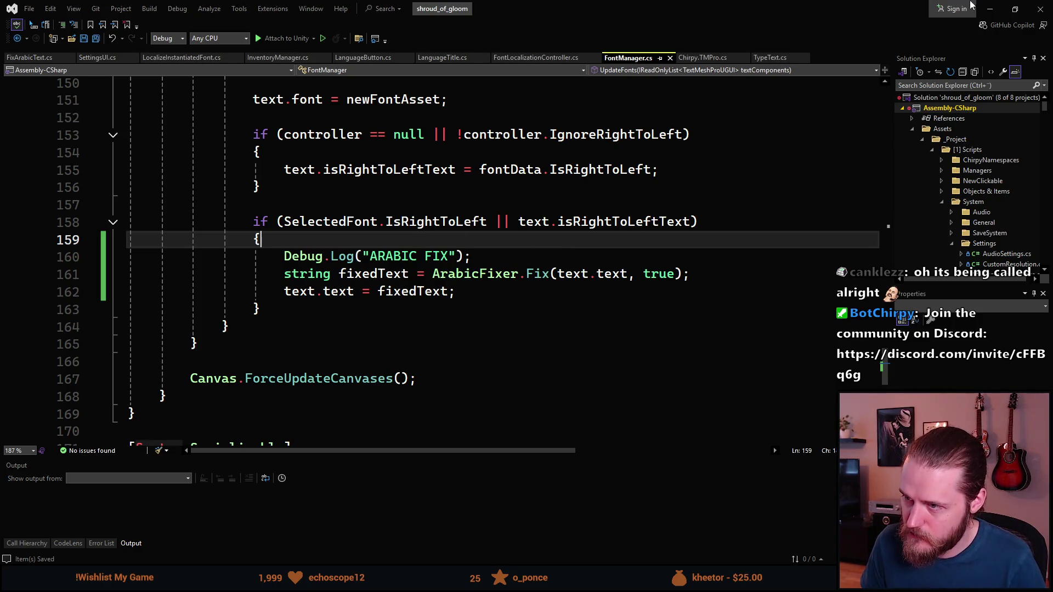
{"action": "left_click", "coordinate": [989, 6]}
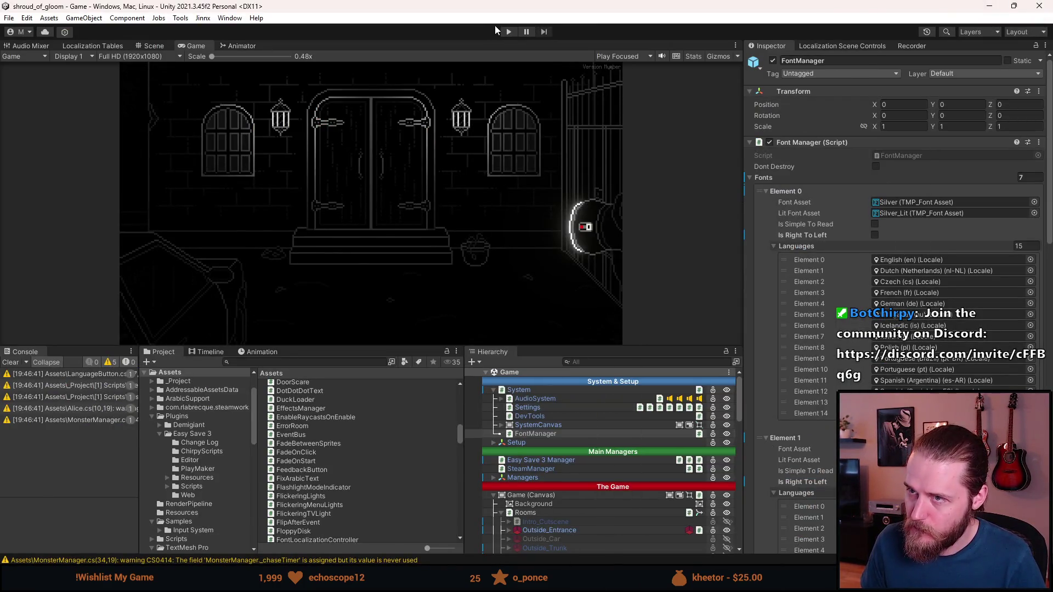
- Start play mode and drag the splitter down to enlarge the Game view
{"action": "left_click", "coordinate": [508, 31]}
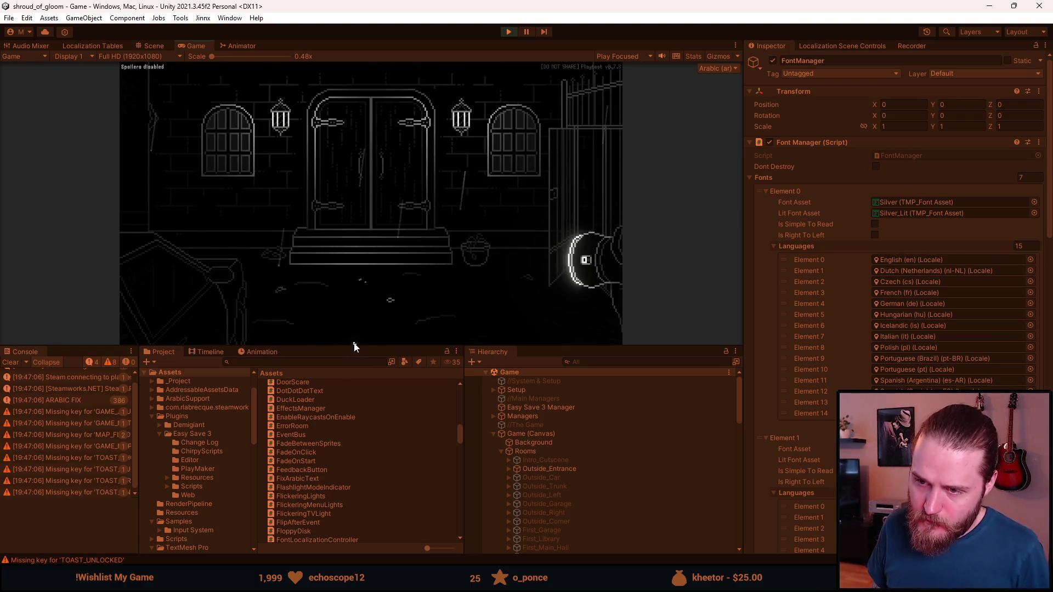
{"action": "left_click_drag", "start_coordinate": [353, 347], "coordinate": [329, 456]}
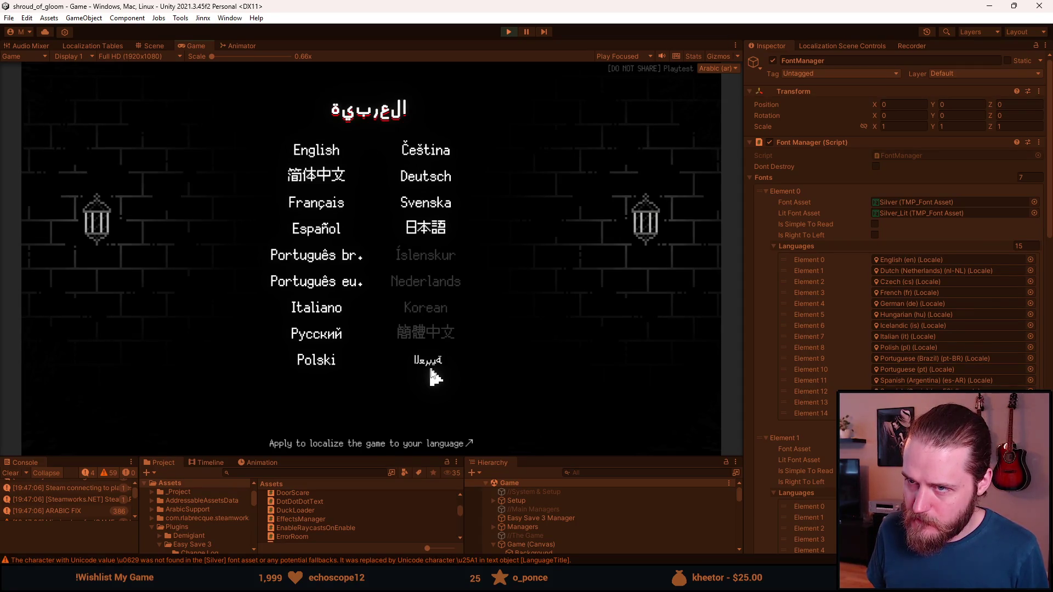
- Select Arabic twice in the in-game language menu, enlarge the console, and switch to Visual Studio
{"action": "left_click", "coordinate": [432, 369]}
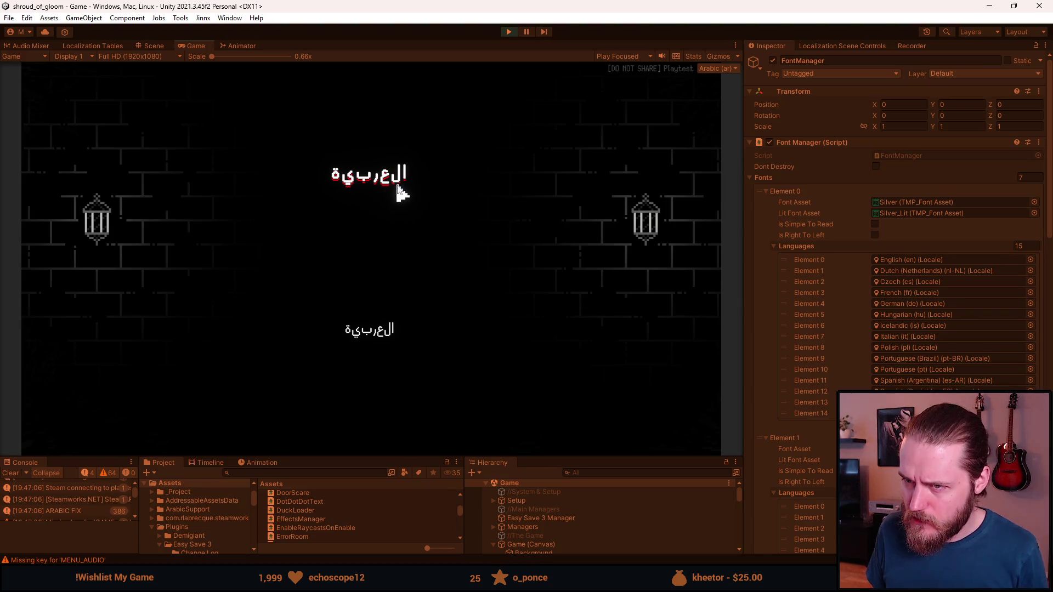
{"action": "left_click", "coordinate": [377, 334]}
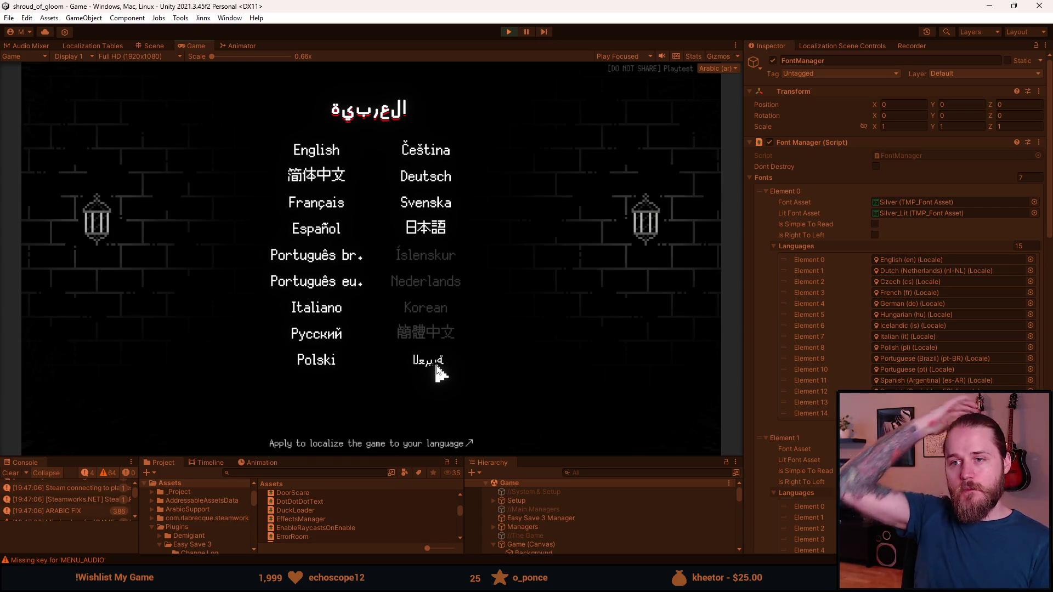
{"action": "left_click", "coordinate": [438, 367]}
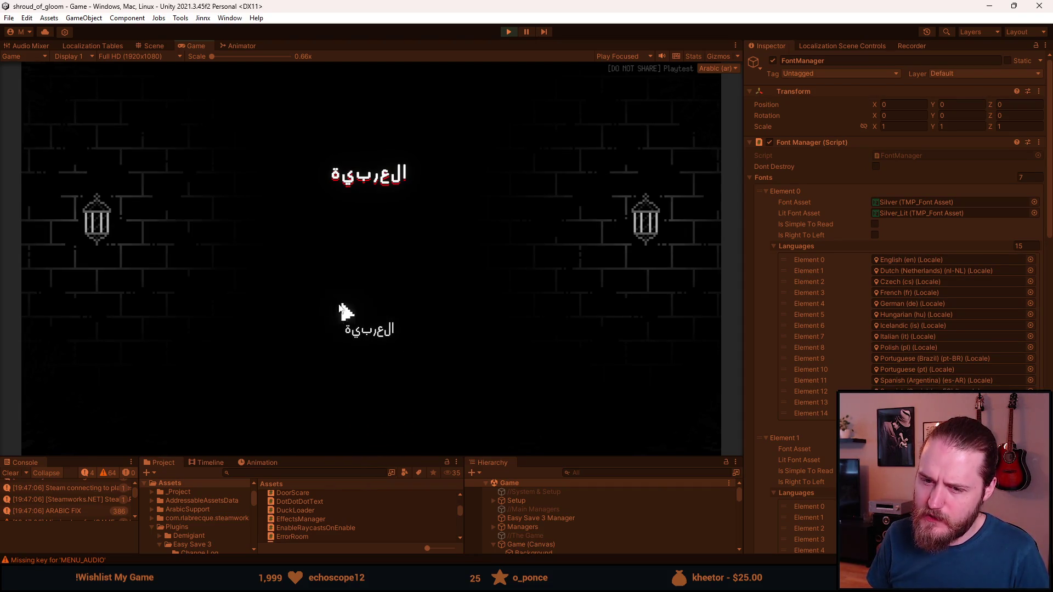
{"action": "left_click_drag", "start_coordinate": [376, 464], "coordinate": [369, 393]}
{"action": "scroll", "coordinate": [44, 455], "scroll_direction": "down", "scroll_amount": 5}
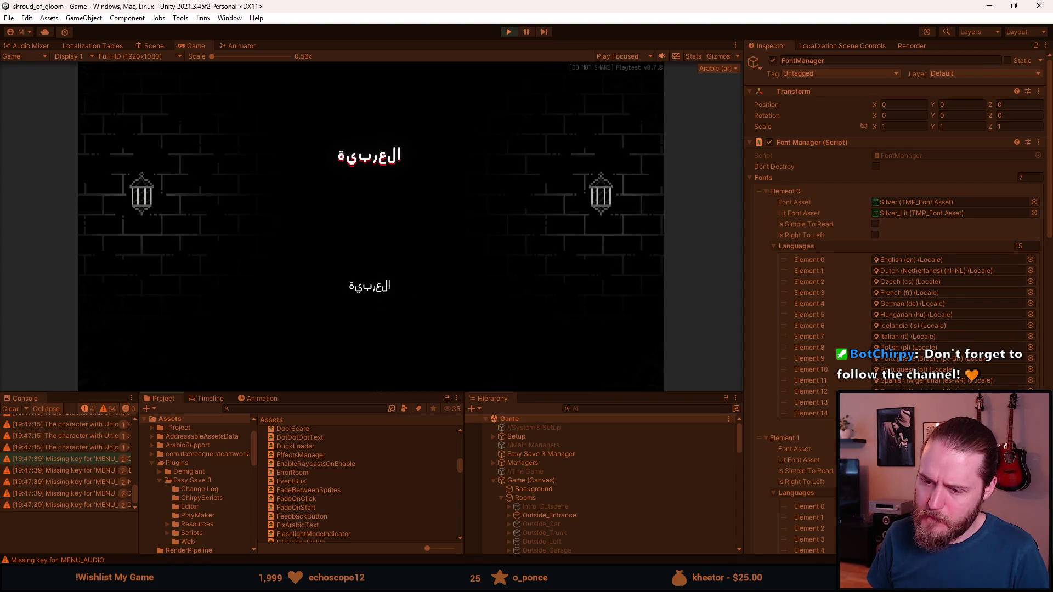
{"action": "key", "text": "alt+Tab"}
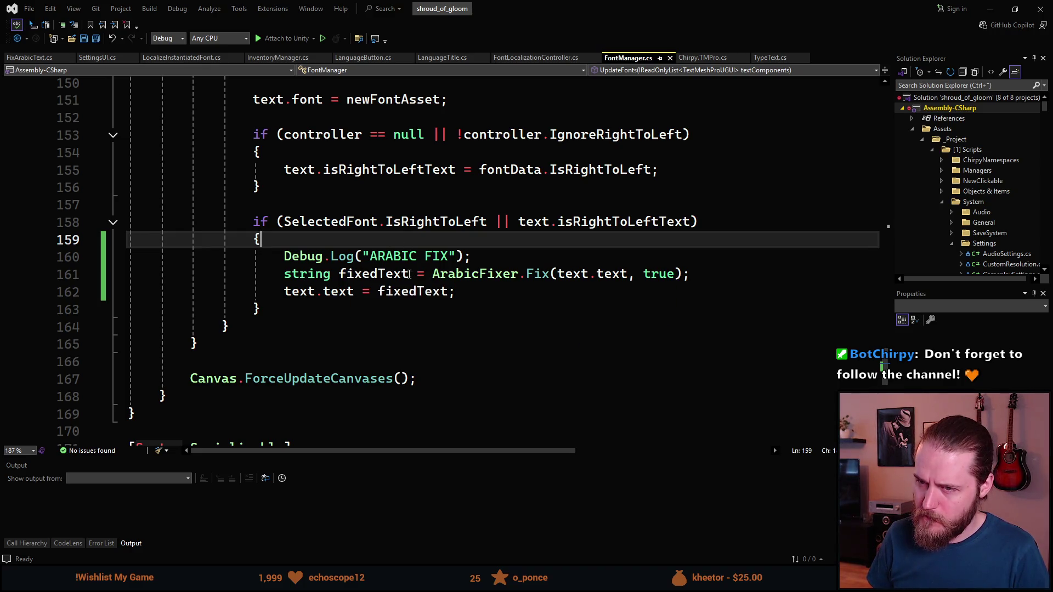
- Scroll through the right-to-left handling in FontManager's UpdateFonts method
{"action": "scroll", "coordinate": [324, 417], "scroll_direction": "up", "scroll_amount": 2}
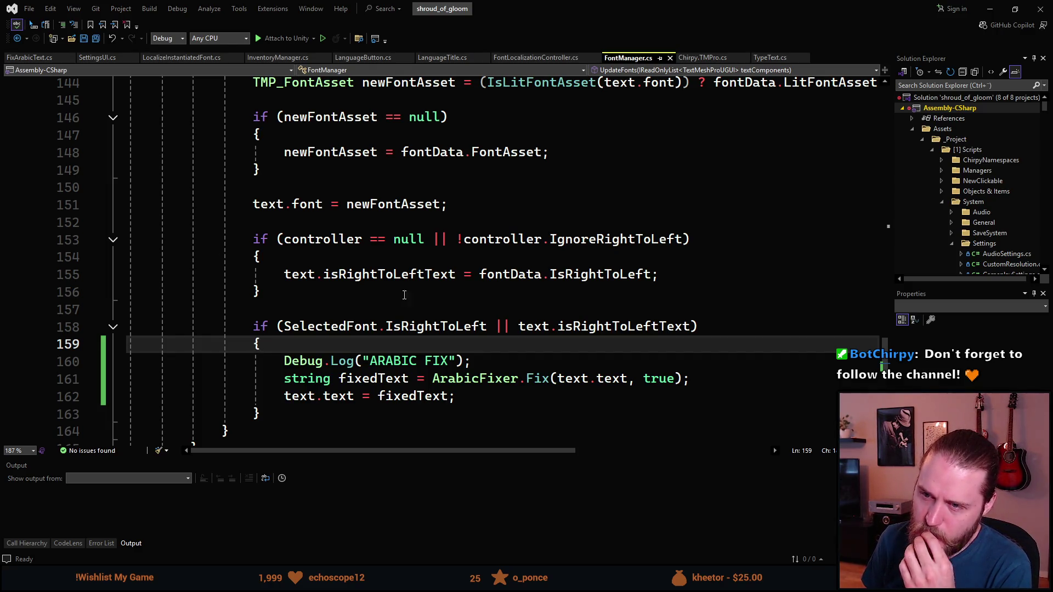
{"action": "scroll", "coordinate": [414, 298], "scroll_direction": "up", "scroll_amount": 4}
{"action": "scroll", "coordinate": [414, 298], "scroll_direction": "up", "scroll_amount": 7}
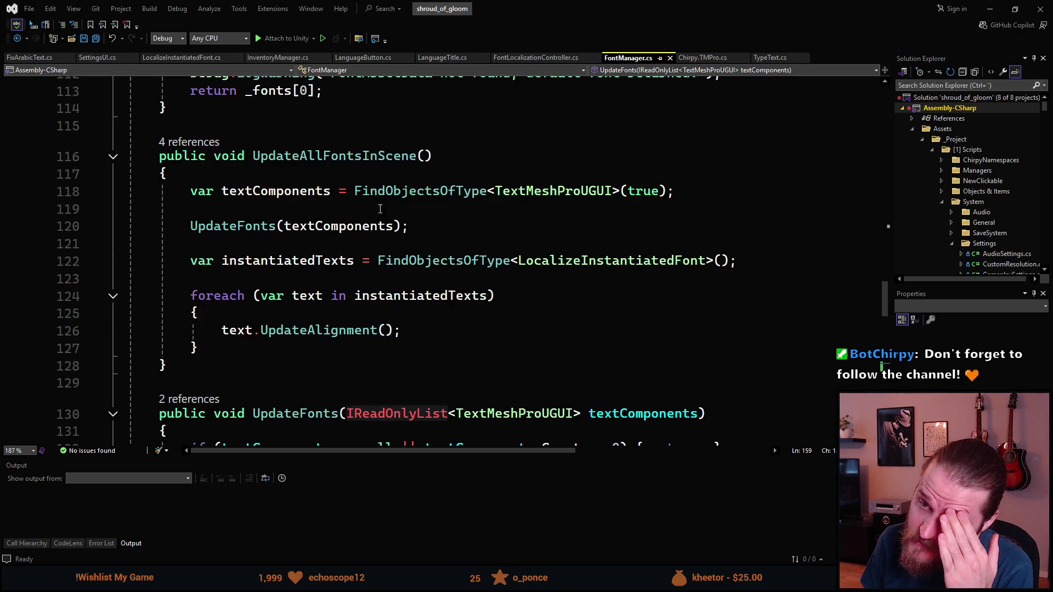
{"action": "scroll", "coordinate": [333, 239], "scroll_direction": "down", "scroll_amount": 6}
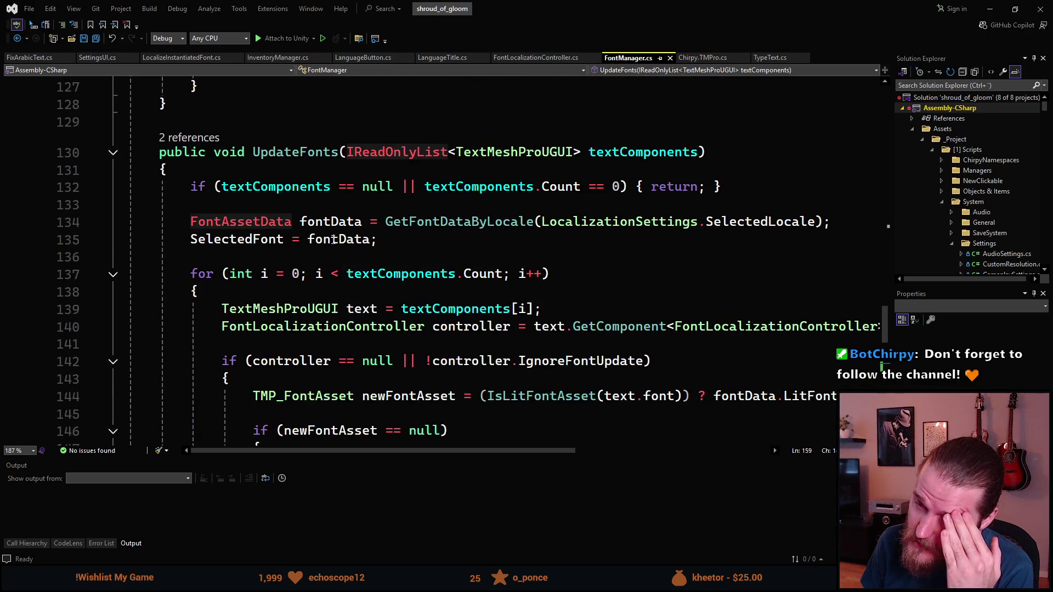
{"action": "scroll", "coordinate": [324, 239], "scroll_direction": "down", "scroll_amount": 3}
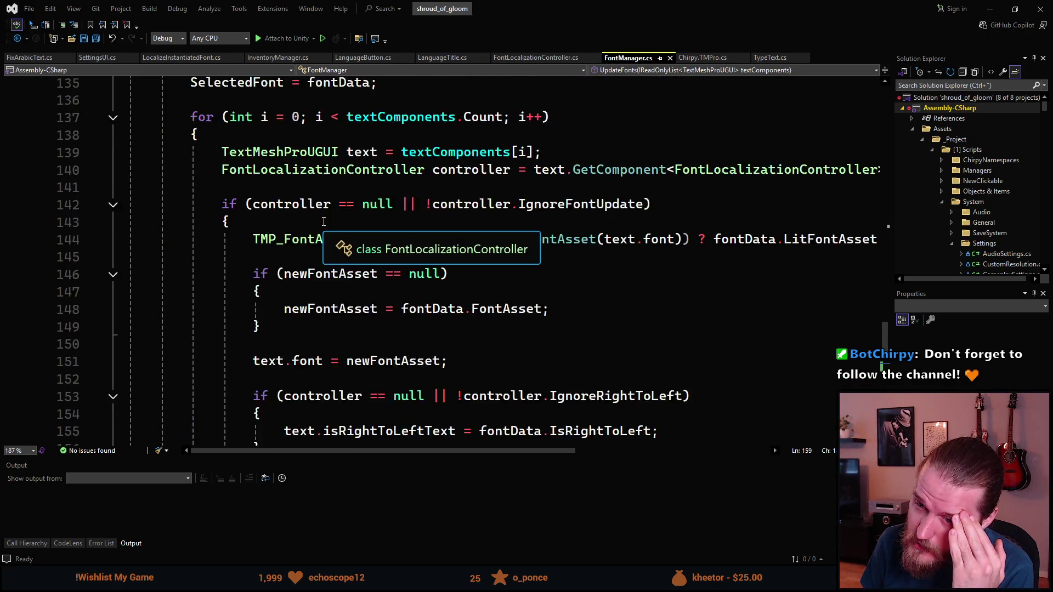
{"action": "scroll", "coordinate": [316, 239], "scroll_direction": "down", "scroll_amount": 1}
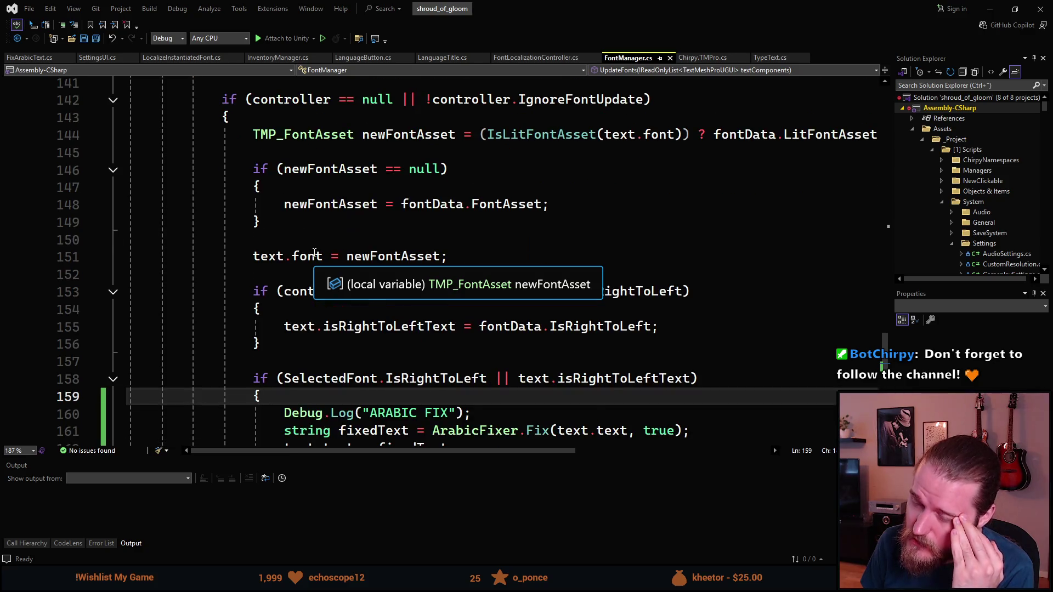
{"action": "scroll", "coordinate": [314, 253], "scroll_direction": "down", "scroll_amount": 2}
{"action": "scroll", "coordinate": [297, 303], "scroll_direction": "up", "scroll_amount": 3}
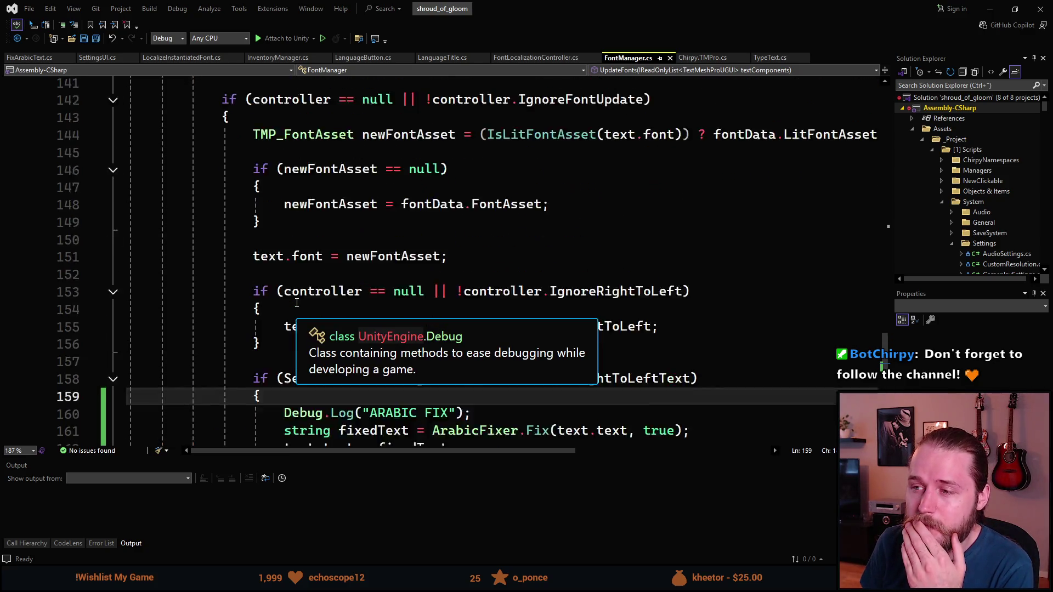
{"action": "scroll", "coordinate": [297, 303], "scroll_direction": "down", "scroll_amount": 3}
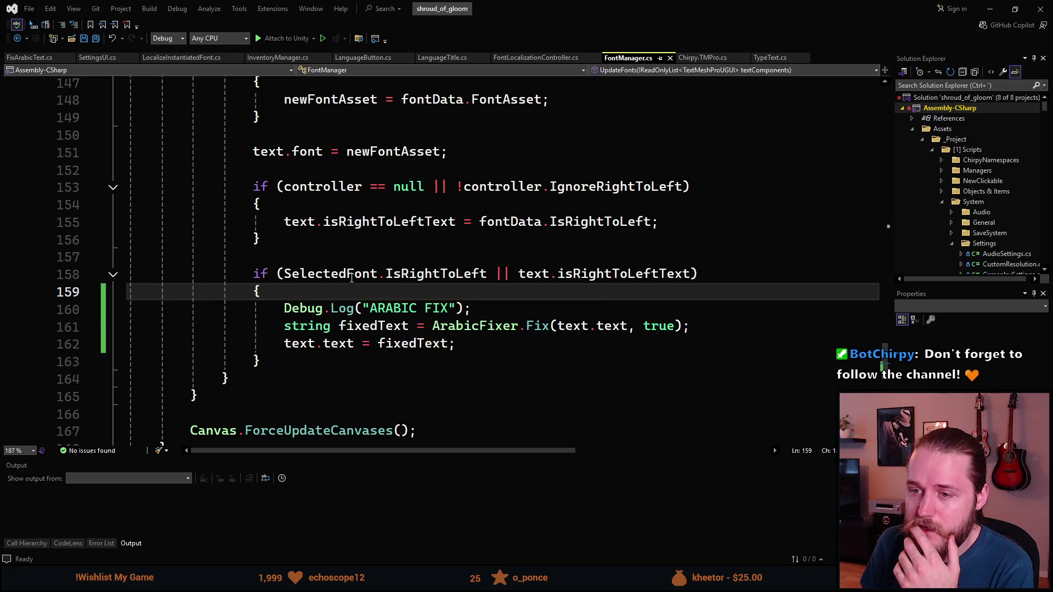
{"action": "scroll", "coordinate": [368, 227], "scroll_direction": "up", "scroll_amount": 2}
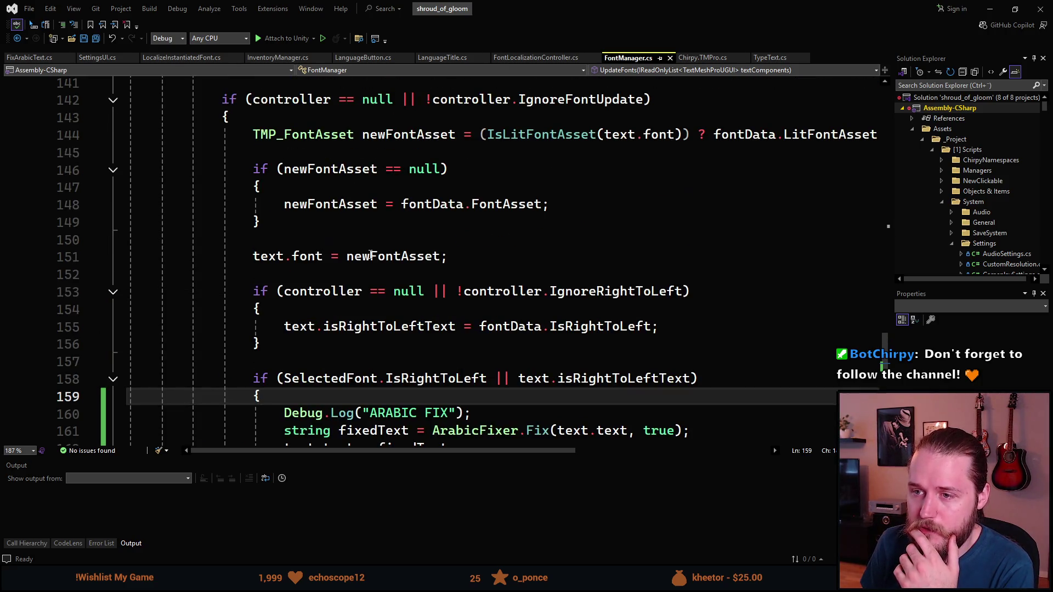
- Place the caret on blank line 157, then bring up FixArabicText.cs
{"action": "left_click", "coordinate": [301, 317]}
{"action": "key", "text": "Down"}
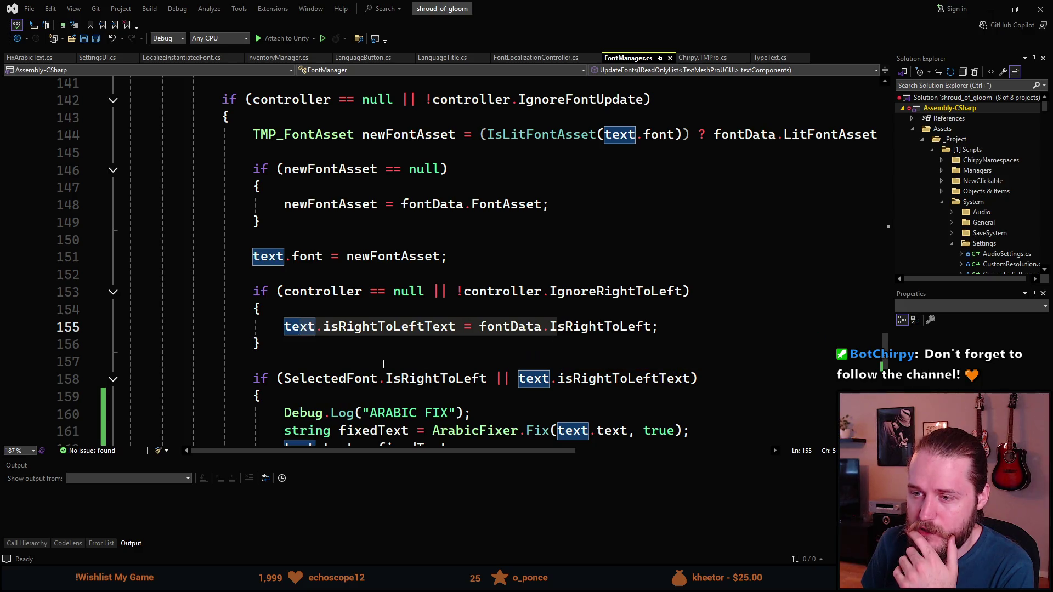
{"action": "left_click", "coordinate": [383, 364]}
{"action": "scroll", "coordinate": [383, 364], "scroll_direction": "down", "scroll_amount": 2}
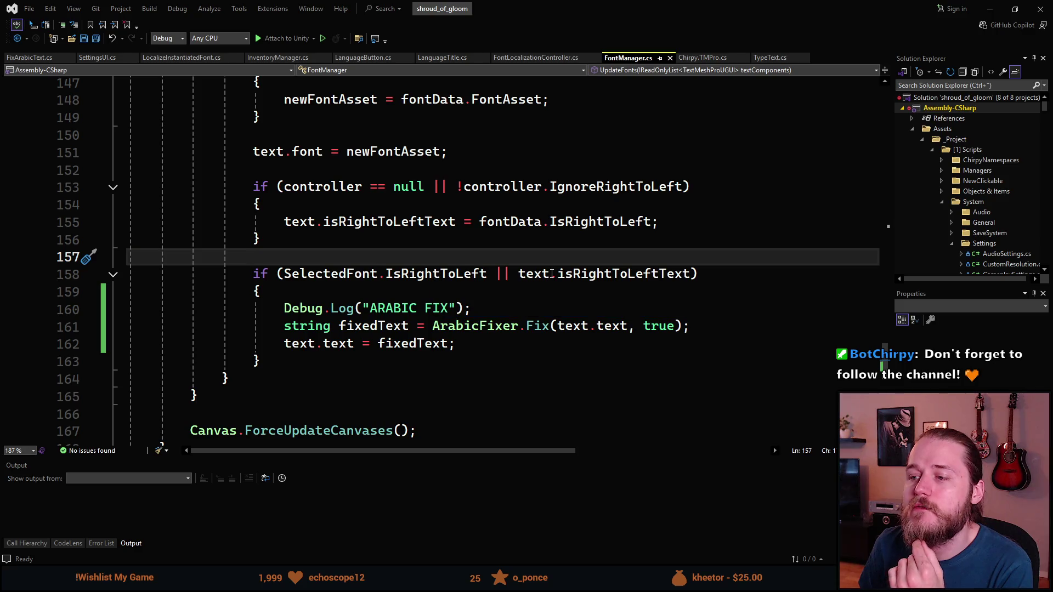
{"action": "mouse_move", "coordinate": [638, 280]}
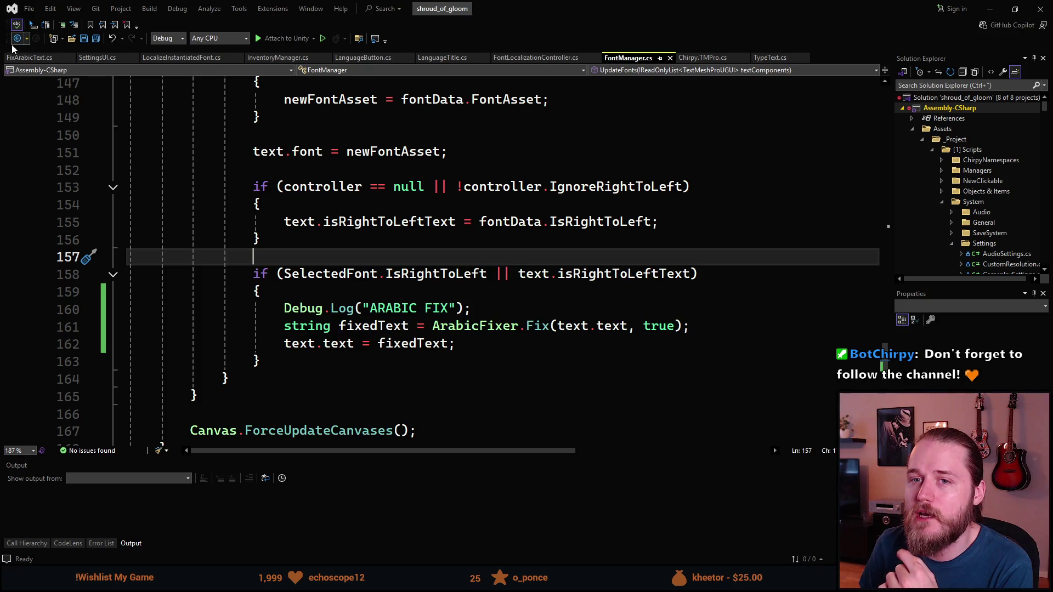
{"action": "left_click", "coordinate": [19, 62]}
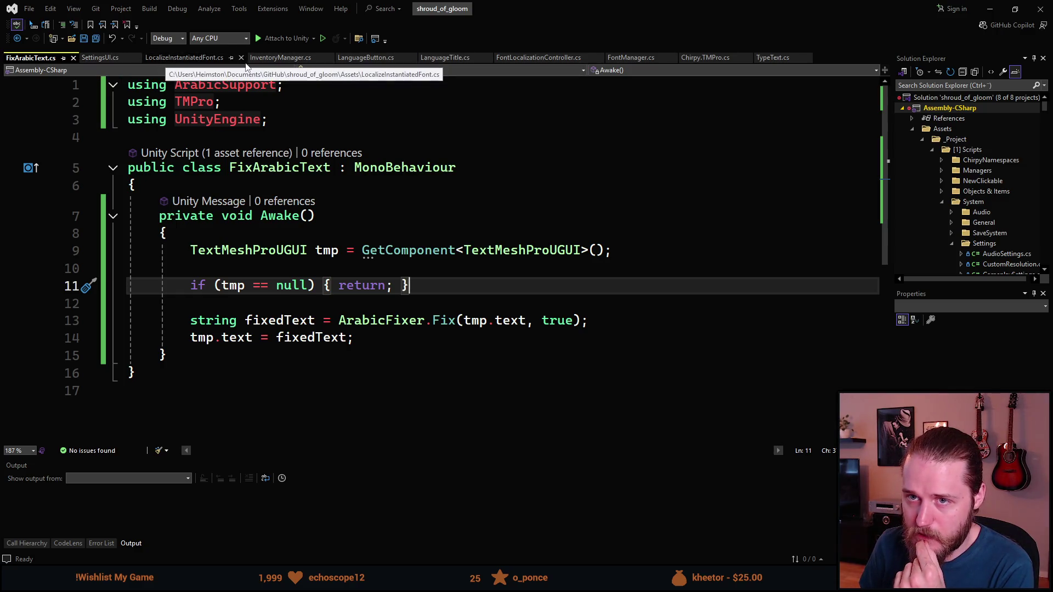
- Cut the three ARABIC FIX lines out of FontManager.cs
{"action": "left_click", "coordinate": [631, 58]}
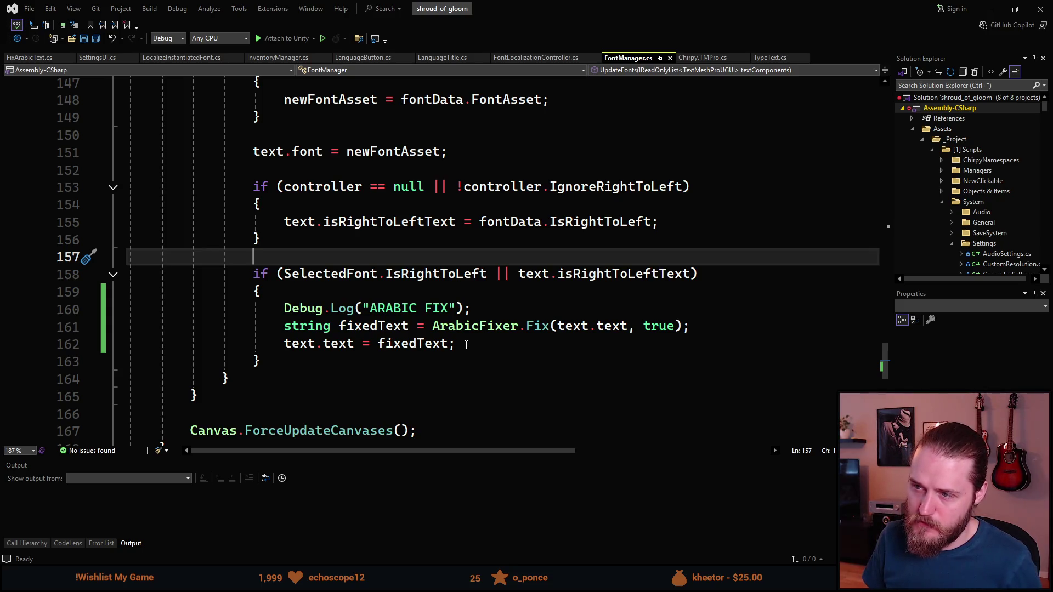
{"action": "left_click_drag", "start_coordinate": [466, 345], "coordinate": [287, 311]}
{"action": "key", "text": "Delete"}
{"action": "left_click", "coordinate": [660, 221]}
{"action": "left_click", "coordinate": [435, 239]}
{"action": "double_click", "coordinate": [373, 222]}
{"action": "triple_click", "coordinate": [301, 221]}
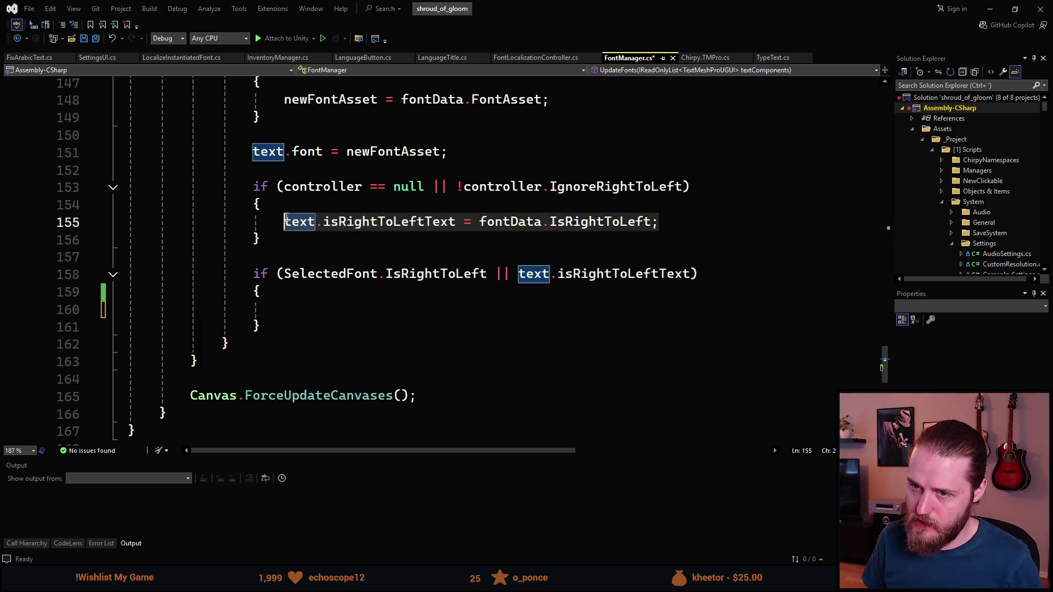
{"action": "type", "text": "Debug.Log(\"ARABIC FIX\"); string fixedText = ArabicFixer.Fix(text.text, true); text.text = fixedText;"}
{"action": "key", "text": "ctrl+z"}
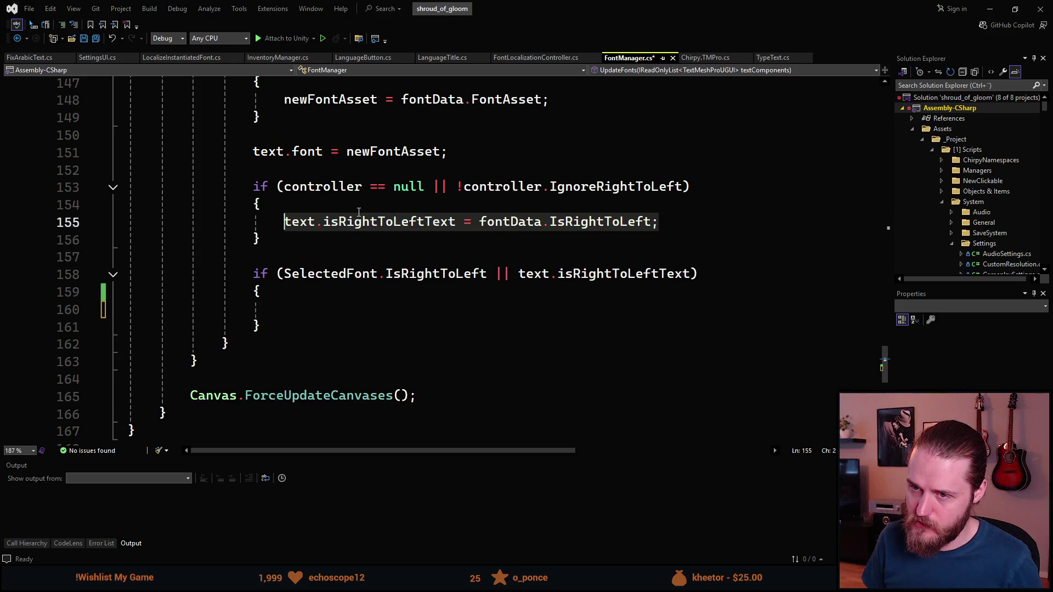
- Paste the ARABIC FIX lines below line 155 and comment out the isRightToLeftText assignment
{"action": "left_click", "coordinate": [665, 221]}
{"action": "key", "text": "Return"}
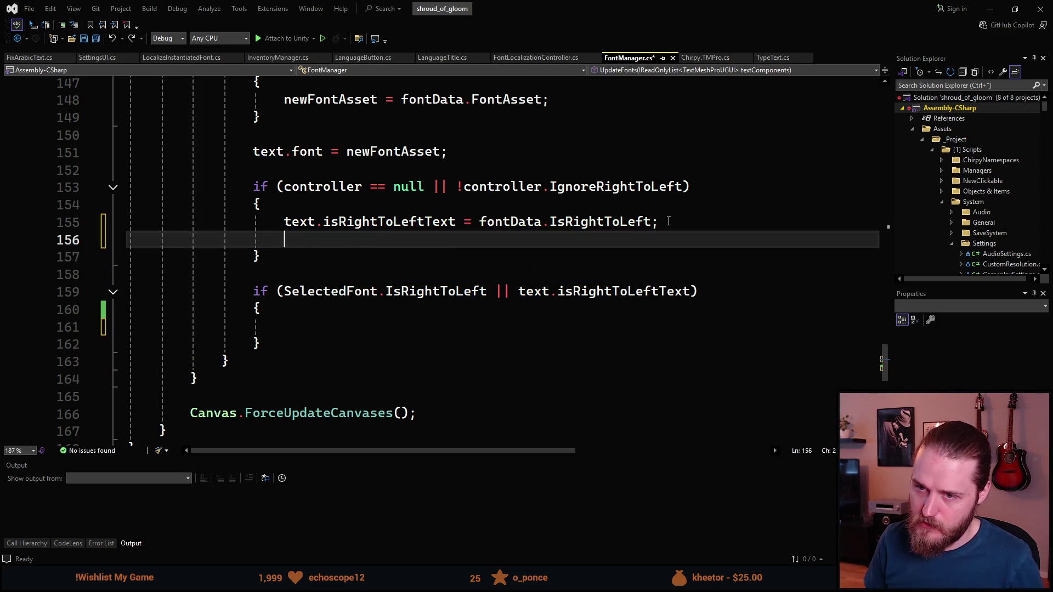
{"action": "type", "text": "Debug.Log(\"ARABIC FIX\"); string fixedText = ArabicFixer.Fix(text.text, true); text.text = fixedText;"}
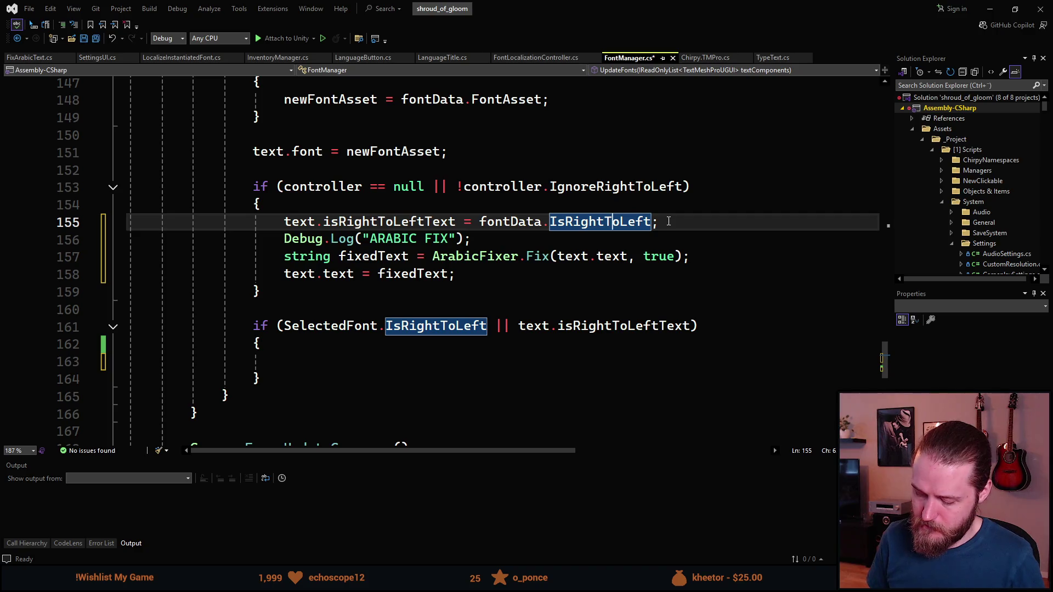
{"action": "key", "text": "Home"}
{"action": "key", "text": "ctrl+k"}
{"action": "key", "text": "ctrl+c"}
- Save FontManager.cs, then restart play mode in Unity with a cleared console
{"action": "key", "text": "ctrl+s"}
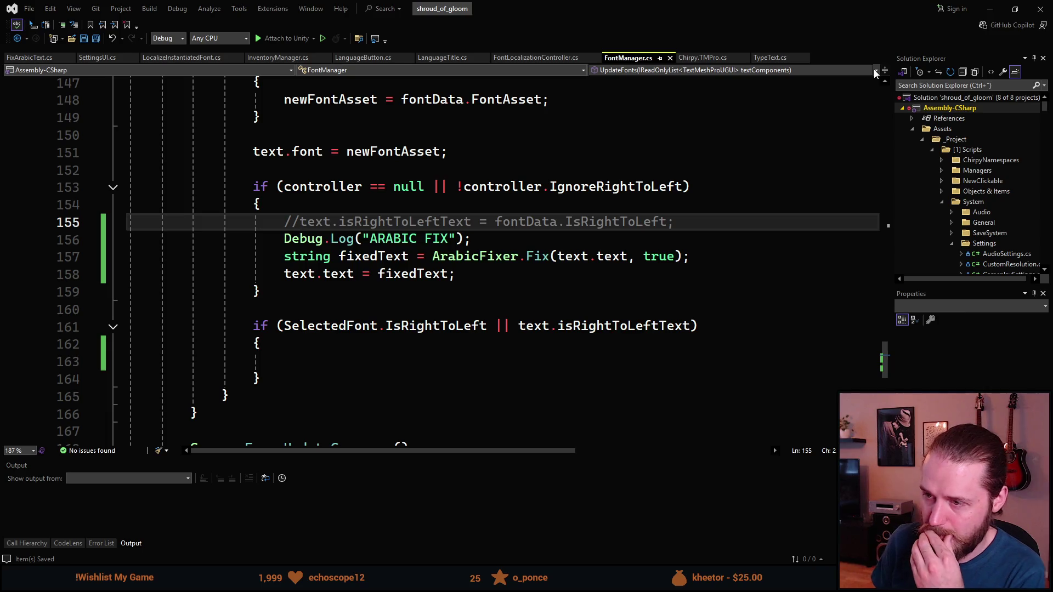
{"action": "left_click", "coordinate": [990, 8]}
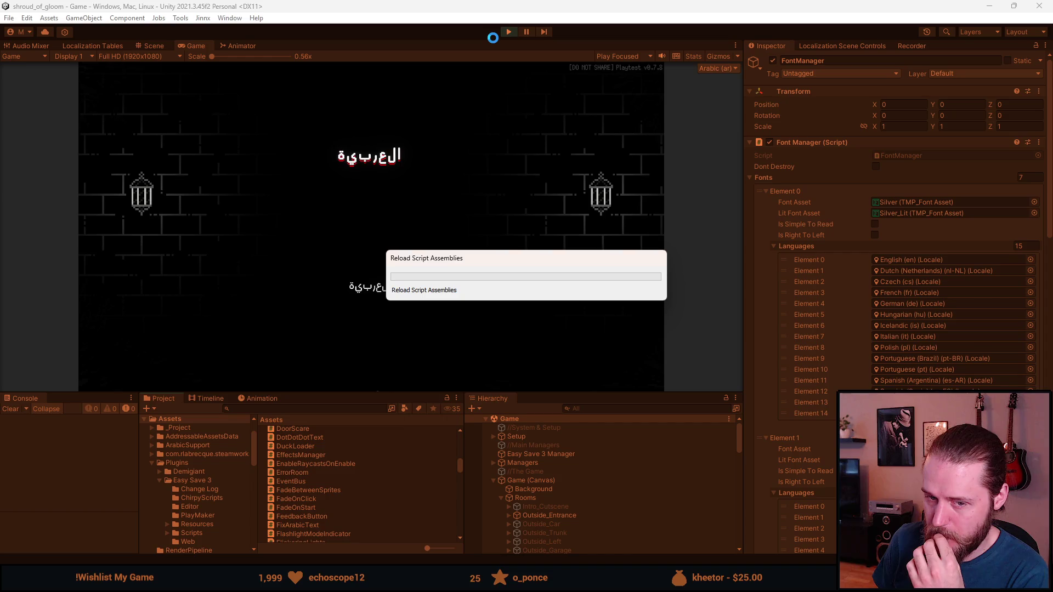
{"action": "left_click", "coordinate": [509, 32]}
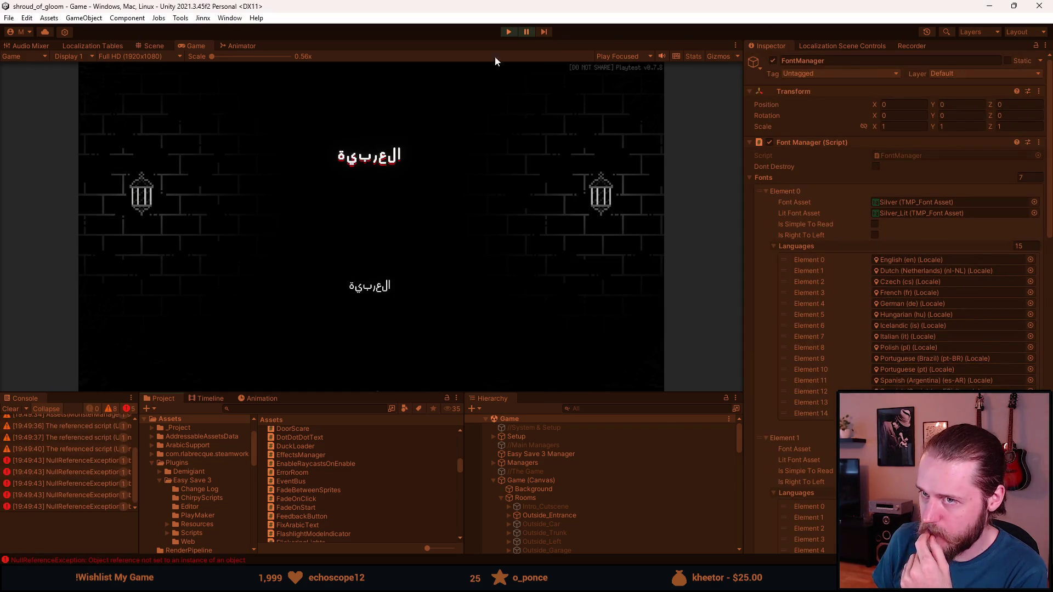
{"action": "left_click", "coordinate": [504, 35]}
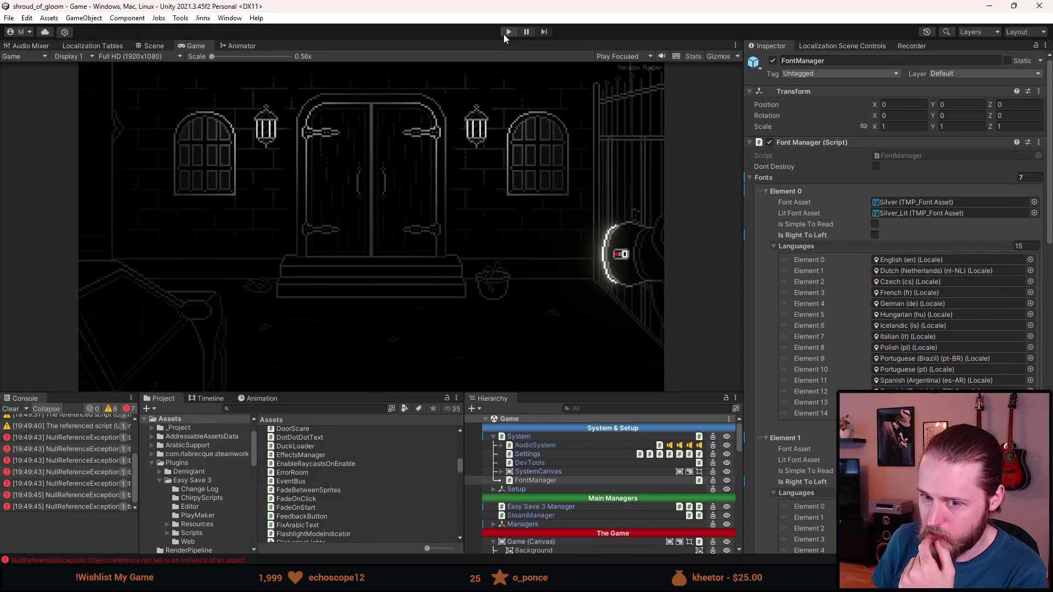
{"action": "left_click", "coordinate": [12, 409]}
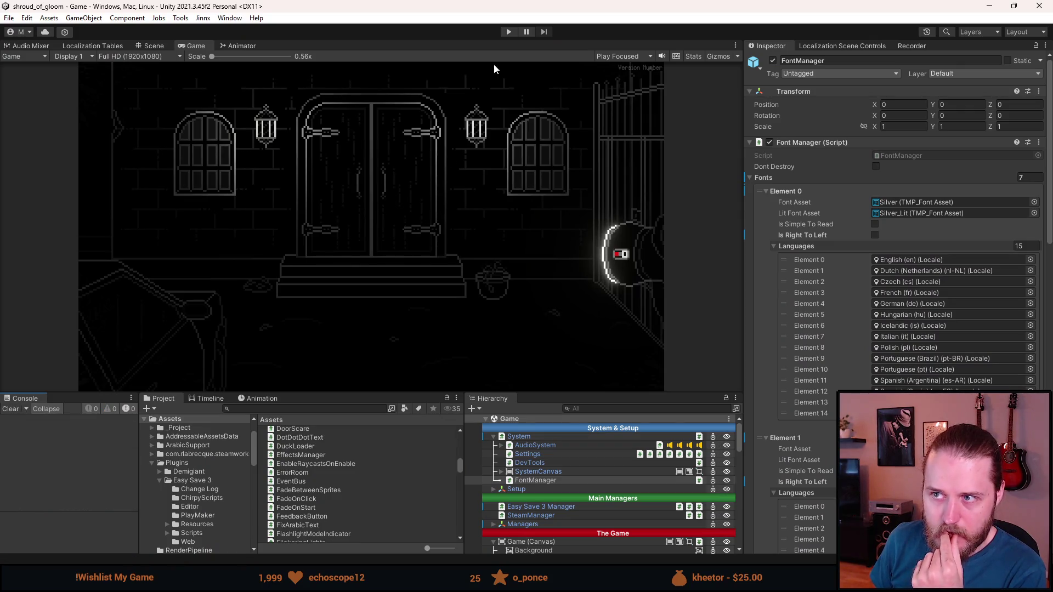
{"action": "left_click", "coordinate": [509, 32]}
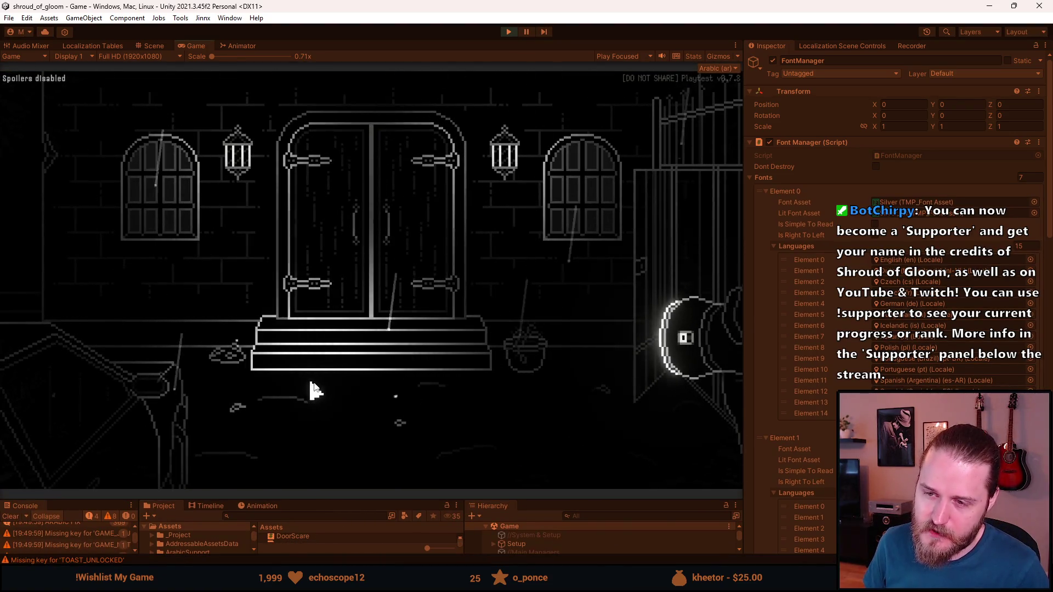
- Go through the pause and settings menus to select Arabic, then open FixArabicText.cs
{"action": "key", "text": "Escape"}
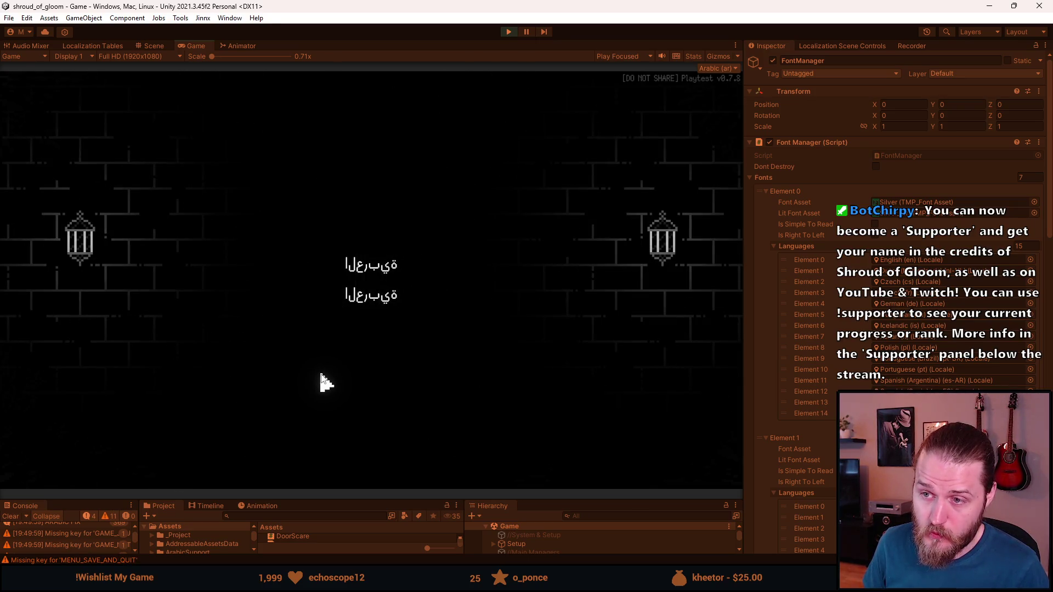
{"action": "left_click", "coordinate": [359, 296]}
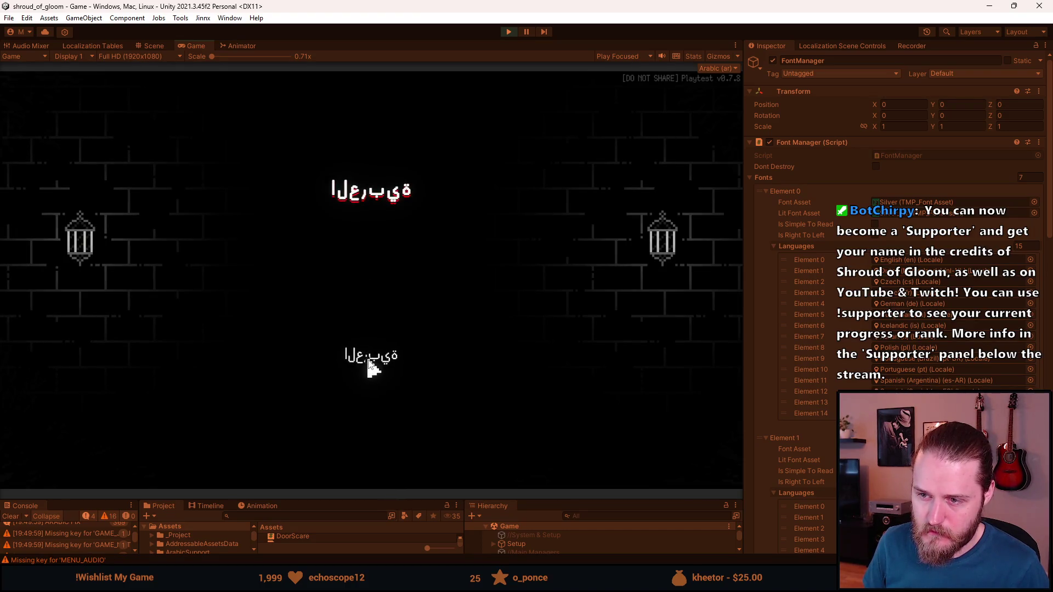
{"action": "key", "text": "alt+Tab"}
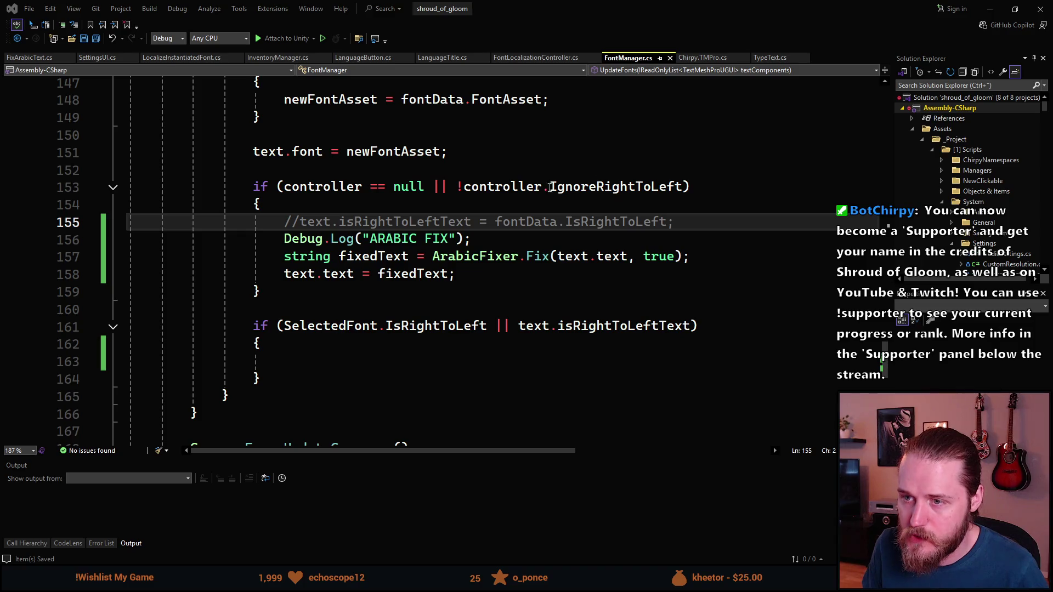
{"action": "key", "text": "alt+Tab"}
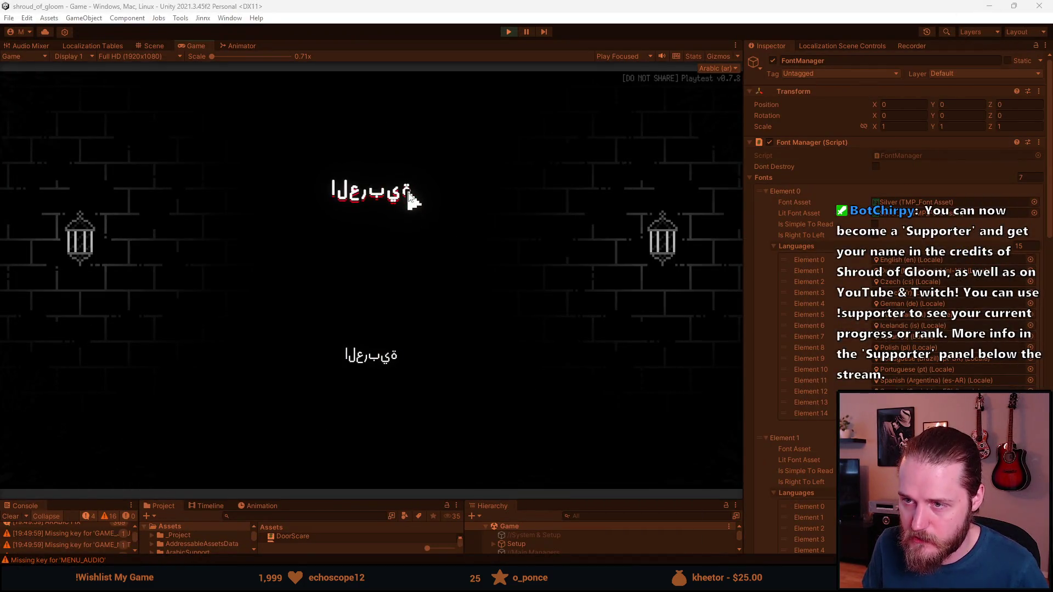
{"action": "left_click", "coordinate": [366, 358]}
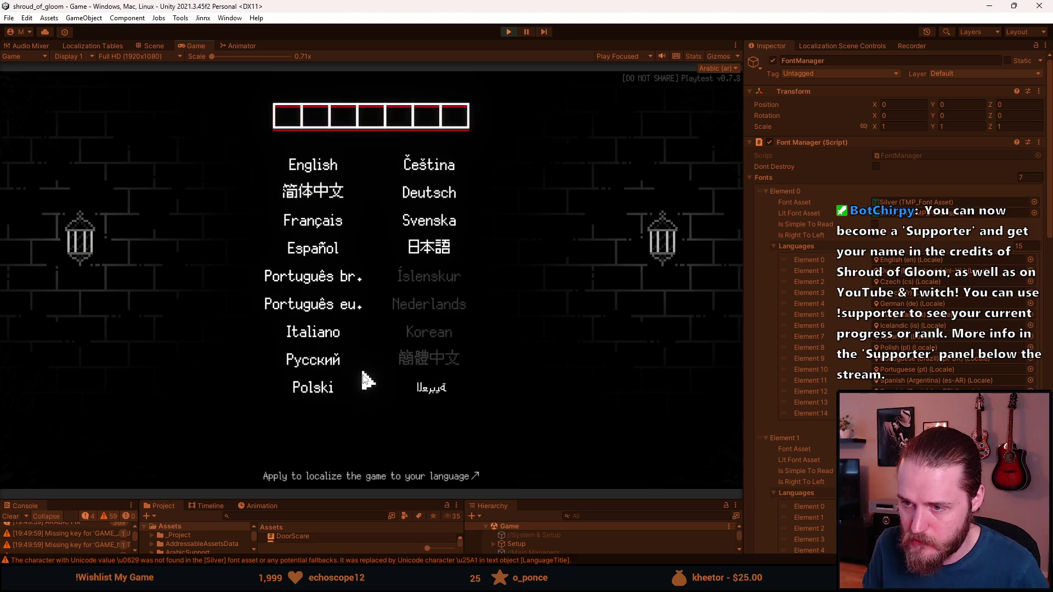
{"action": "left_click", "coordinate": [427, 388]}
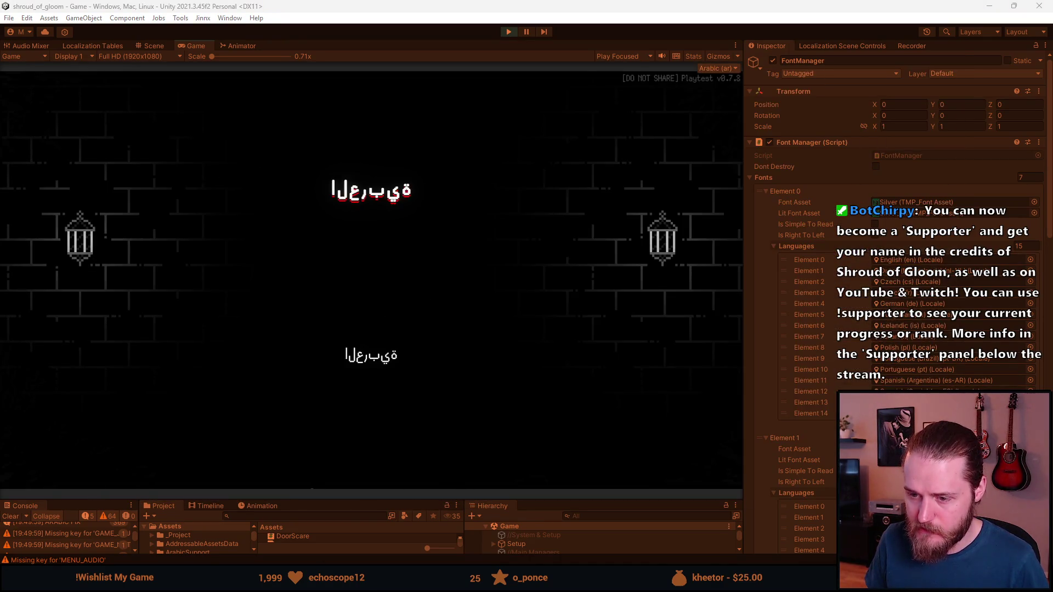
{"action": "key", "text": "alt+Tab"}
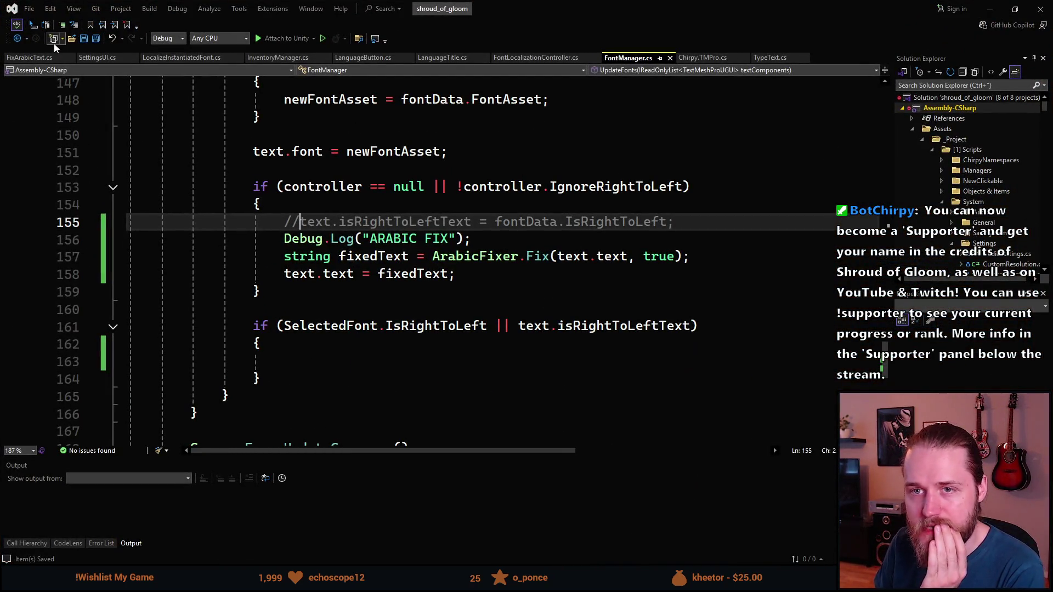
{"action": "left_click", "coordinate": [29, 57]}
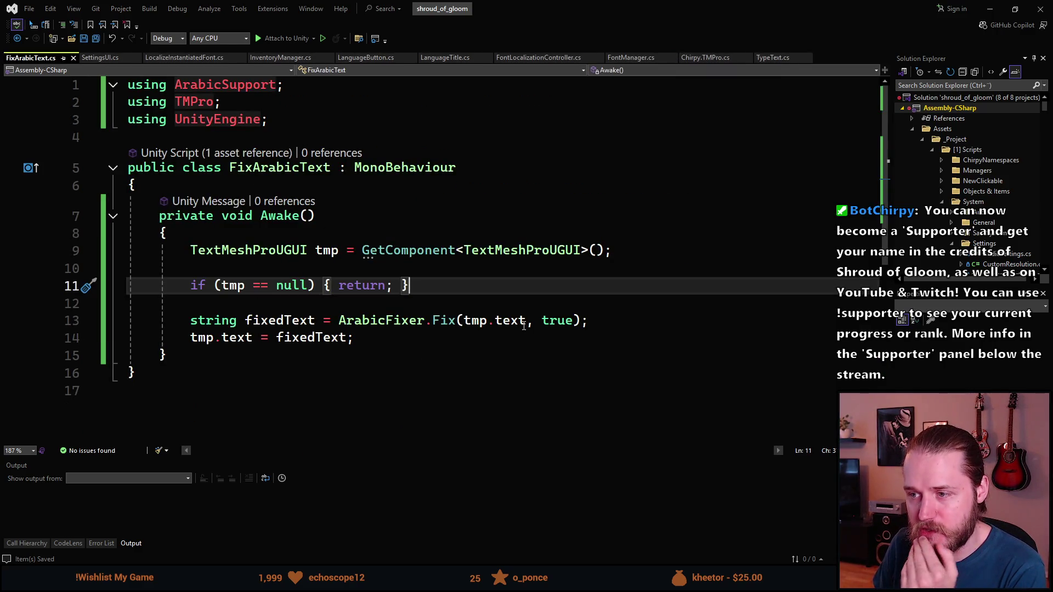
- Remove the true argument from FixArabicText's ArabicFixer.Fix call and restart the game in Unity
{"action": "left_click", "coordinate": [552, 324]}
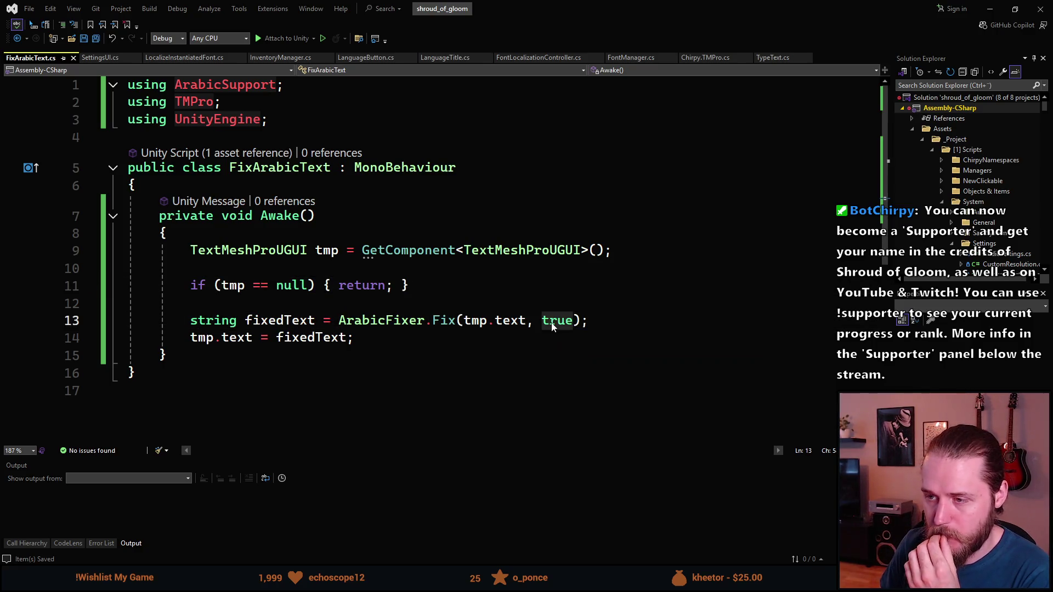
{"action": "double_click", "coordinate": [552, 324]}
{"action": "key", "text": "BackSpace"}
{"action": "key", "text": "BackSpace"}
{"action": "key", "text": "BackSpace"}
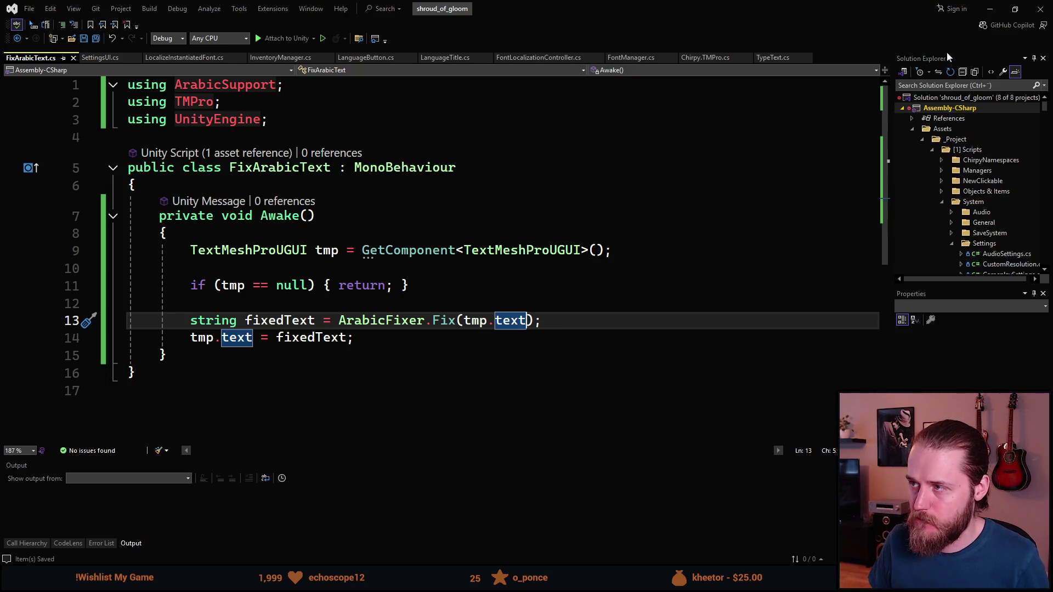
{"action": "left_click", "coordinate": [993, 8]}
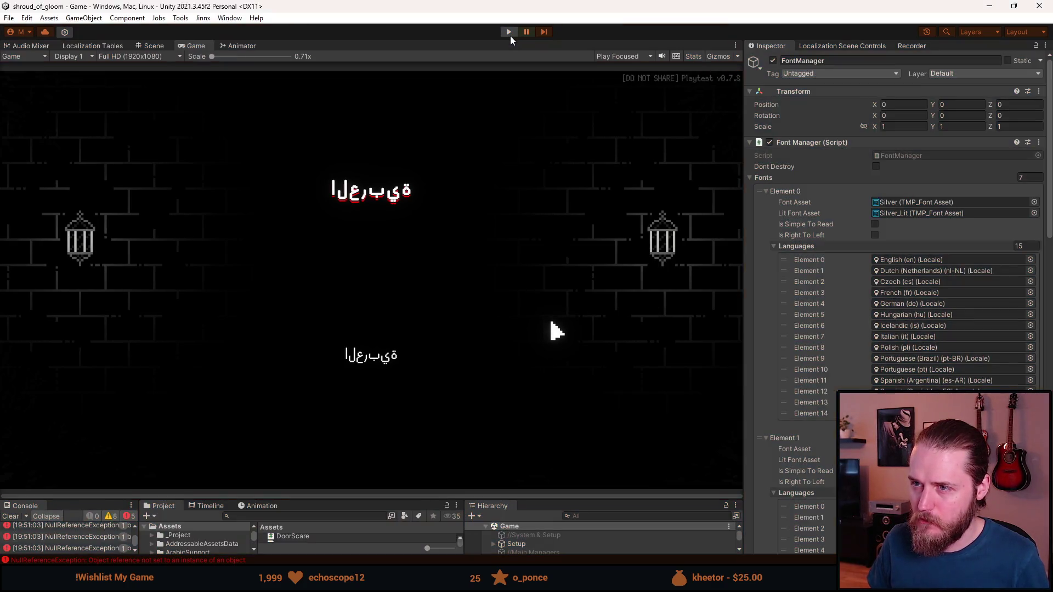
{"action": "left_click", "coordinate": [507, 33]}
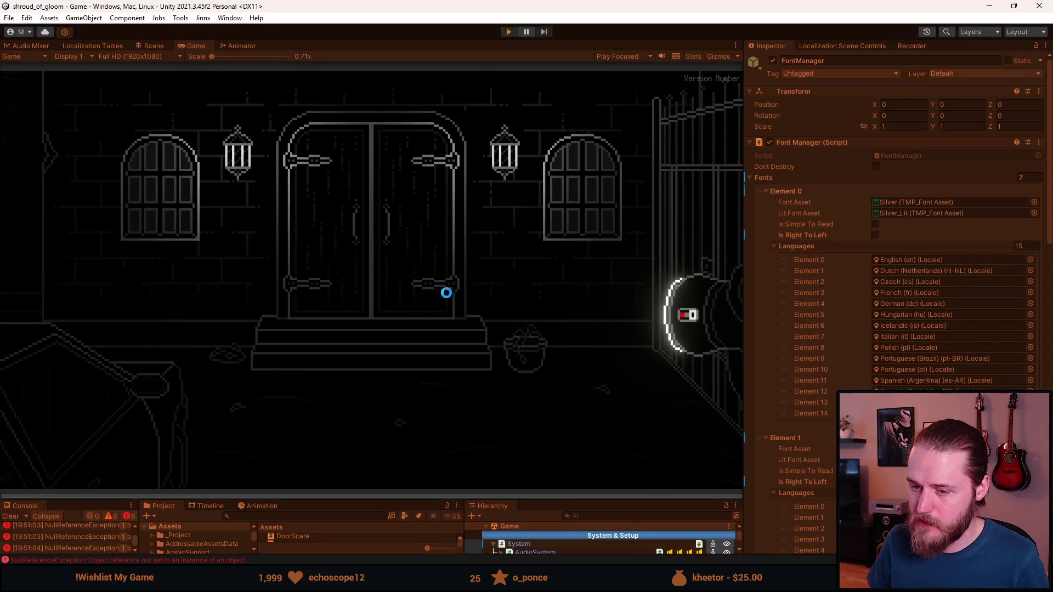
- Look over the Chirpy.TMPro and FontManager scripts, then return to the running game
{"action": "key", "text": "alt+Tab"}
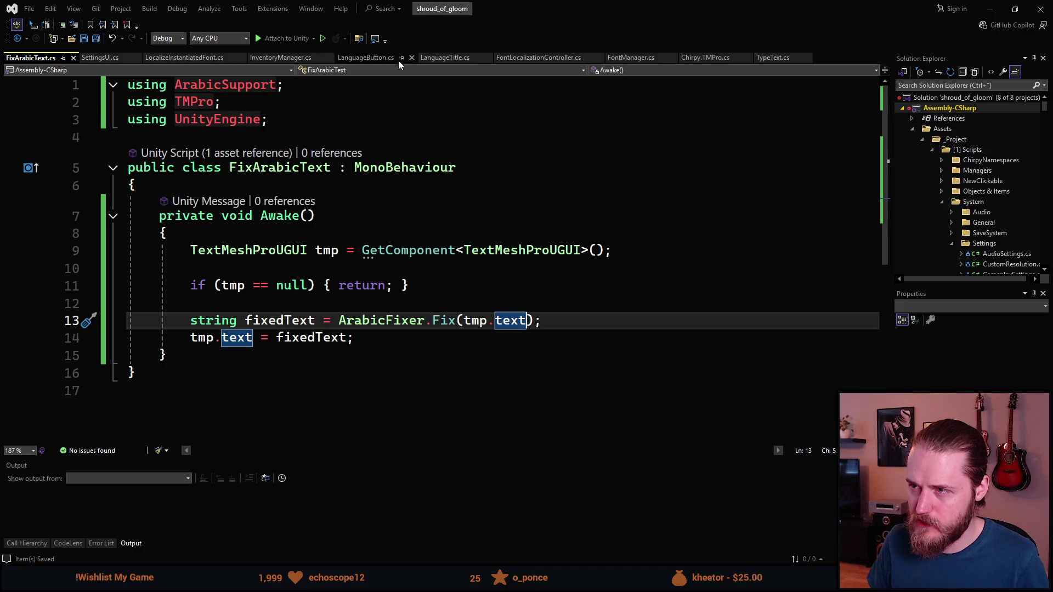
{"action": "left_click", "coordinate": [705, 58]}
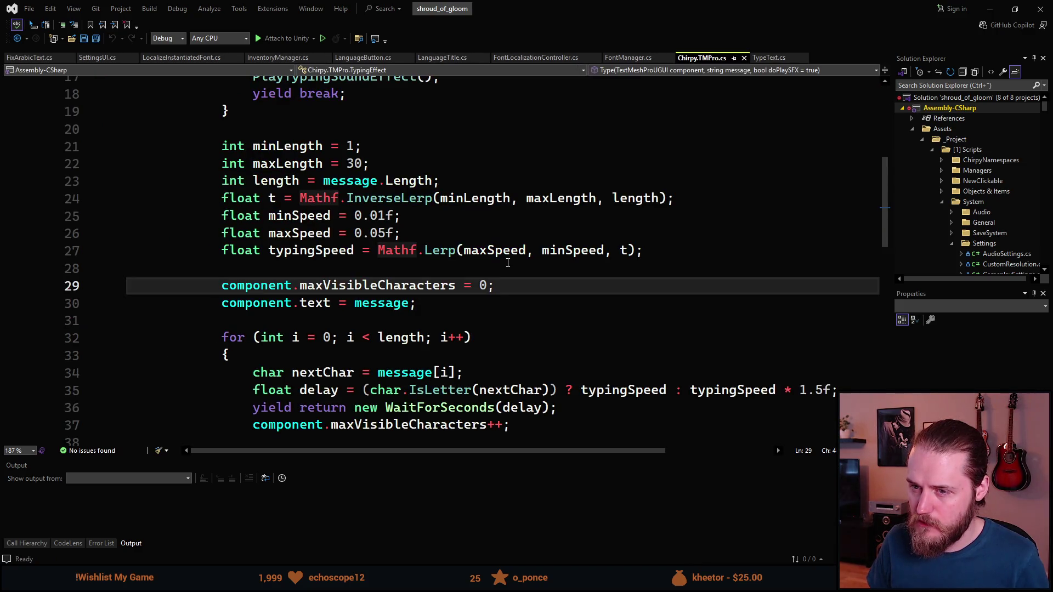
{"action": "scroll", "coordinate": [508, 263], "scroll_direction": "down", "scroll_amount": 2}
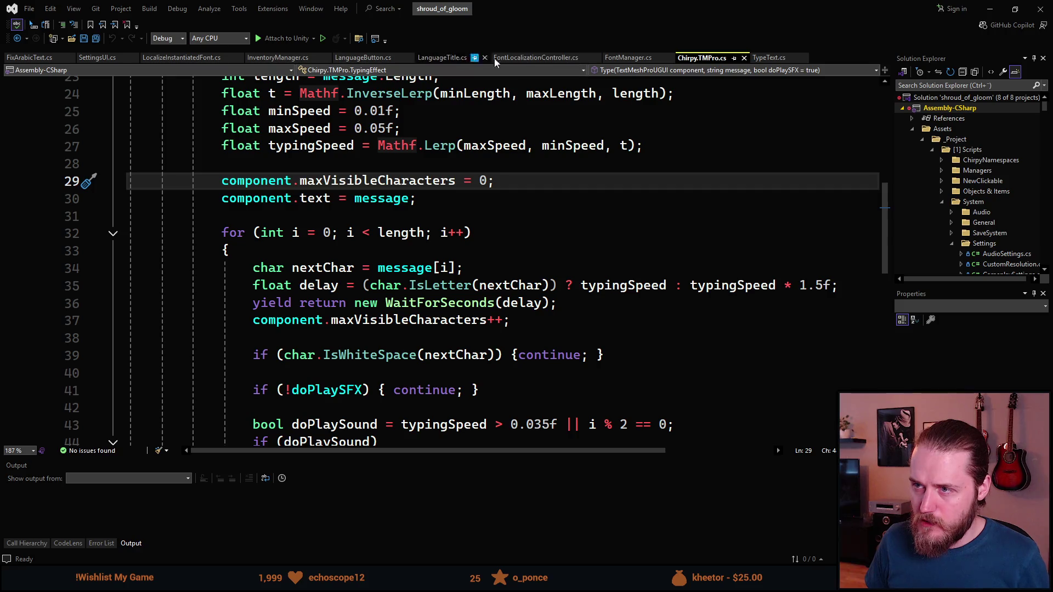
{"action": "left_click", "coordinate": [628, 58]}
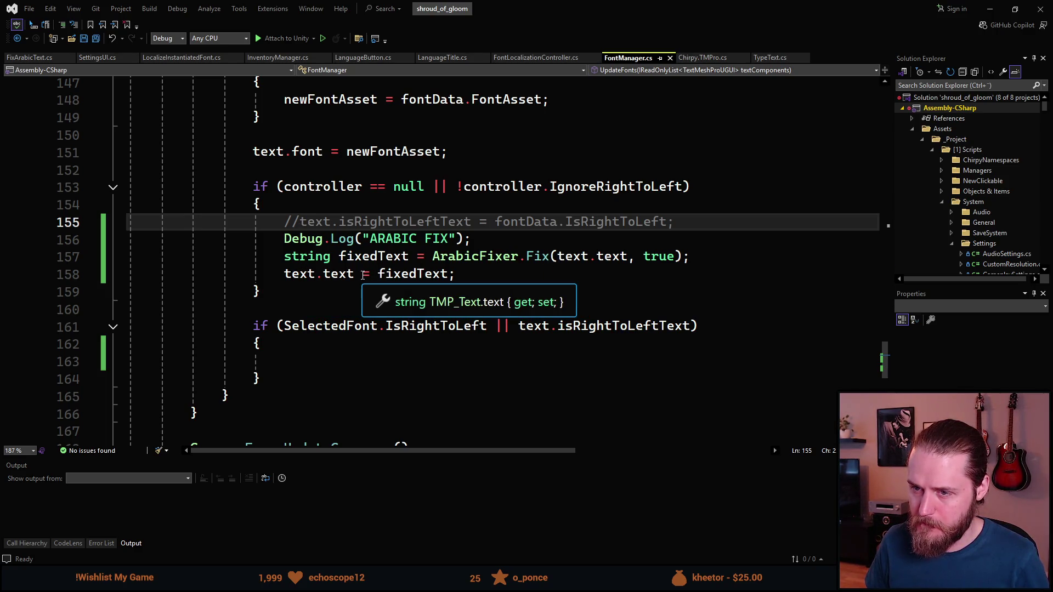
{"action": "scroll", "coordinate": [357, 274], "scroll_direction": "up", "scroll_amount": 1}
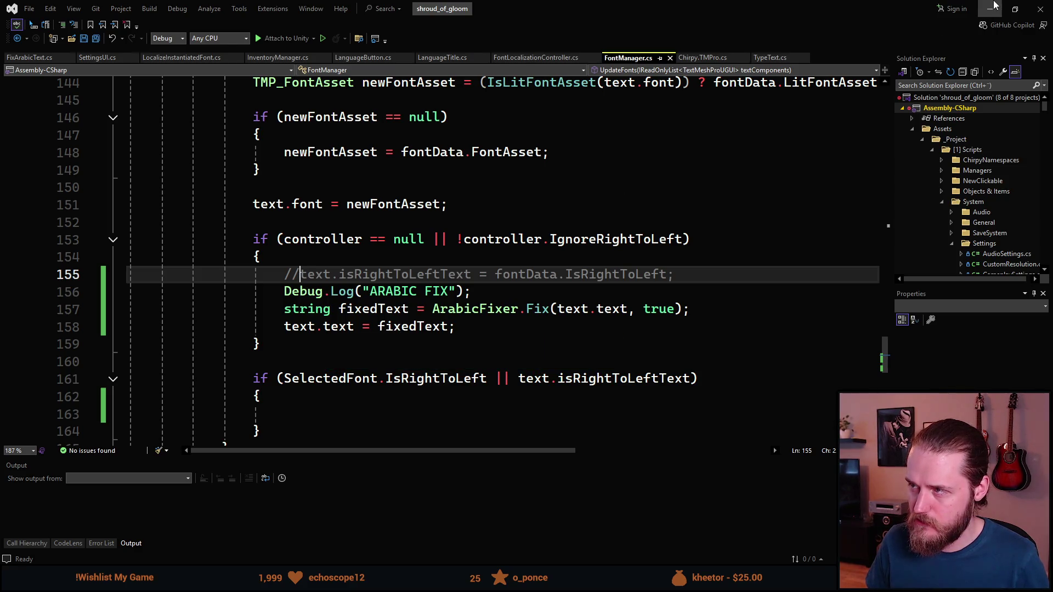
{"action": "left_click", "coordinate": [990, 8]}
{"action": "left_click", "coordinate": [368, 214]}
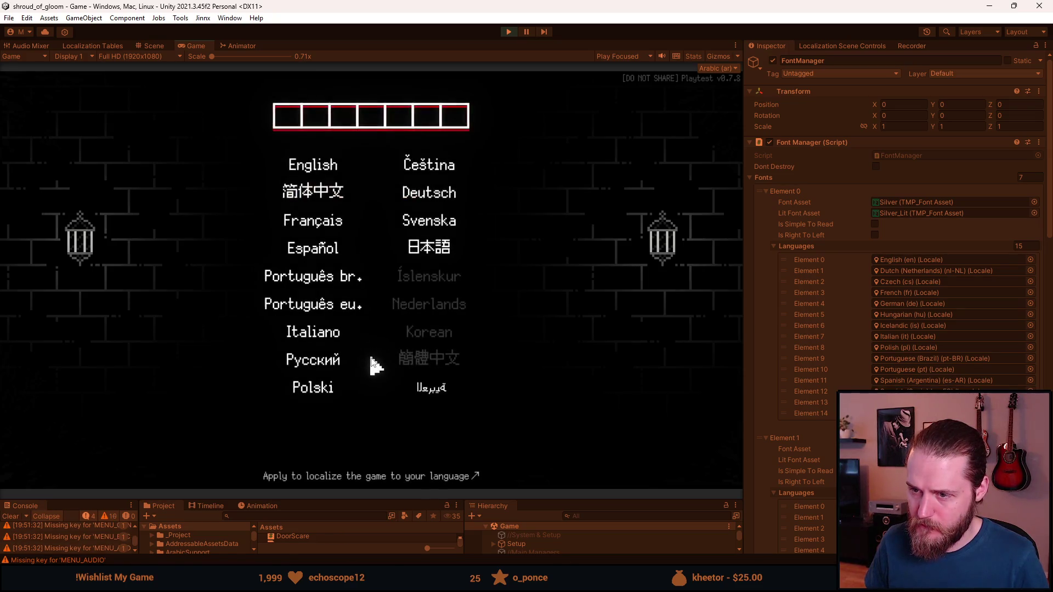
- Choose Arabic in the game, enlarge the console, then select FontManager's three Arabic fix lines
{"action": "left_click", "coordinate": [432, 392]}
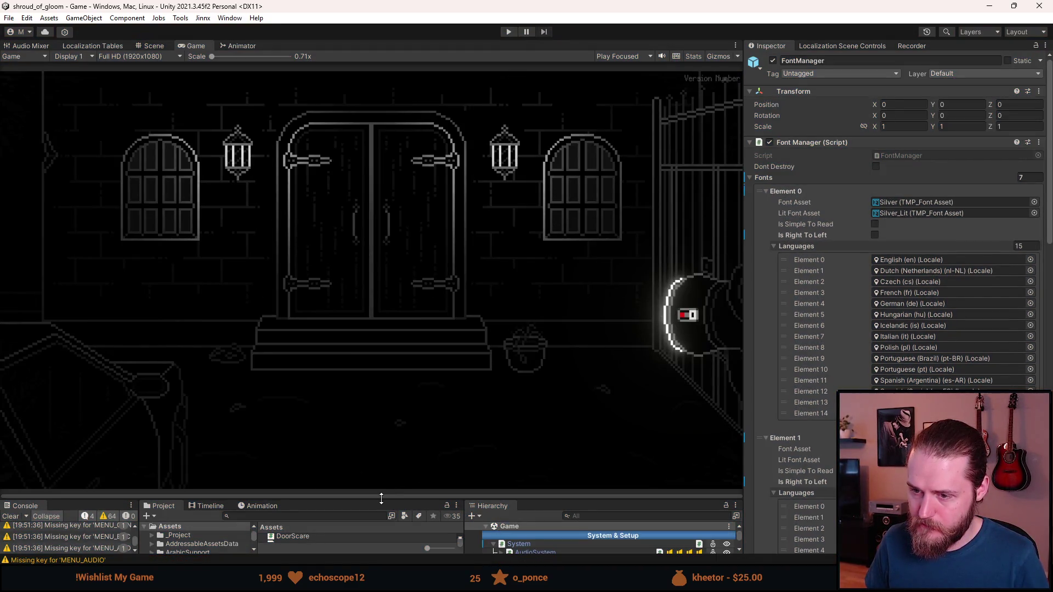
{"action": "left_click_drag", "start_coordinate": [381, 498], "coordinate": [377, 388]}
{"action": "scroll", "coordinate": [574, 498], "scroll_direction": "down", "scroll_amount": 3}
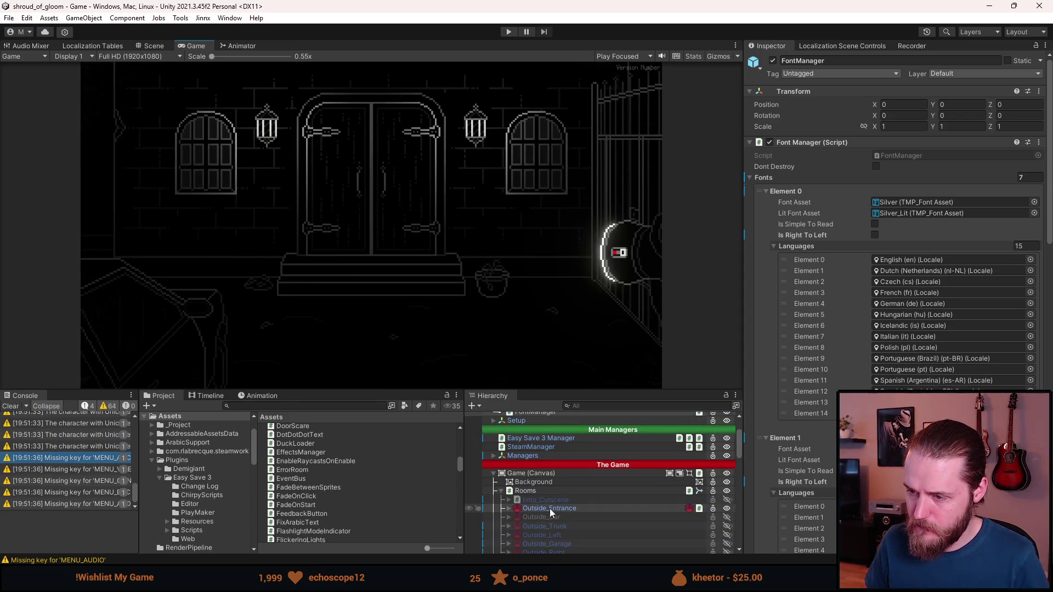
{"action": "scroll", "coordinate": [548, 504], "scroll_direction": "down", "scroll_amount": 2}
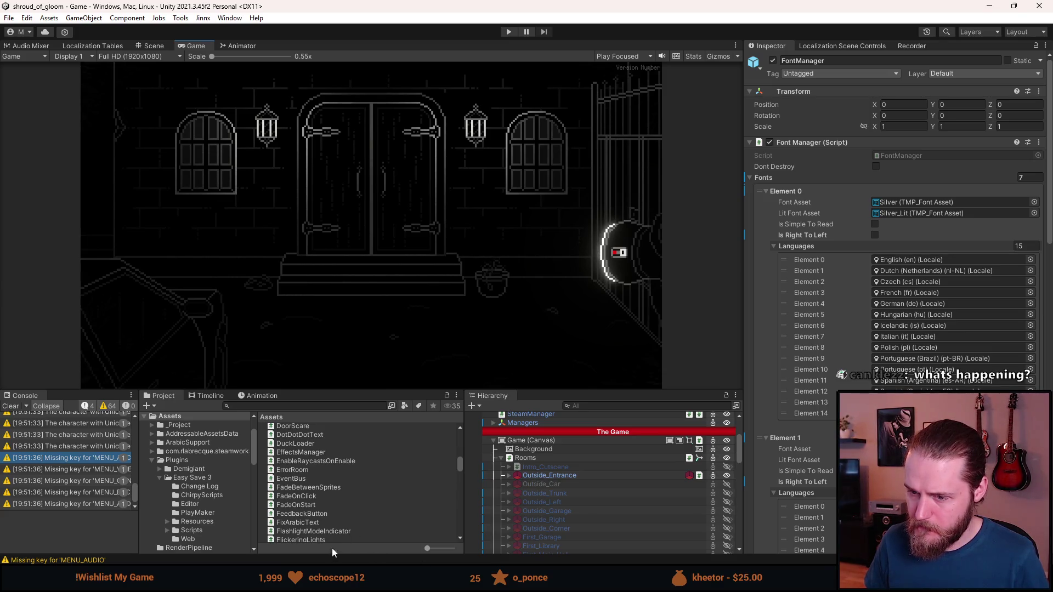
{"action": "left_click", "coordinate": [310, 578]}
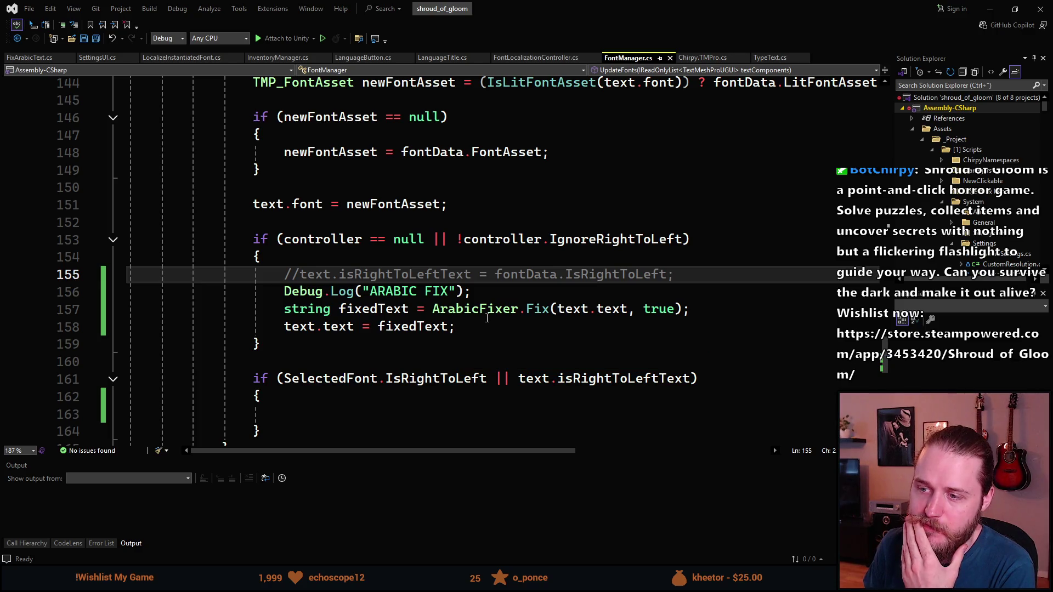
{"action": "mouse_move", "coordinate": [455, 327]}
{"action": "left_mouse_down"}
{"action": "mouse_move", "coordinate": [296, 297]}
{"action": "mouse_move", "coordinate": [289, 278]}
{"action": "left_mouse_up"}
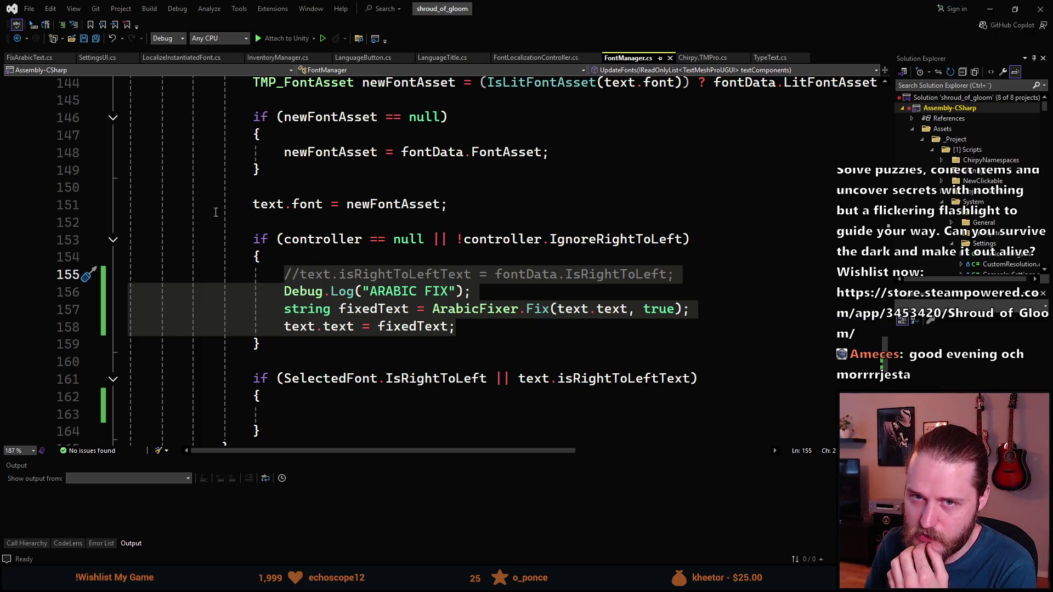
- Compare FontManager's Arabic fix lines with FixArabicText.cs, then minimize Visual Studio
{"action": "left_click", "coordinate": [30, 58]}
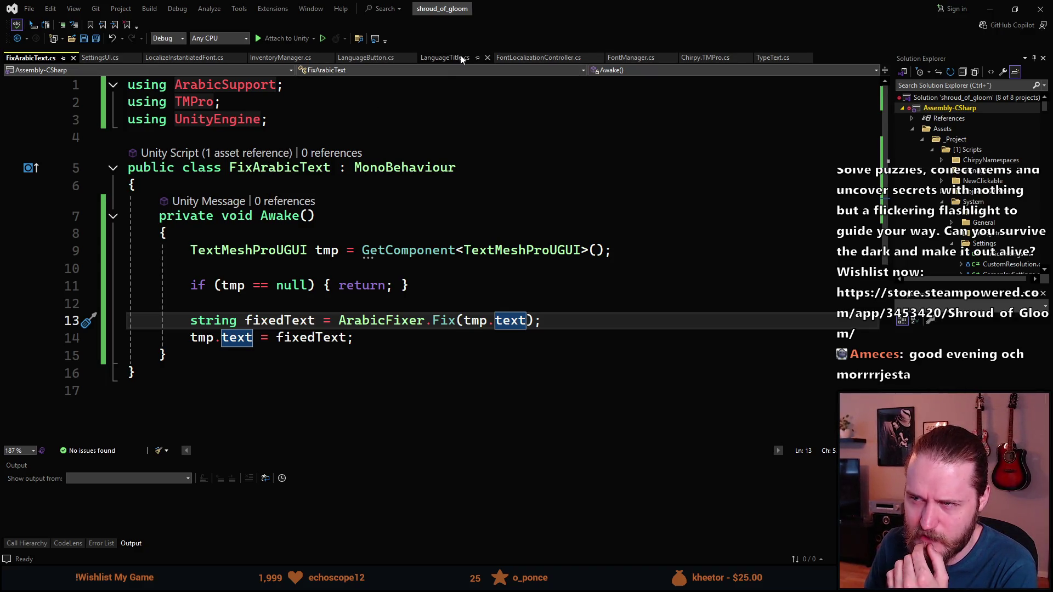
{"action": "left_click", "coordinate": [620, 57]}
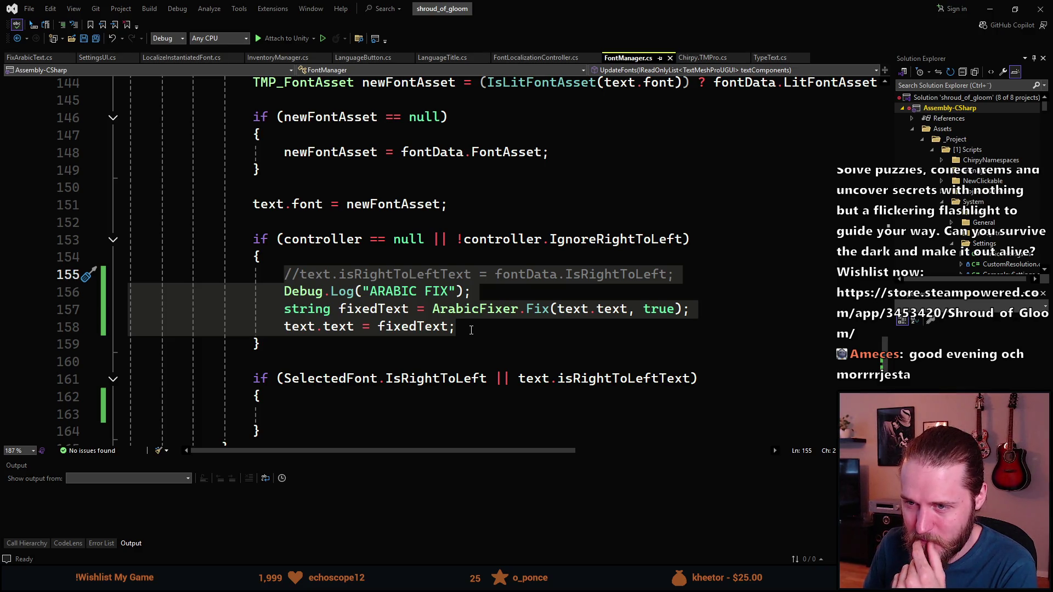
{"action": "scroll", "coordinate": [469, 331], "scroll_direction": "up", "scroll_amount": 4}
{"action": "scroll", "coordinate": [466, 329], "scroll_direction": "up", "scroll_amount": 2}
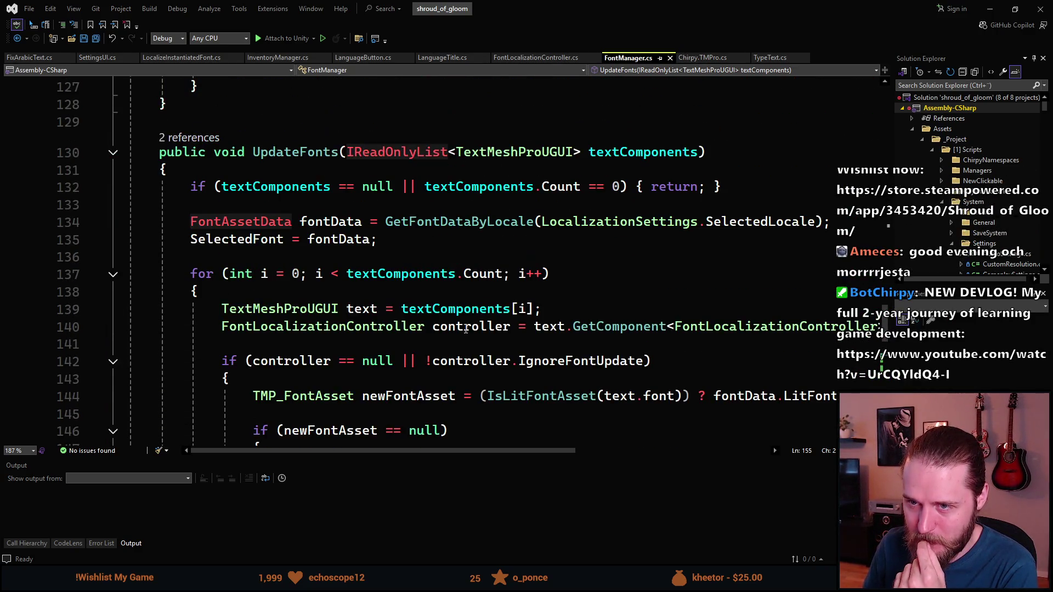
{"action": "scroll", "coordinate": [466, 329], "scroll_direction": "down", "scroll_amount": 6}
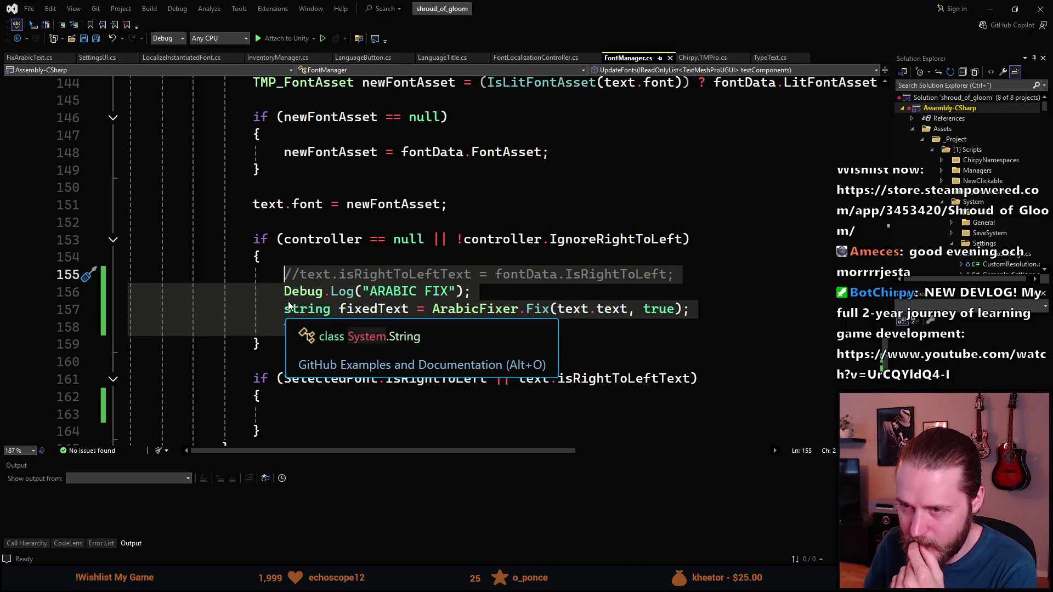
{"action": "scroll", "coordinate": [381, 306], "scroll_direction": "down", "scroll_amount": 1}
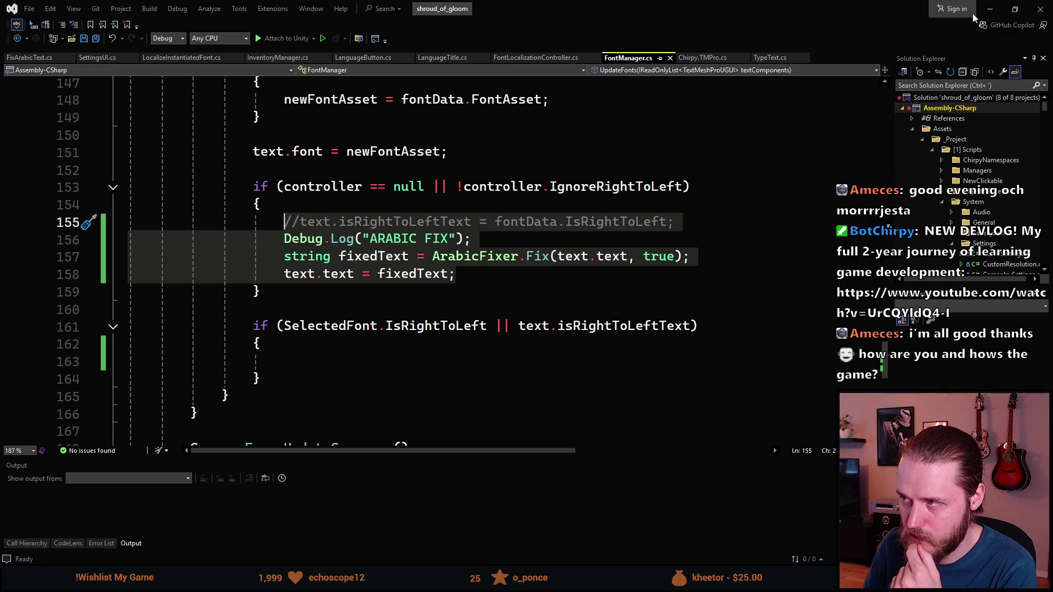
{"action": "left_click", "coordinate": [989, 10]}
{"action": "scroll", "coordinate": [535, 546], "scroll_direction": "down", "scroll_amount": 5}
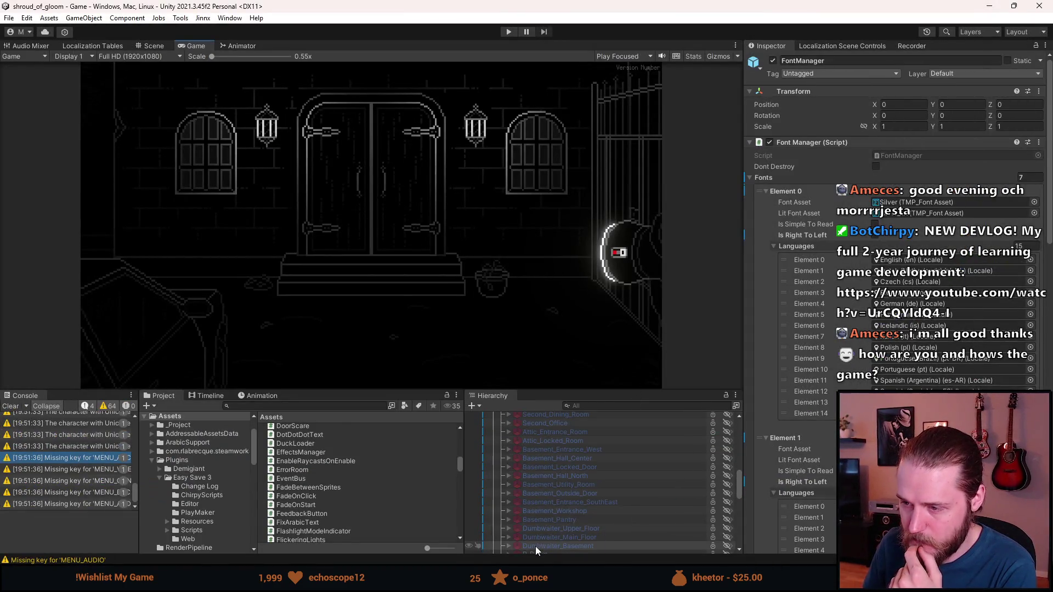
- Uncheck Enable RTL Editor on the Arabic label in the SettingsUI prefab
{"action": "scroll", "coordinate": [527, 521], "scroll_direction": "down", "scroll_amount": 3}
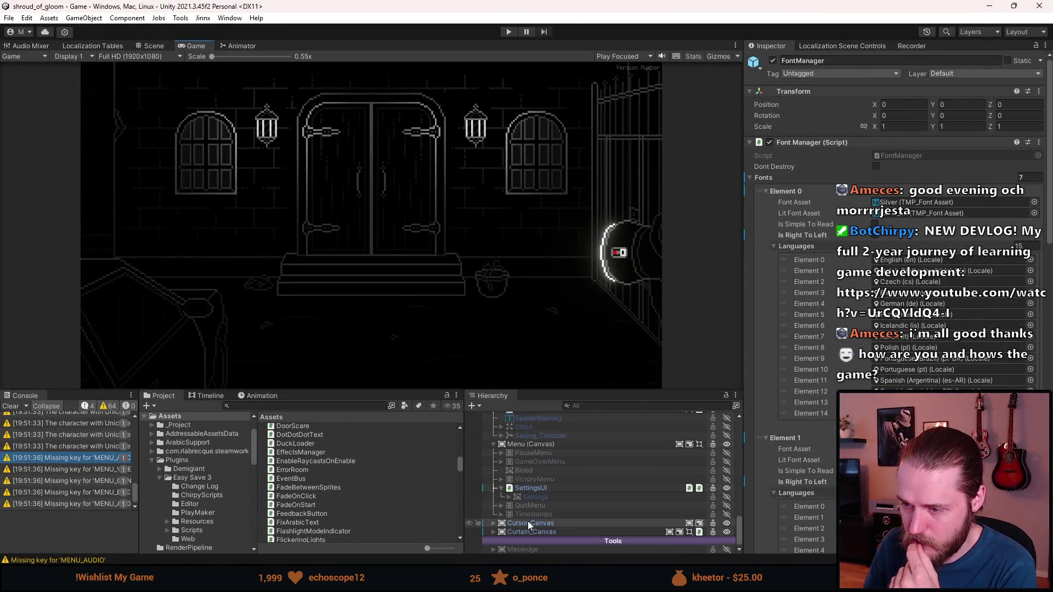
{"action": "left_click", "coordinate": [542, 489]}
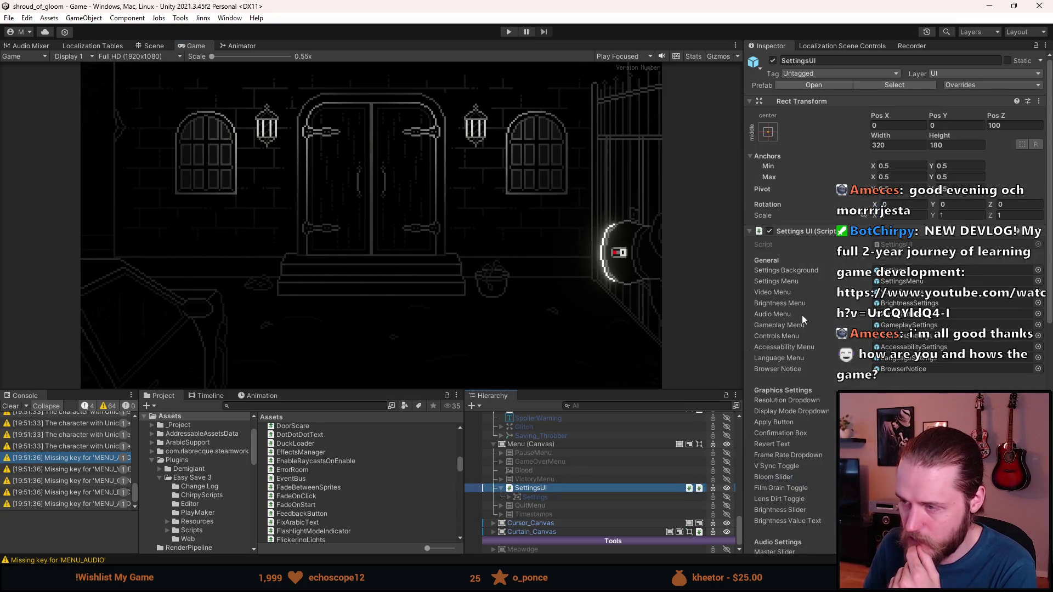
{"action": "left_click", "coordinate": [820, 88]}
{"action": "scroll", "coordinate": [646, 464], "scroll_direction": "down", "scroll_amount": 5}
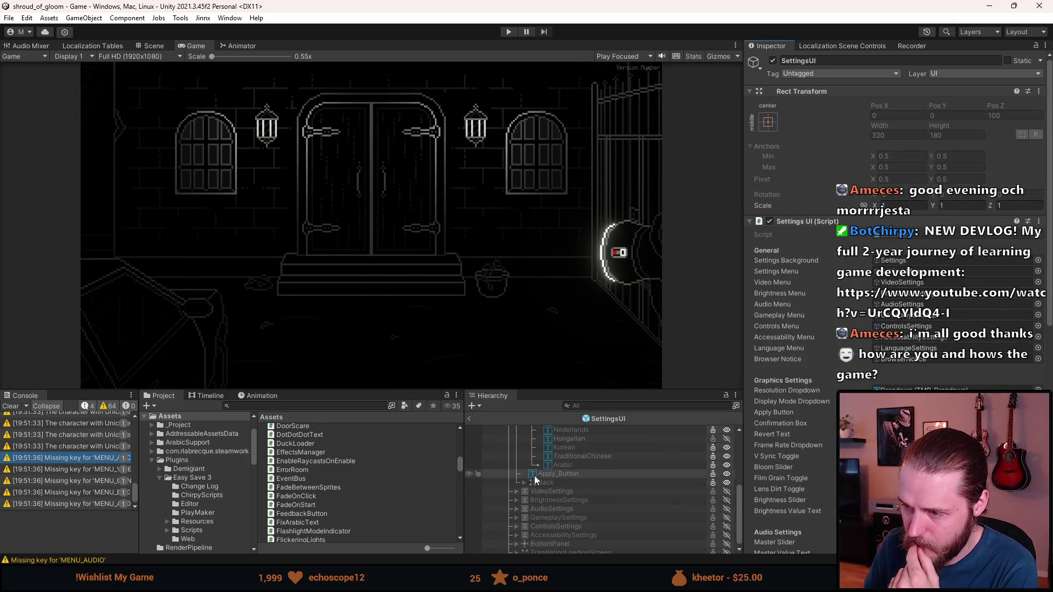
{"action": "left_click", "coordinate": [558, 462]}
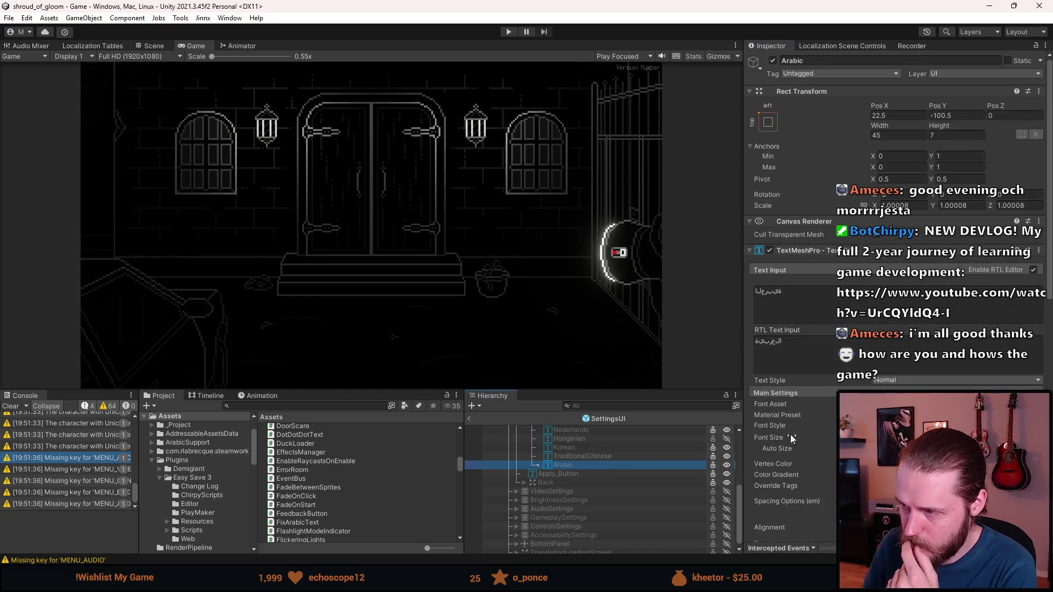
{"action": "left_click", "coordinate": [1033, 270]}
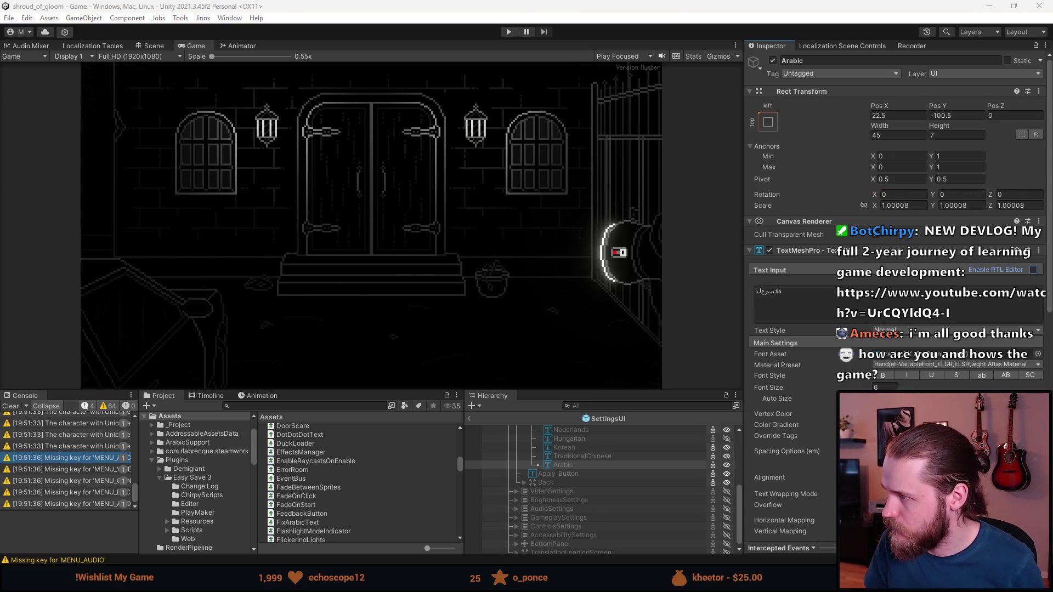
{"action": "left_click", "coordinate": [797, 295]}
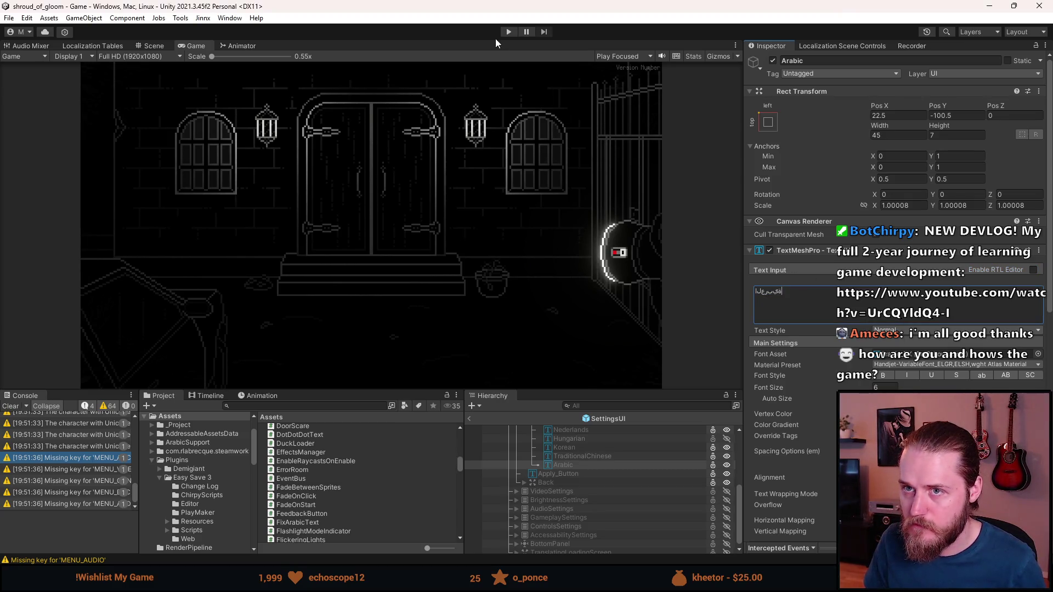
- Start the game, then in FixArabicText.cs type ', true' after tmp.text in ArabicFixer.Fix
{"action": "left_click", "coordinate": [510, 32]}
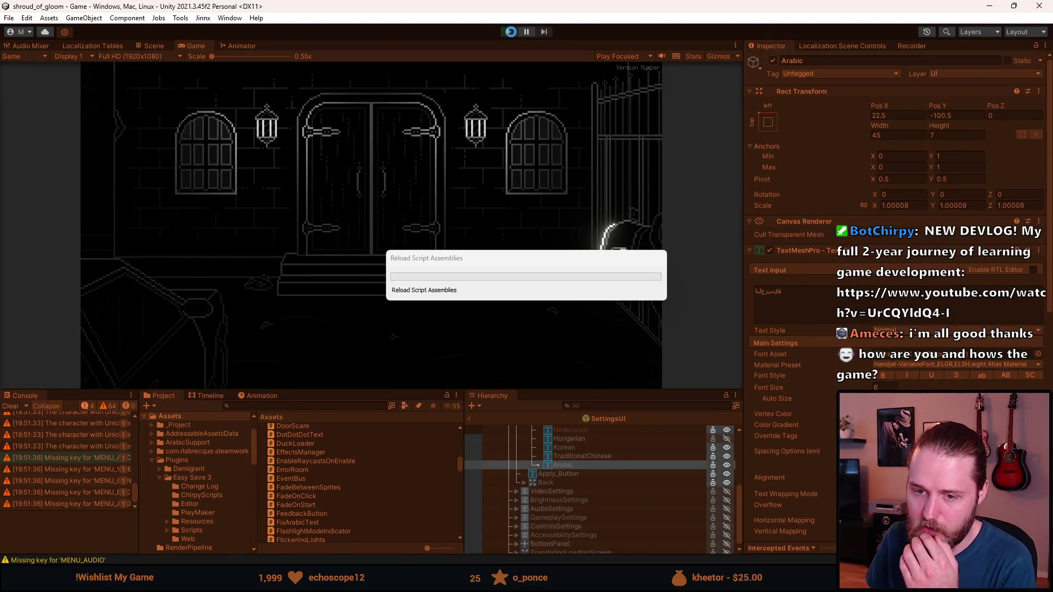
{"action": "key", "text": "alt+Tab"}
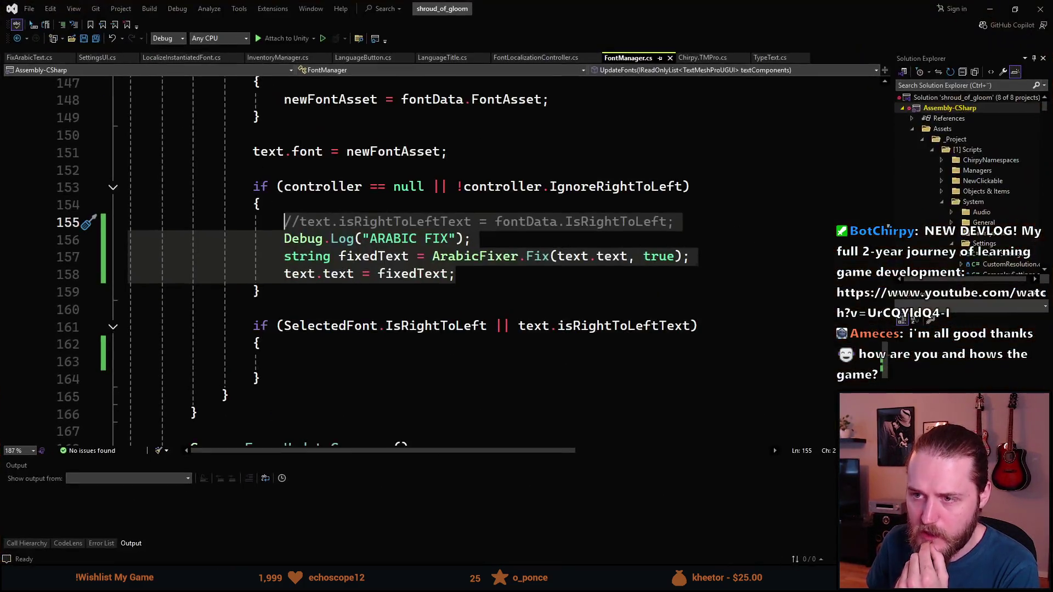
{"action": "left_click", "coordinate": [38, 58]}
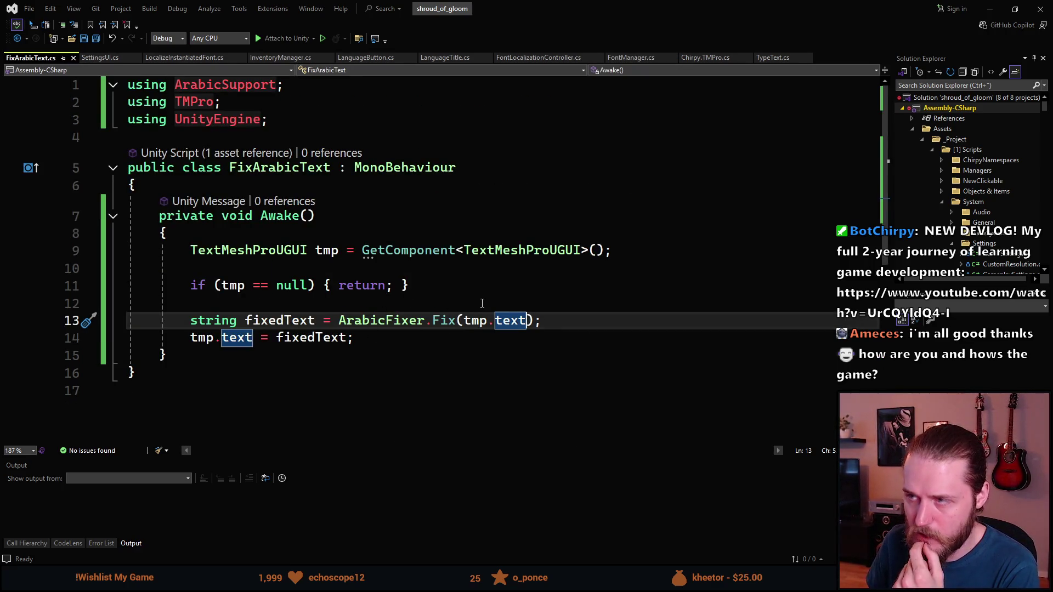
{"action": "left_click", "coordinate": [990, 8]}
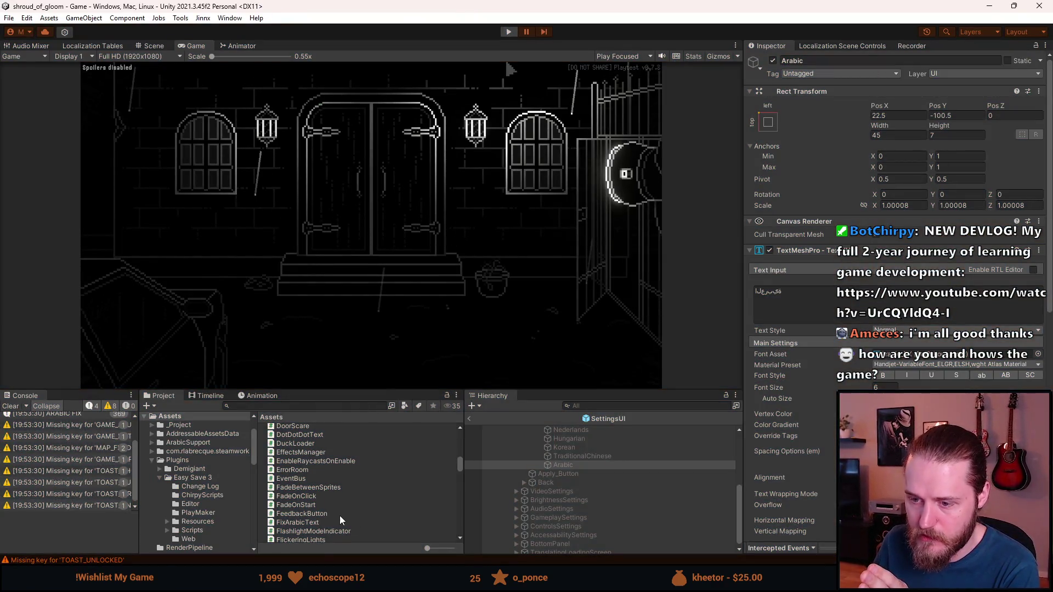
{"action": "double_click", "coordinate": [340, 522]}
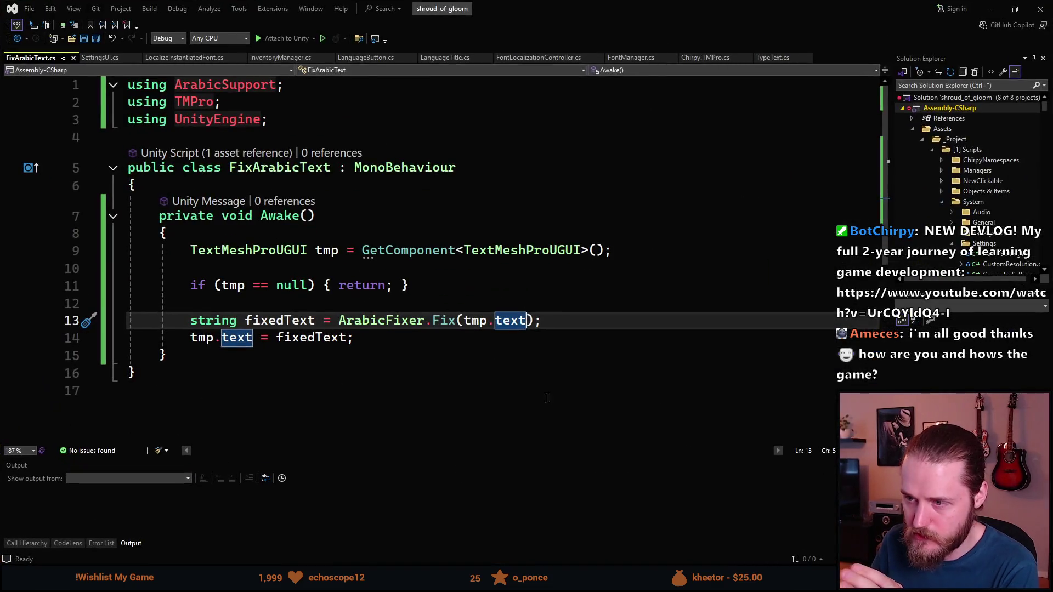
{"action": "type", "text": ","}
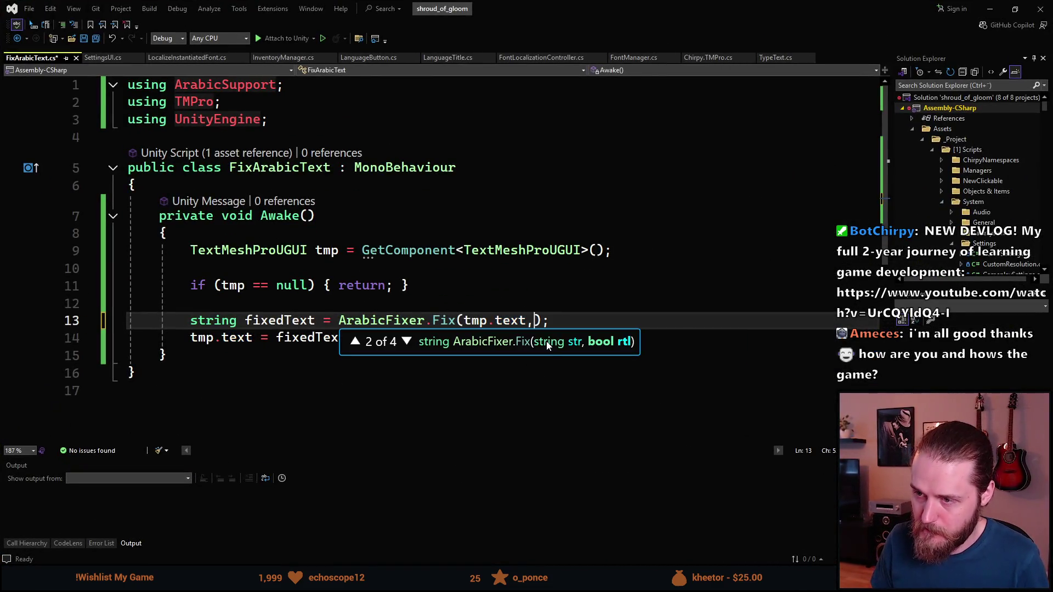
{"action": "type", "text": " true"}
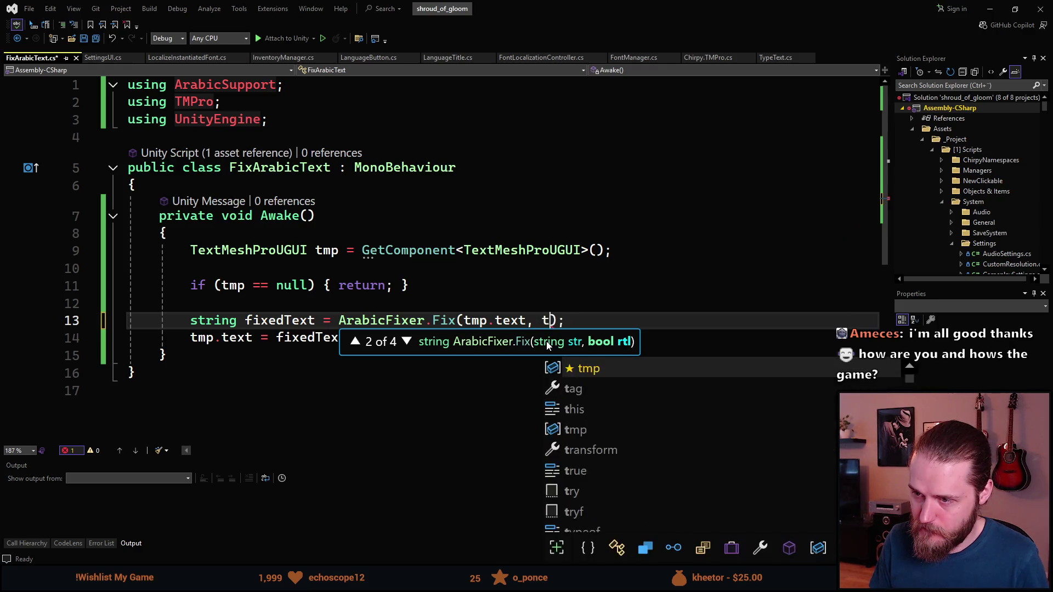
- Save FixArabicText.cs with the true argument, then run the game again in Unity
{"action": "key", "text": "ctrl+s"}
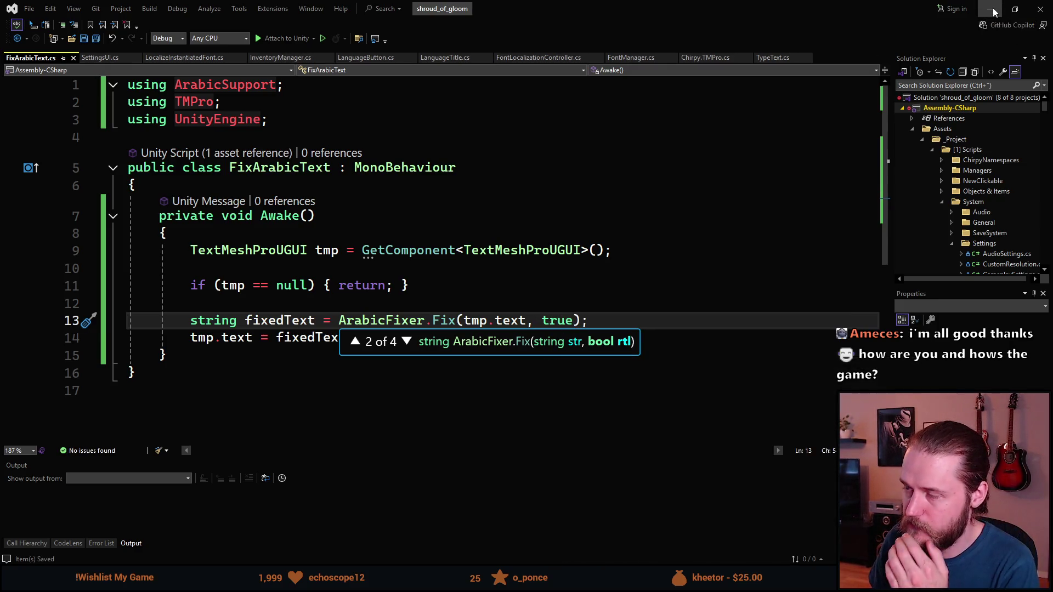
{"action": "left_click", "coordinate": [992, 9]}
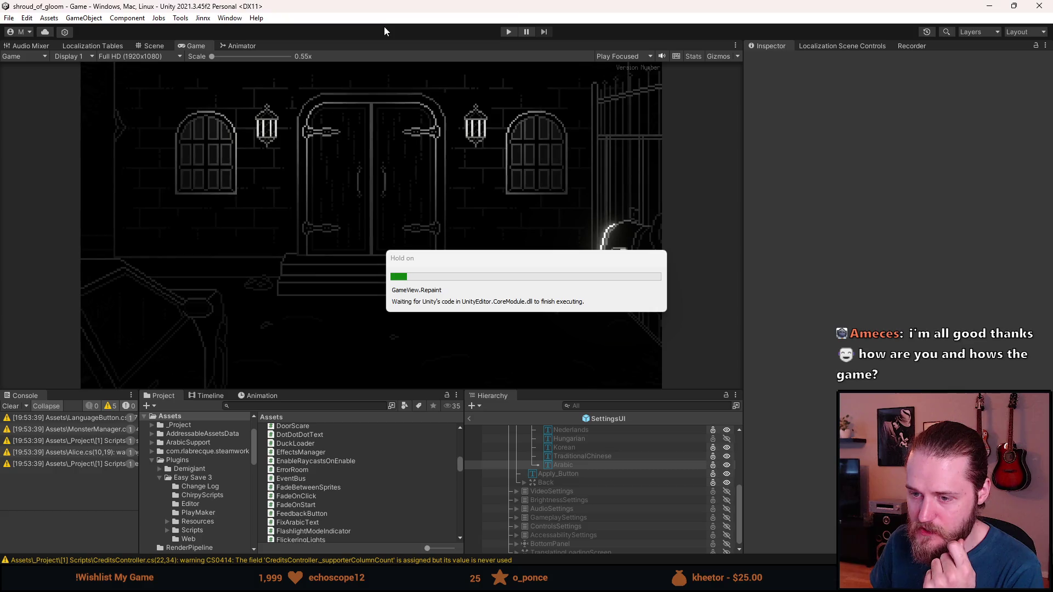
{"action": "left_click", "coordinate": [514, 33]}
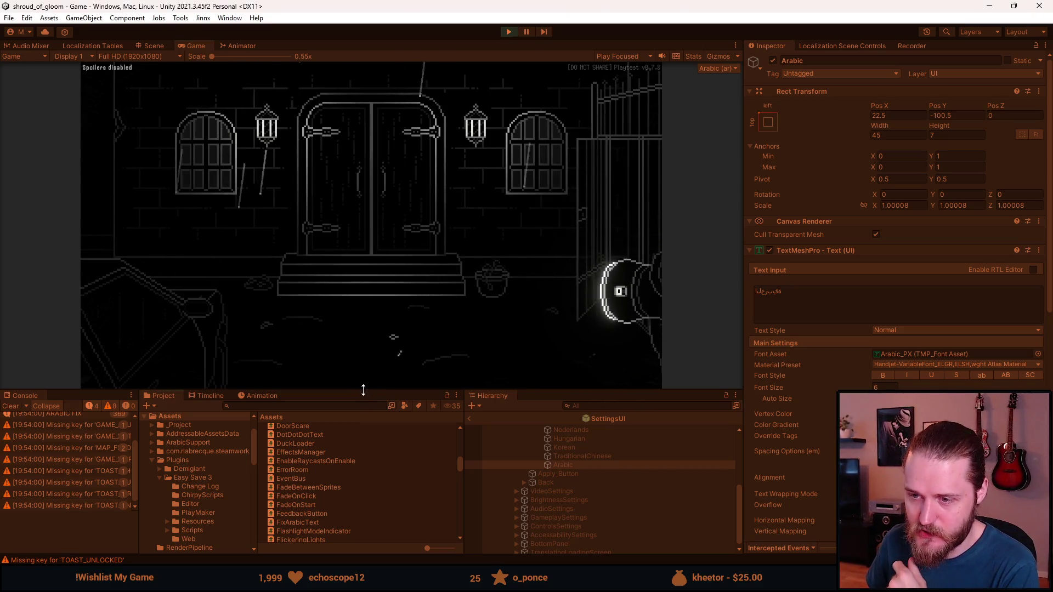
- Enlarge the Game view and advance through the game's menus to the language selection screen
{"action": "left_click_drag", "start_coordinate": [363, 394], "coordinate": [364, 473]}
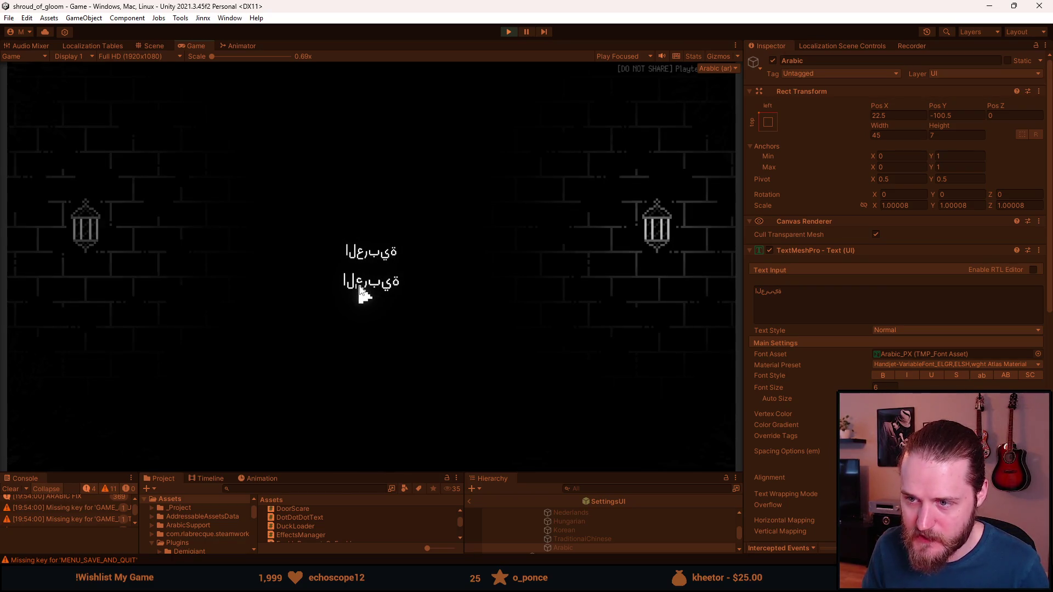
{"action": "left_click", "coordinate": [359, 286]}
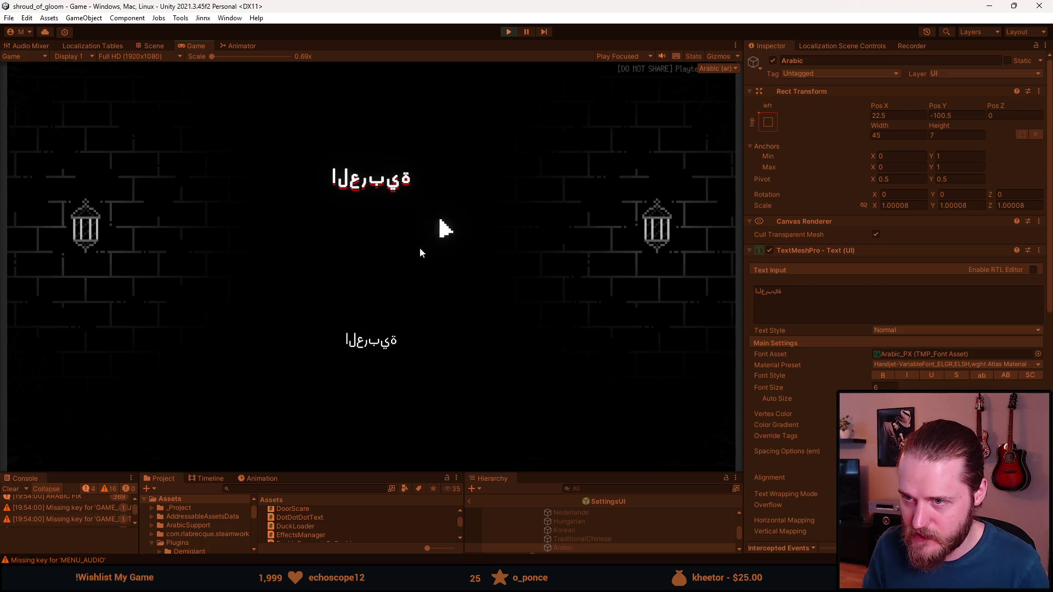
{"action": "left_click", "coordinate": [367, 341]}
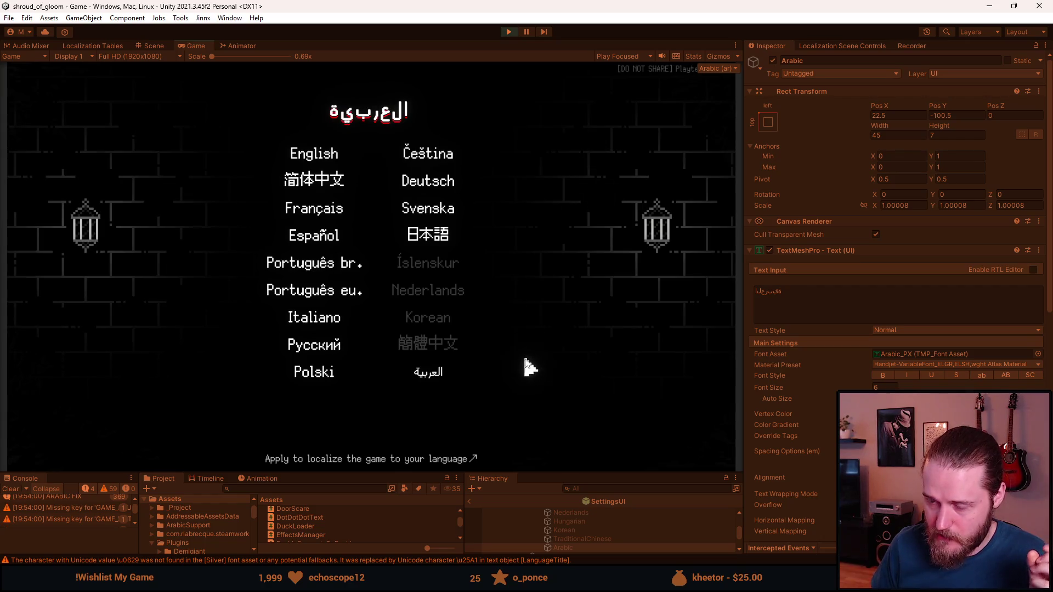
- Pick Arabic twice in the language list, continue to the next screen, then exit play mode
{"action": "left_click", "coordinate": [433, 376]}
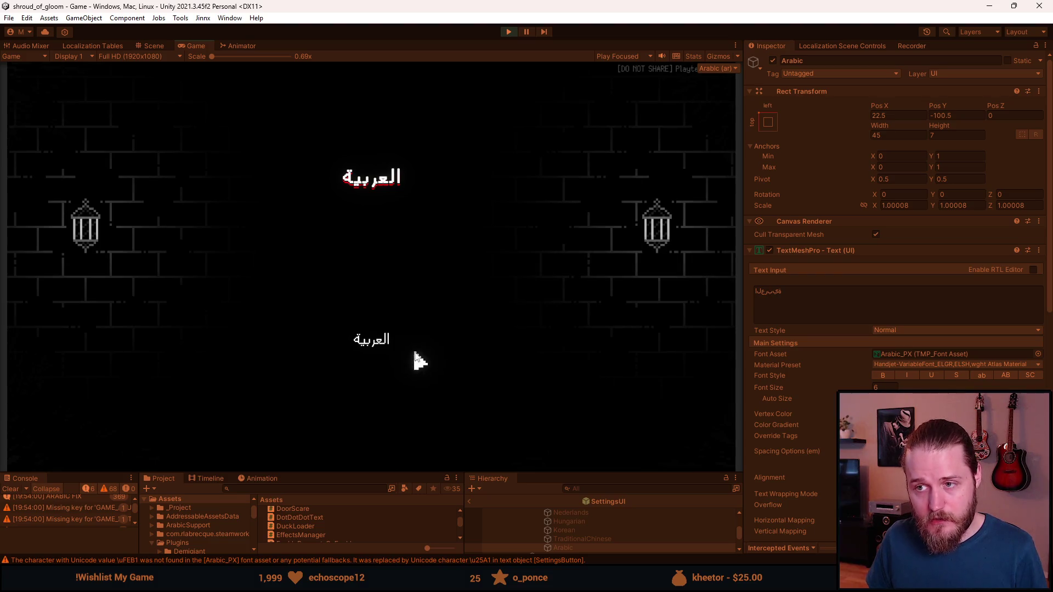
{"action": "left_click", "coordinate": [384, 342]}
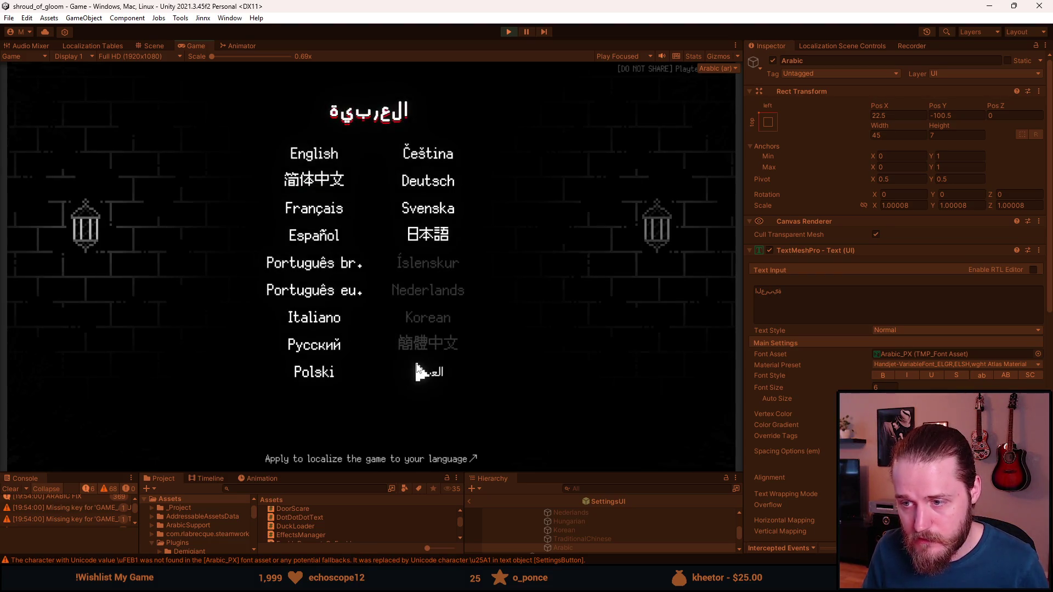
{"action": "left_click", "coordinate": [429, 383]}
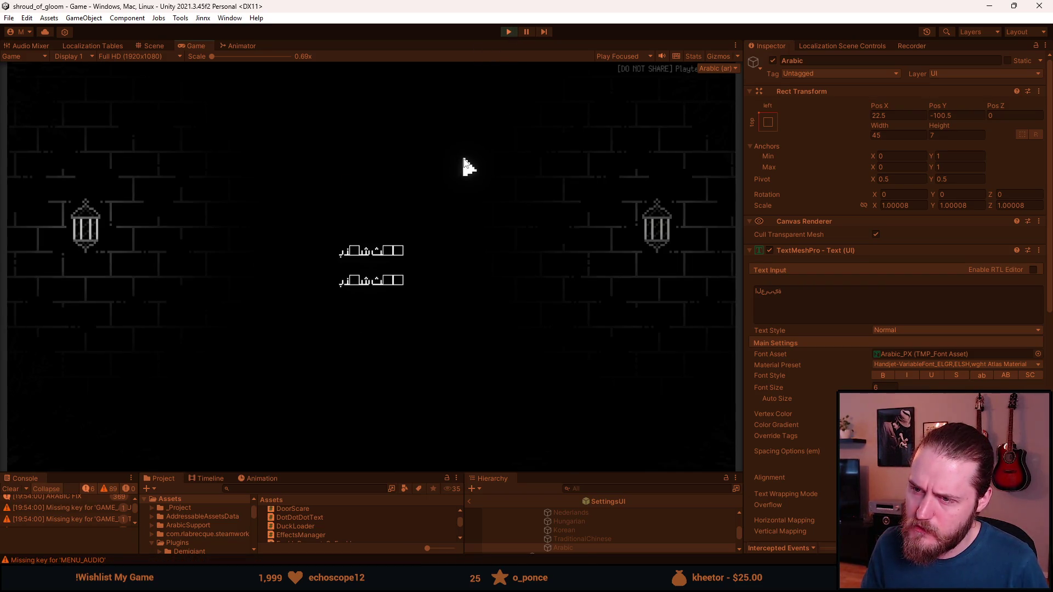
{"action": "left_click", "coordinate": [389, 252]}
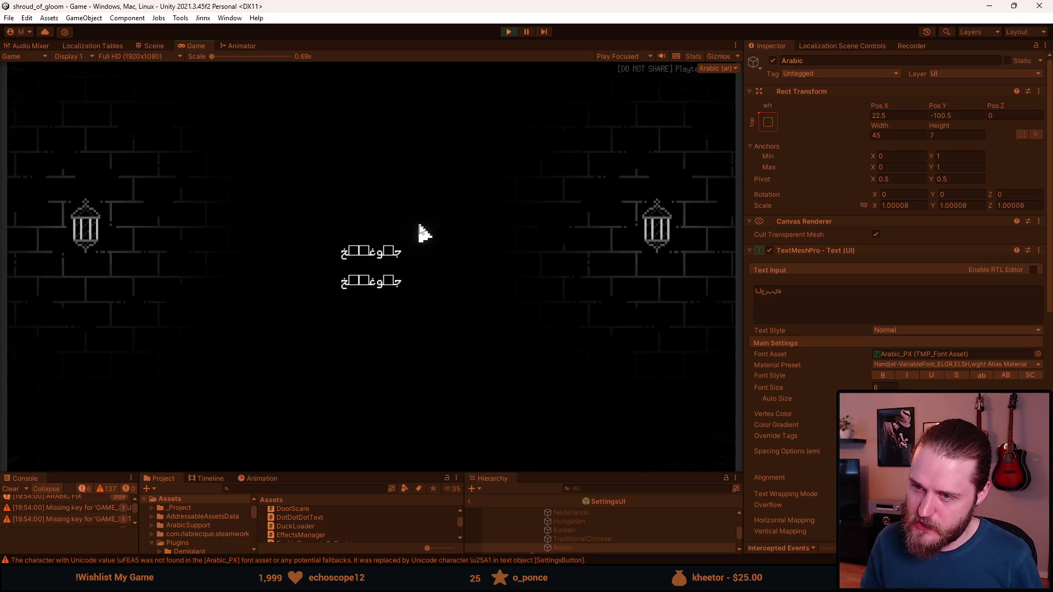
{"action": "left_click", "coordinate": [513, 34]}
{"action": "left_click", "coordinate": [510, 35]}
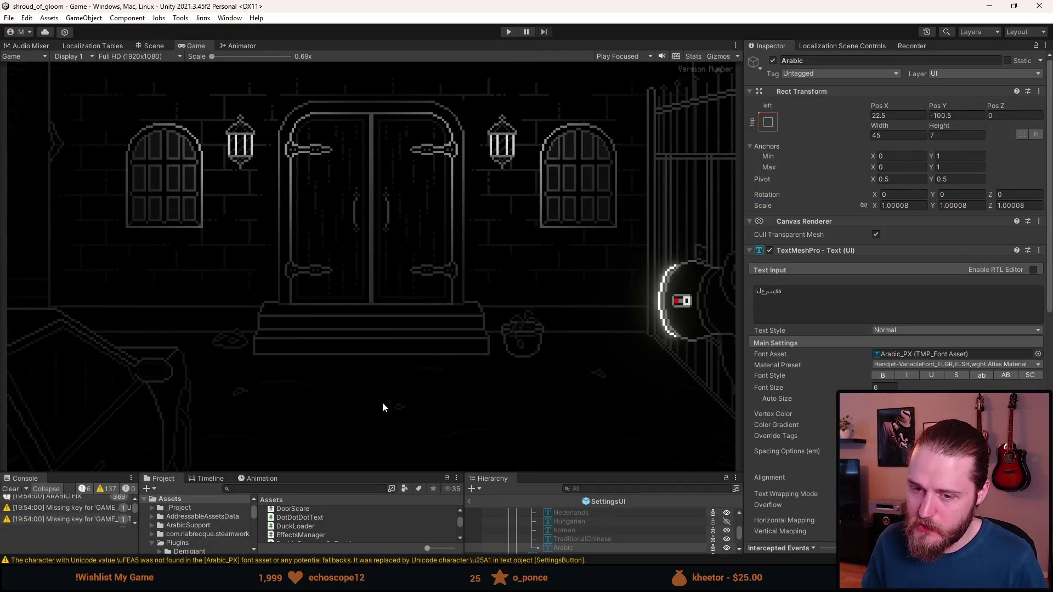
- Switch to FontManager.cs and select lines 155–158 holding the ArabicFixer.Fix block
{"action": "key", "text": "alt+Tab"}
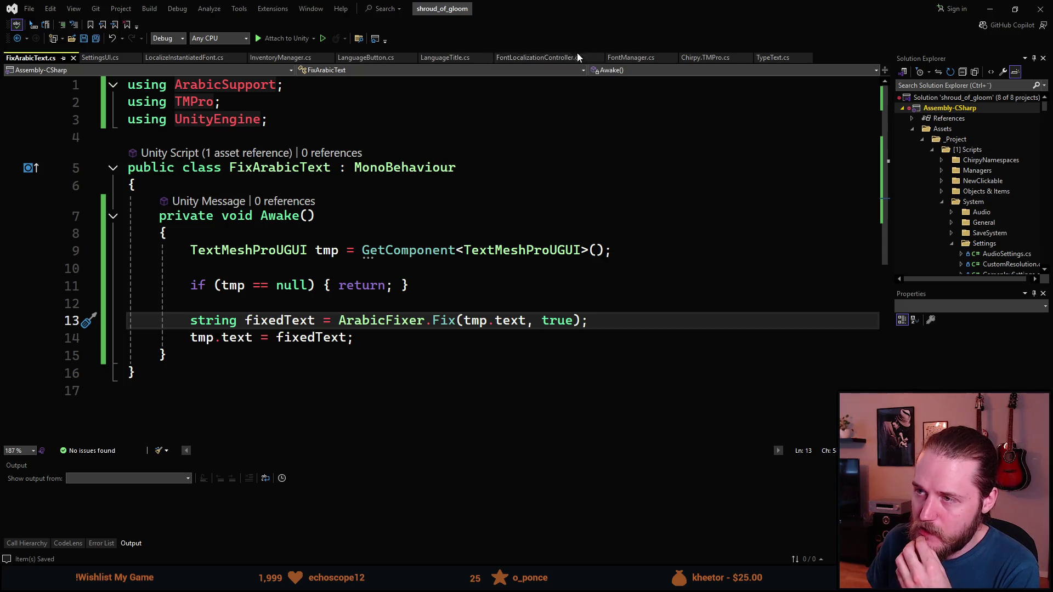
{"action": "left_click", "coordinate": [631, 58]}
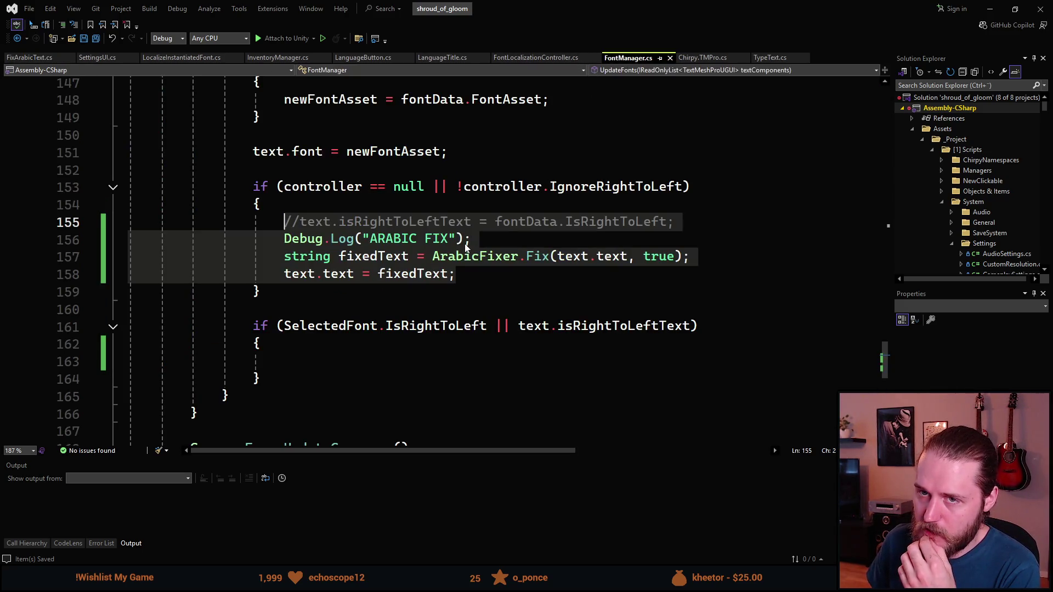
{"action": "scroll", "coordinate": [403, 289], "scroll_direction": "up", "scroll_amount": 1}
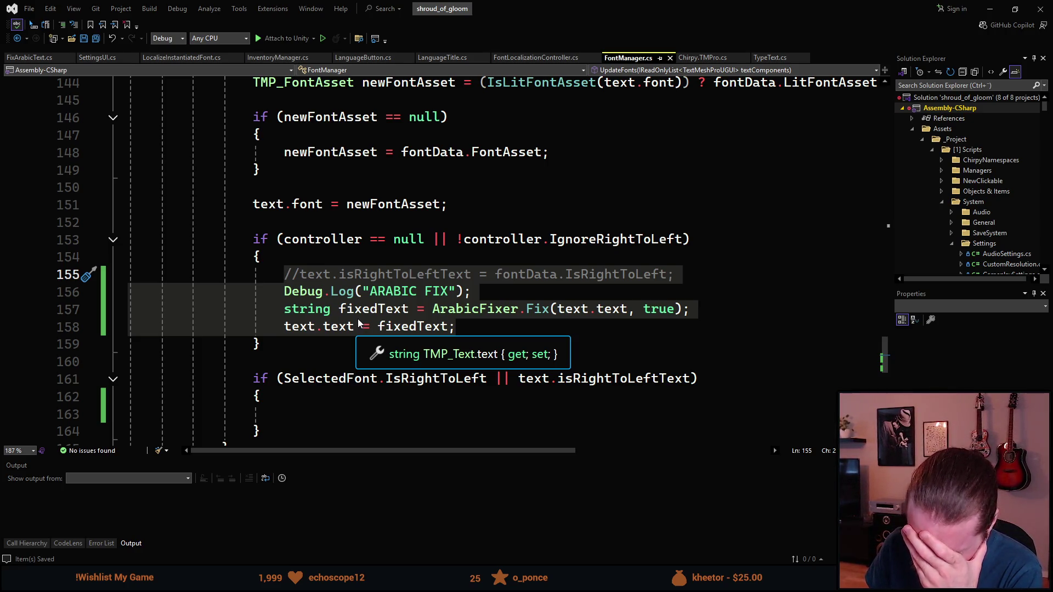
{"action": "left_click", "coordinate": [463, 329]}
{"action": "scroll", "coordinate": [461, 326], "scroll_direction": "up", "scroll_amount": 2}
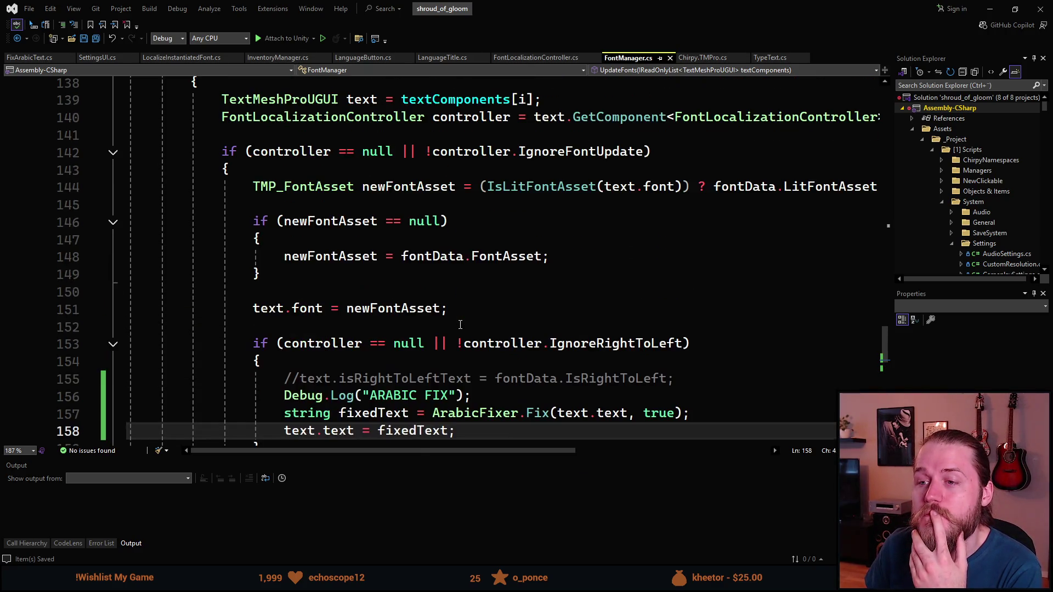
{"action": "scroll", "coordinate": [460, 325], "scroll_direction": "down", "scroll_amount": 2}
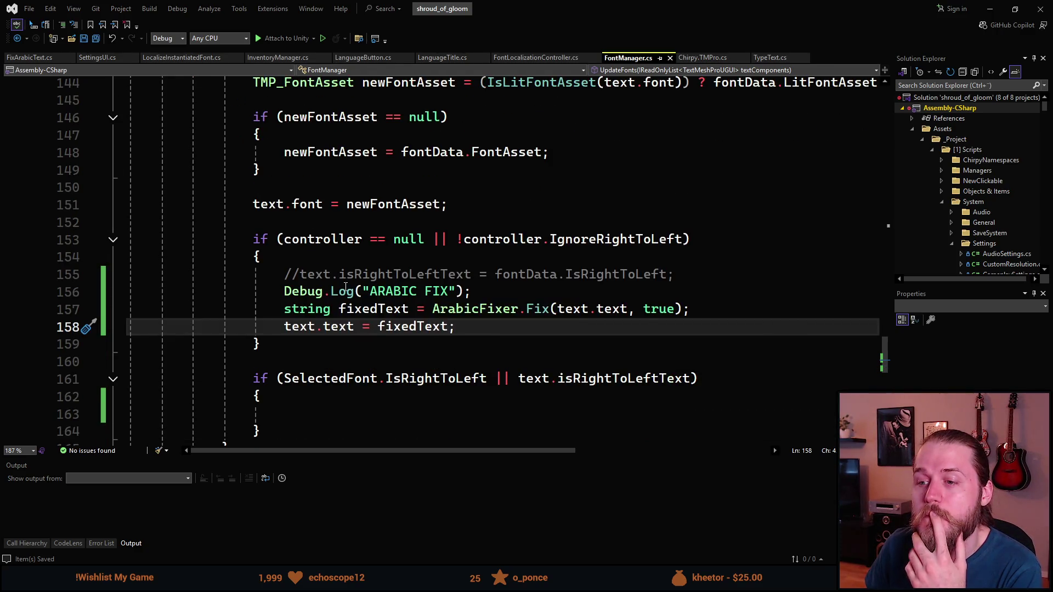
{"action": "left_click_drag", "start_coordinate": [306, 273], "coordinate": [639, 274]}
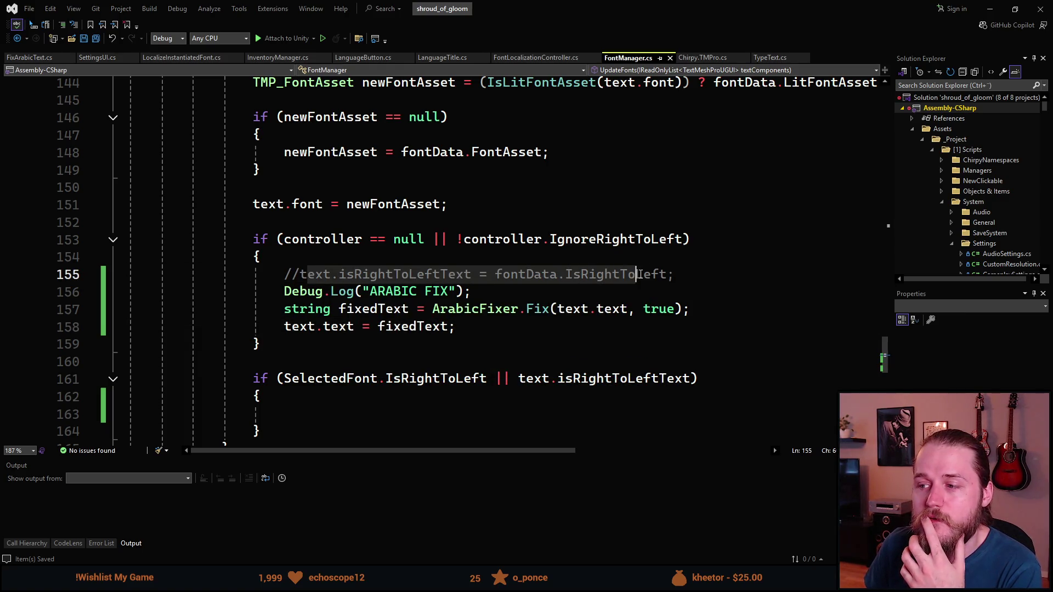
{"action": "left_click", "coordinate": [599, 280]}
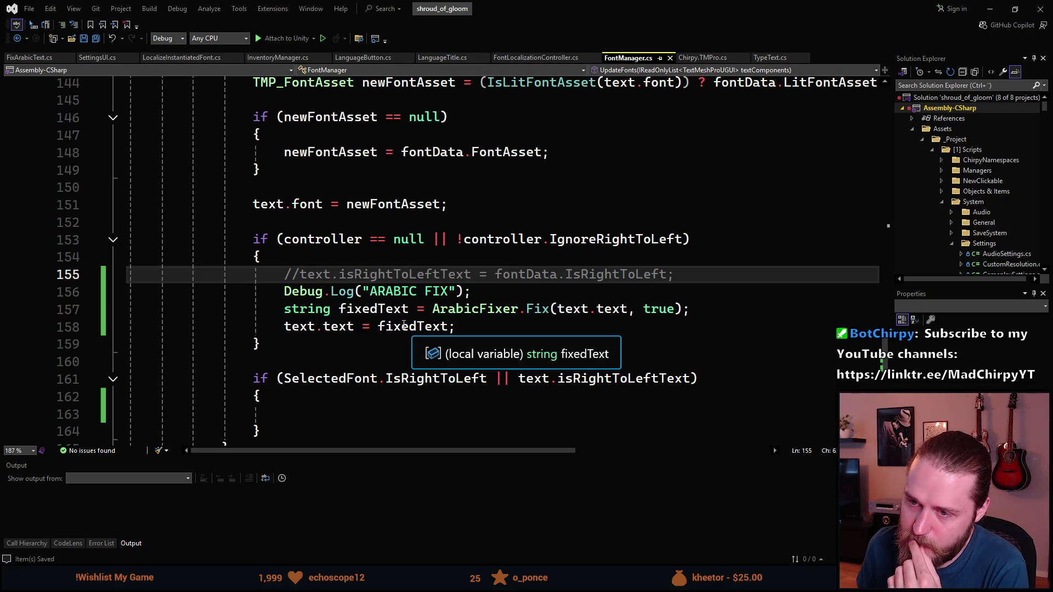
{"action": "left_click", "coordinate": [383, 325]}
{"action": "left_click_drag", "start_coordinate": [384, 325], "coordinate": [294, 264]}
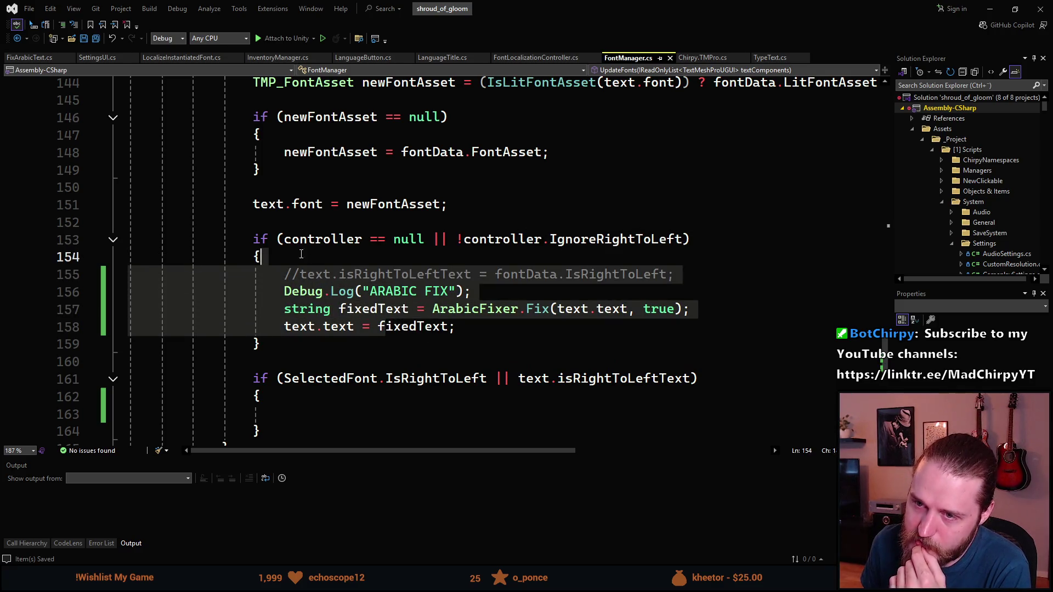
- Scroll through FontManager.cs and highlight the references to UpdateAllFontsInScene
{"action": "scroll", "coordinate": [296, 263], "scroll_direction": "up", "scroll_amount": 5}
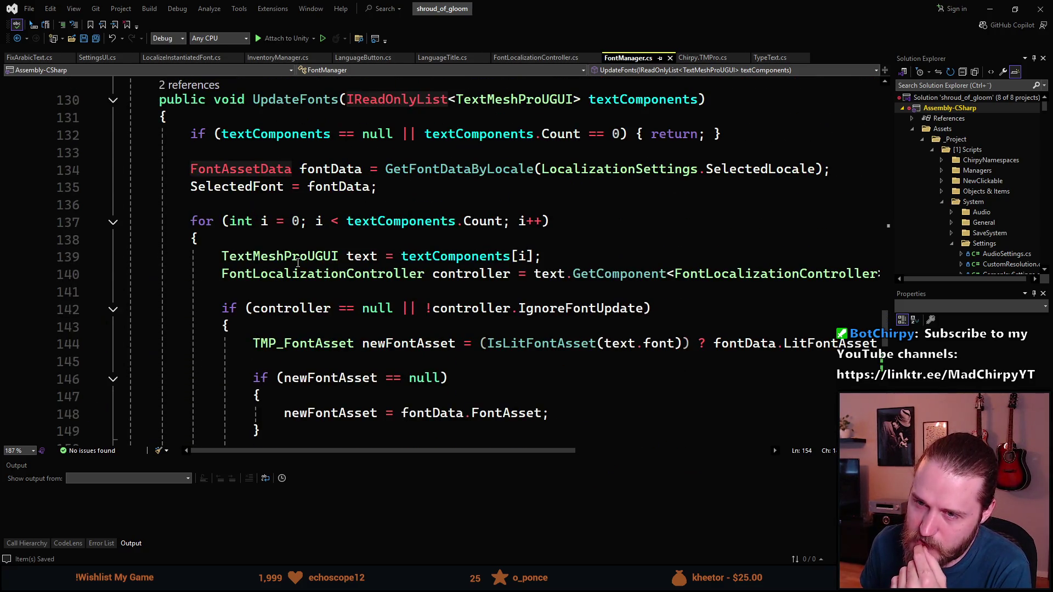
{"action": "scroll", "coordinate": [297, 263], "scroll_direction": "up", "scroll_amount": 1}
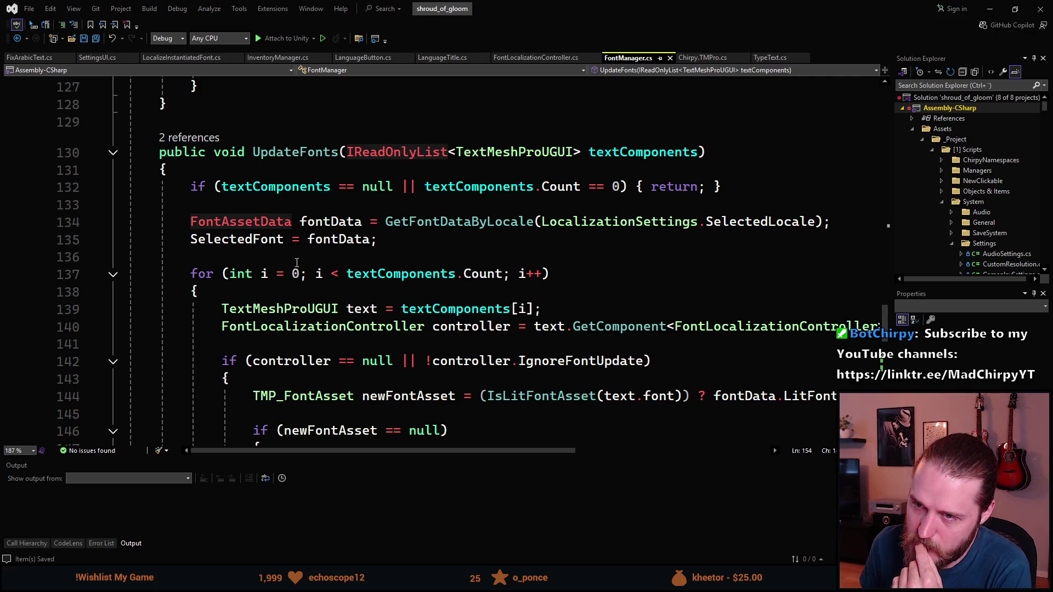
{"action": "scroll", "coordinate": [296, 263], "scroll_direction": "up", "scroll_amount": 4}
{"action": "scroll", "coordinate": [293, 262], "scroll_direction": "up", "scroll_amount": 4}
{"action": "scroll", "coordinate": [293, 263], "scroll_direction": "up", "scroll_amount": 20}
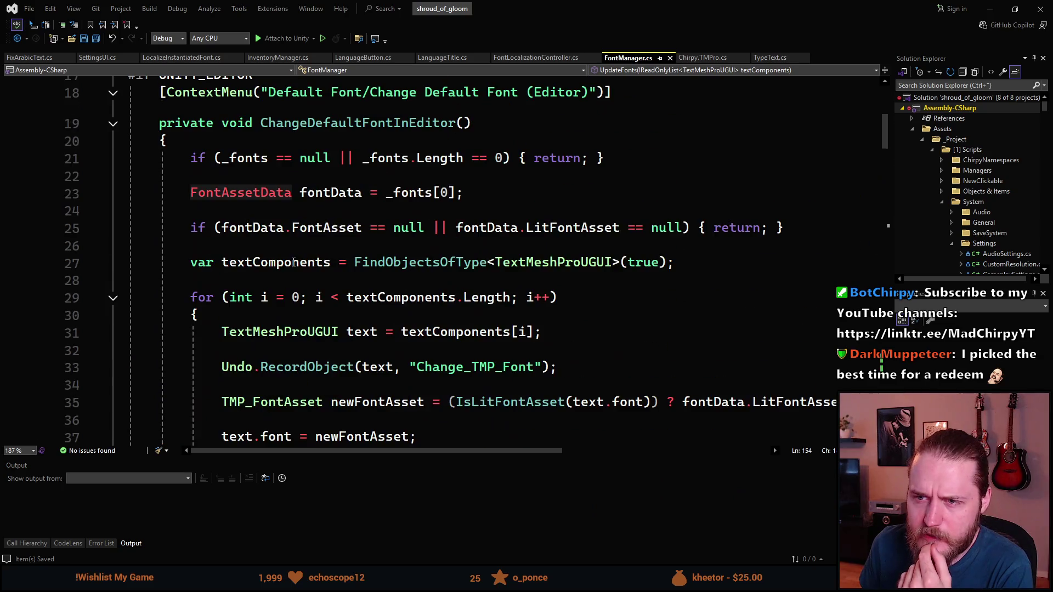
{"action": "scroll", "coordinate": [309, 152], "scroll_direction": "up", "scroll_amount": 5}
{"action": "scroll", "coordinate": [310, 153], "scroll_direction": "down", "scroll_amount": 2}
{"action": "scroll", "coordinate": [310, 152], "scroll_direction": "down", "scroll_amount": 6}
{"action": "scroll", "coordinate": [310, 152], "scroll_direction": "down", "scroll_amount": 9}
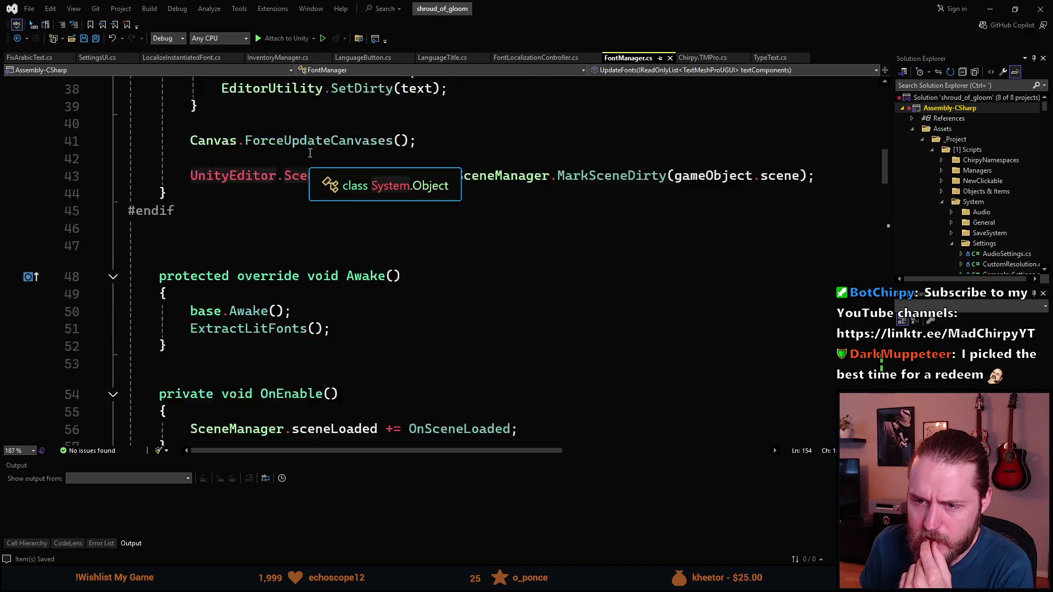
{"action": "scroll", "coordinate": [310, 152], "scroll_direction": "down", "scroll_amount": 2}
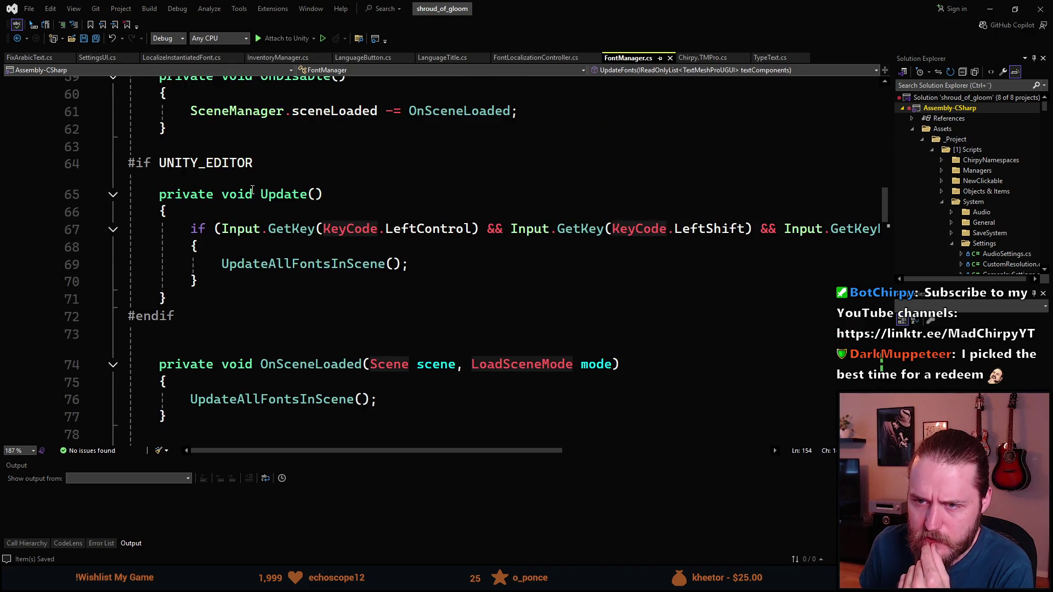
{"action": "left_click", "coordinate": [299, 264]}
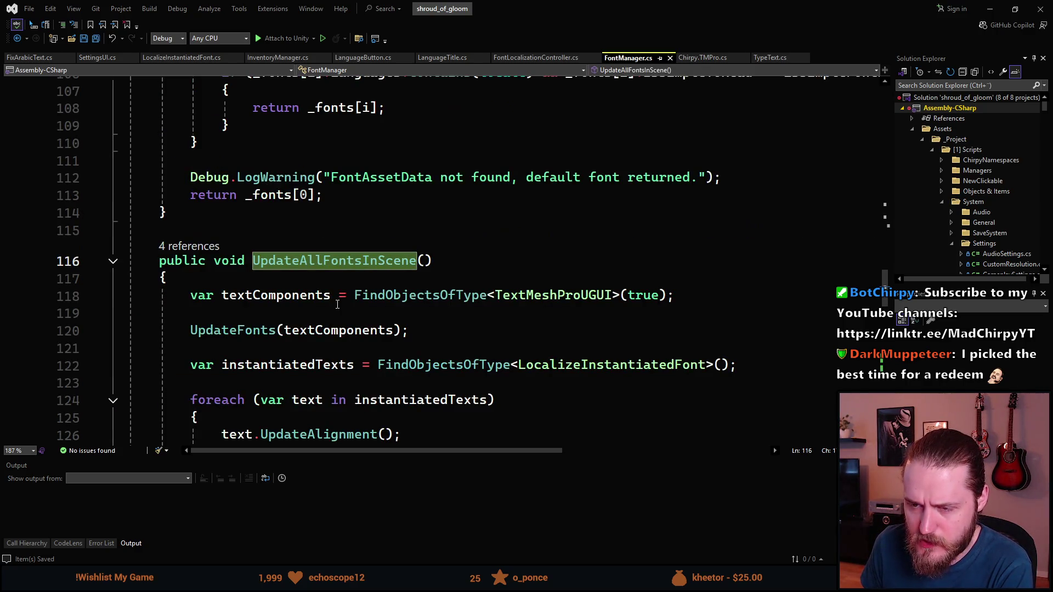
- Jump from the UpdateAlignment call to its definition in LocalizeInstantiatedFont.cs
{"action": "scroll", "coordinate": [343, 305], "scroll_direction": "up", "scroll_amount": 9}
{"action": "scroll", "coordinate": [341, 303], "scroll_direction": "up", "scroll_amount": 6}
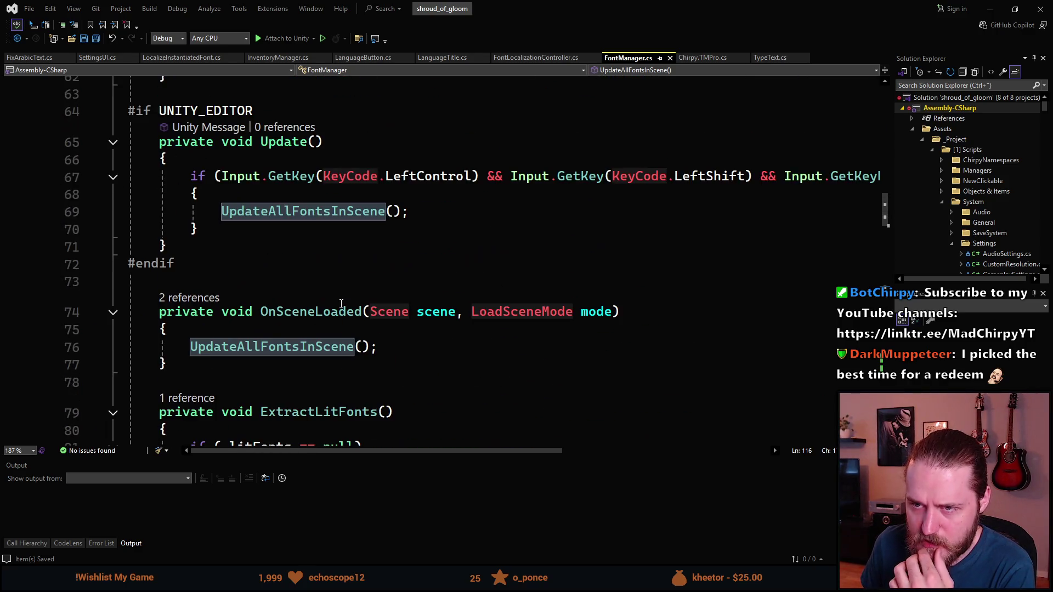
{"action": "scroll", "coordinate": [283, 322], "scroll_direction": "down", "scroll_amount": 17}
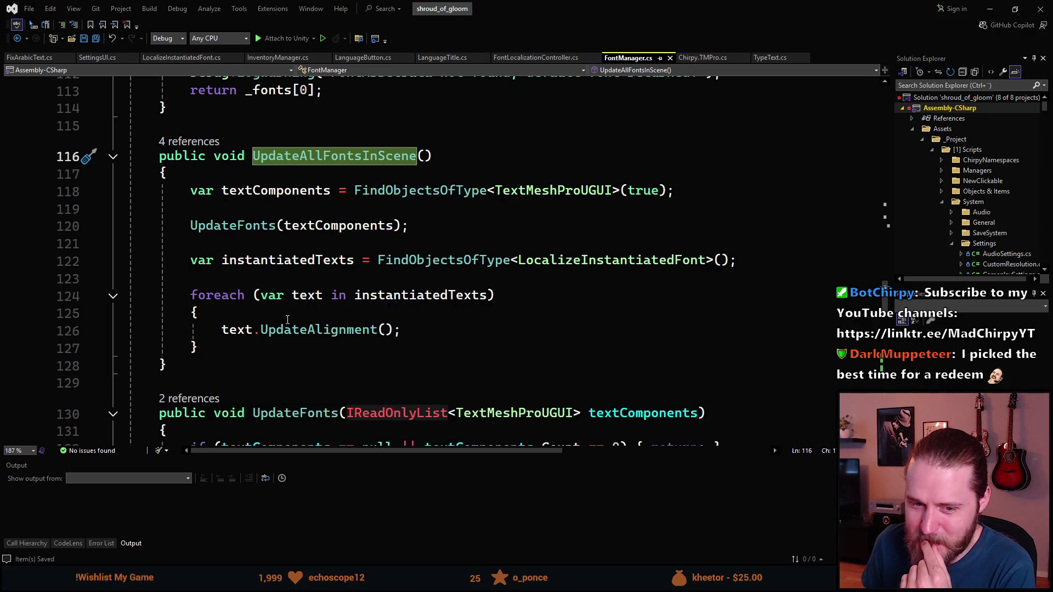
{"action": "scroll", "coordinate": [287, 317], "scroll_direction": "down", "scroll_amount": 2}
{"action": "scroll", "coordinate": [287, 312], "scroll_direction": "up", "scroll_amount": 3}
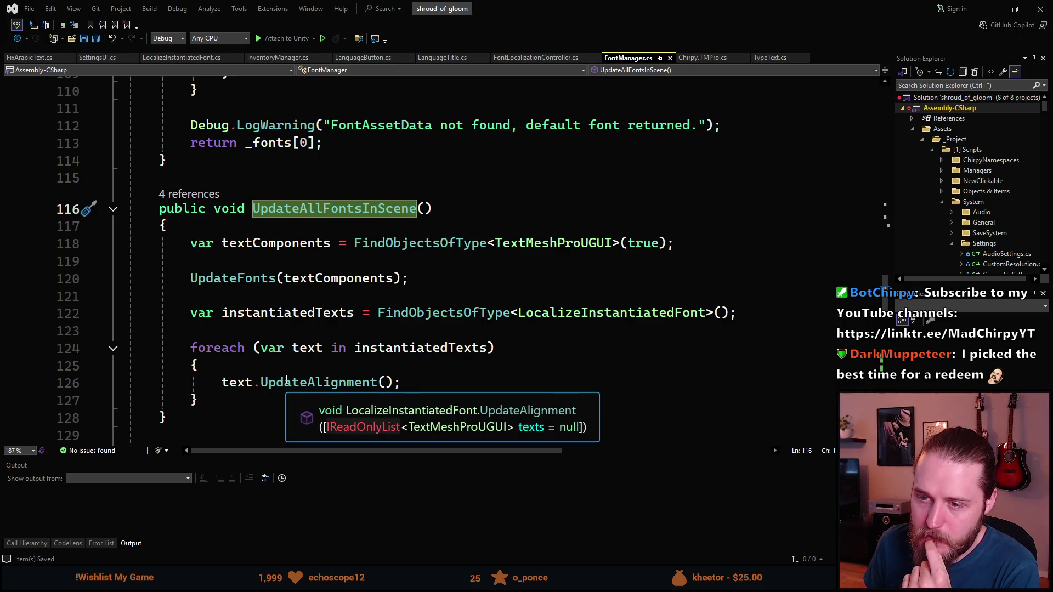
{"action": "left_click", "coordinate": [286, 382]}
{"action": "left_click", "coordinate": [357, 384], "text": "ctrl"}
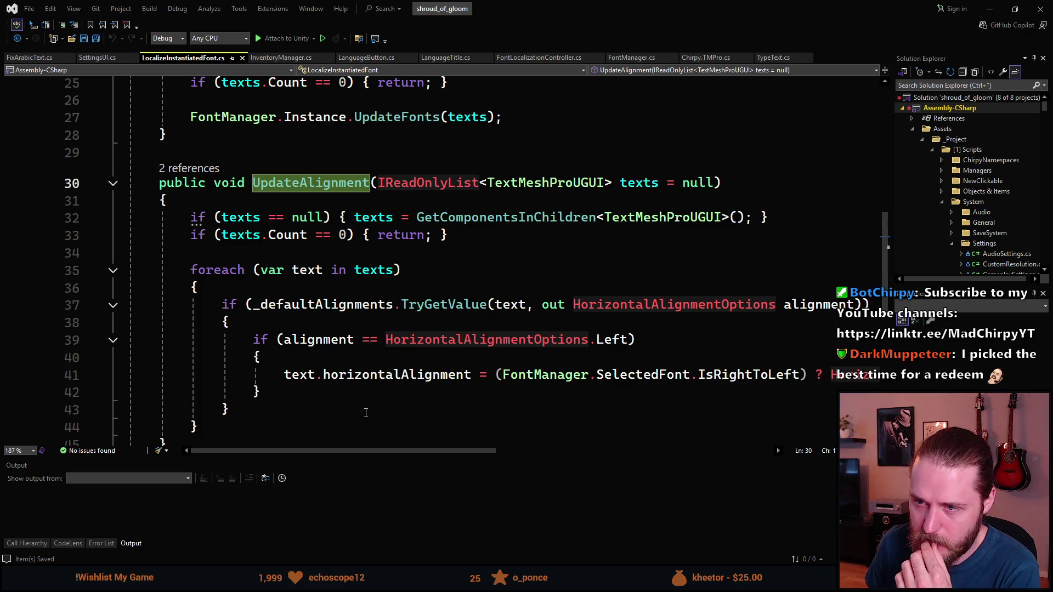
- Return to FontManager.cs and jump to the UpdateFonts method definition
{"action": "scroll", "coordinate": [365, 411], "scroll_direction": "up", "scroll_amount": 5}
{"action": "scroll", "coordinate": [363, 409], "scroll_direction": "up", "scroll_amount": 2}
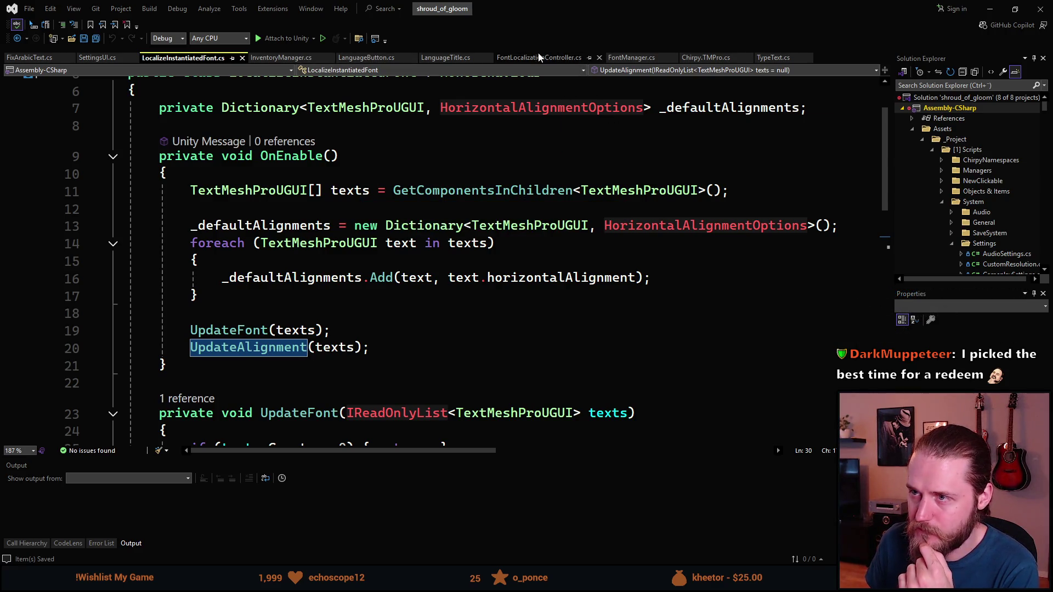
{"action": "left_click", "coordinate": [627, 57]}
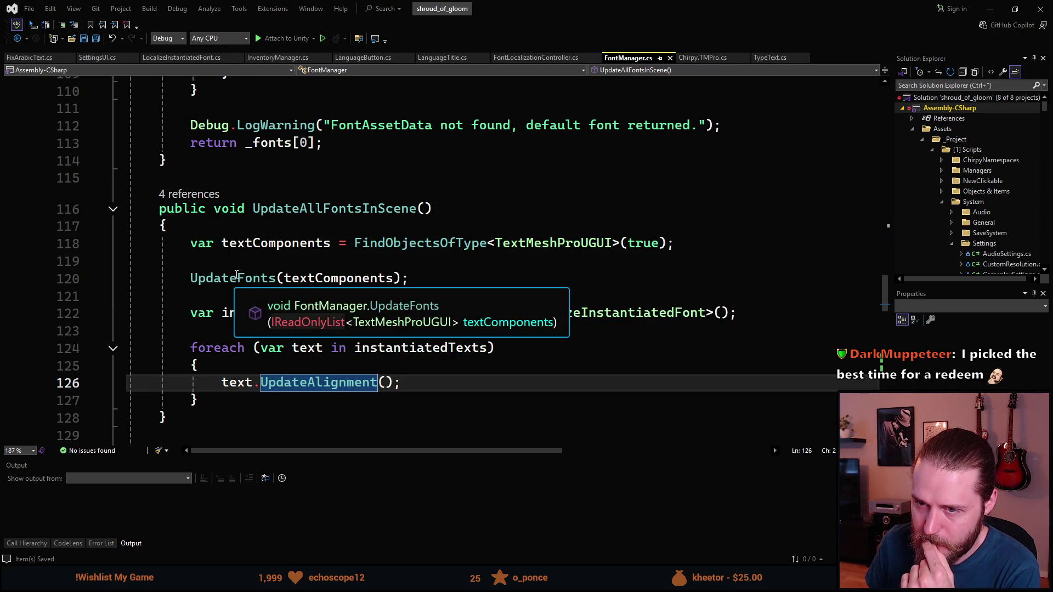
{"action": "left_click", "coordinate": [236, 277], "text": "ctrl"}
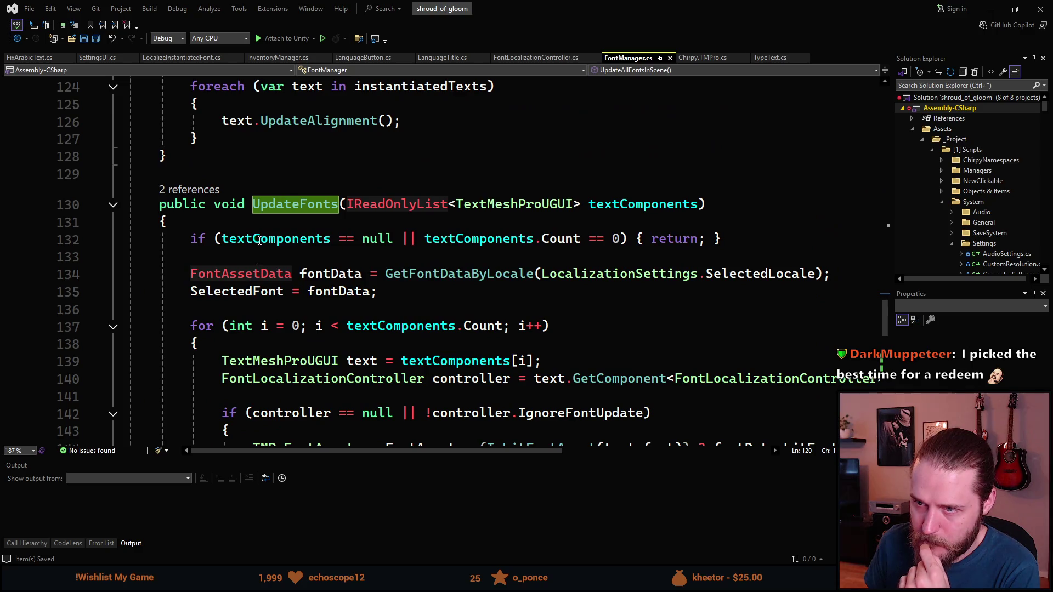
{"action": "scroll", "coordinate": [294, 252], "scroll_direction": "down", "scroll_amount": 1}
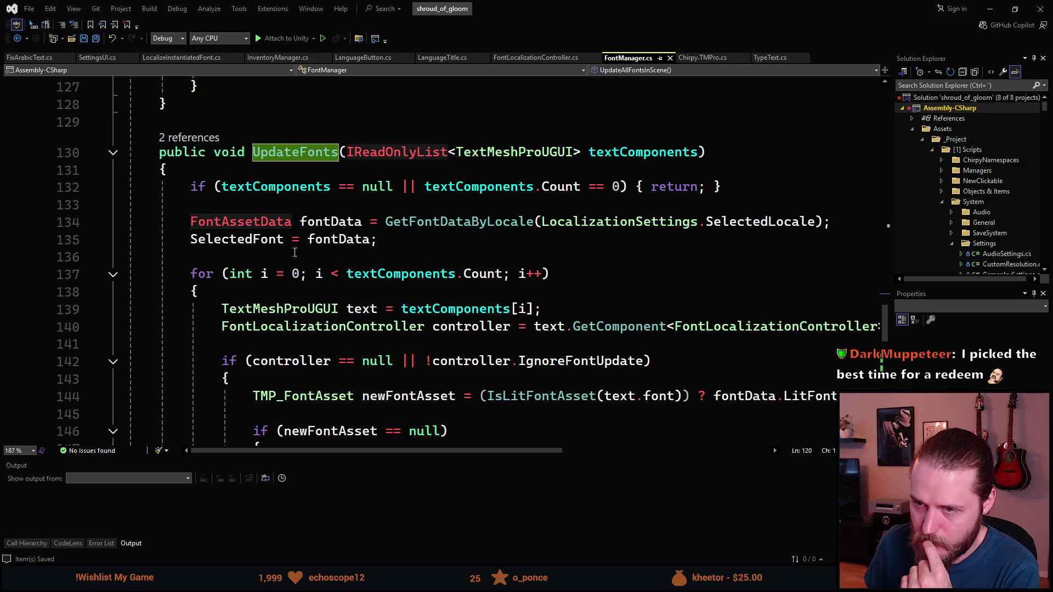
{"action": "scroll", "coordinate": [295, 252], "scroll_direction": "down", "scroll_amount": 1}
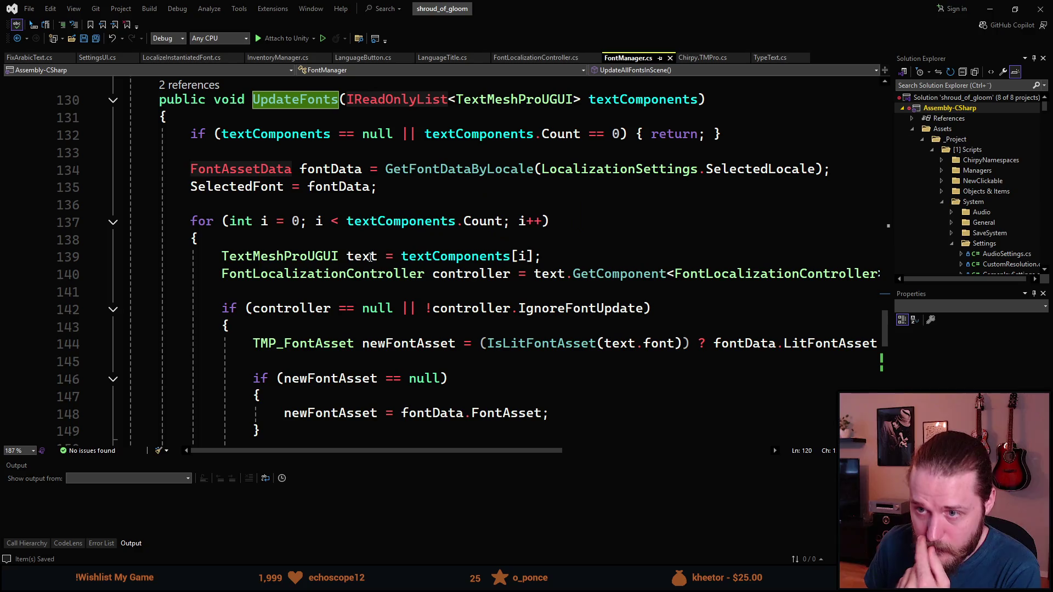
{"action": "scroll", "coordinate": [399, 312], "scroll_direction": "down", "scroll_amount": 4}
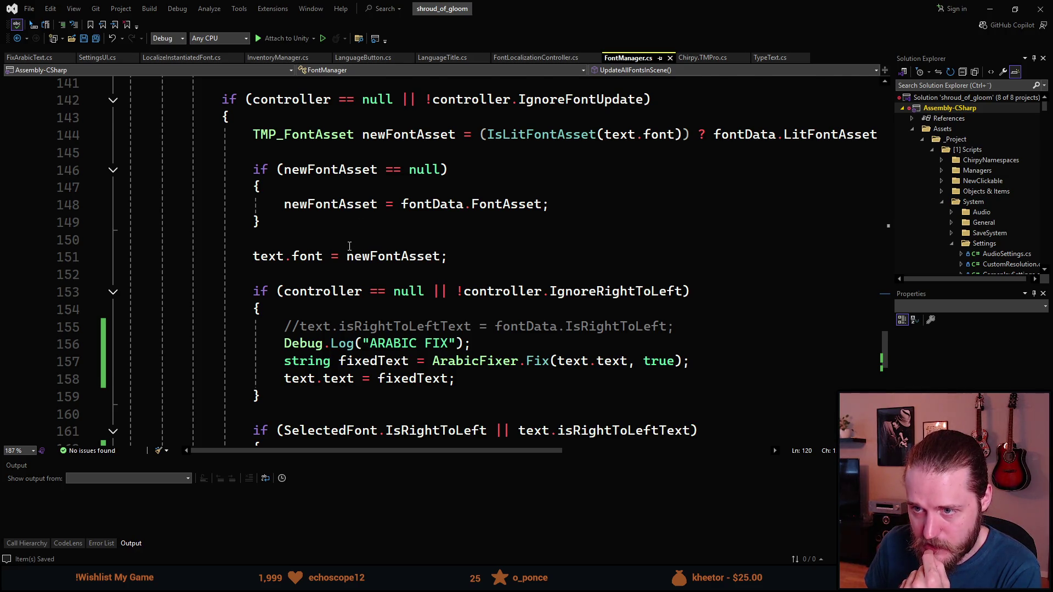
{"action": "scroll", "coordinate": [350, 246], "scroll_direction": "down", "scroll_amount": 1}
{"action": "scroll", "coordinate": [296, 227], "scroll_direction": "down", "scroll_amount": 1}
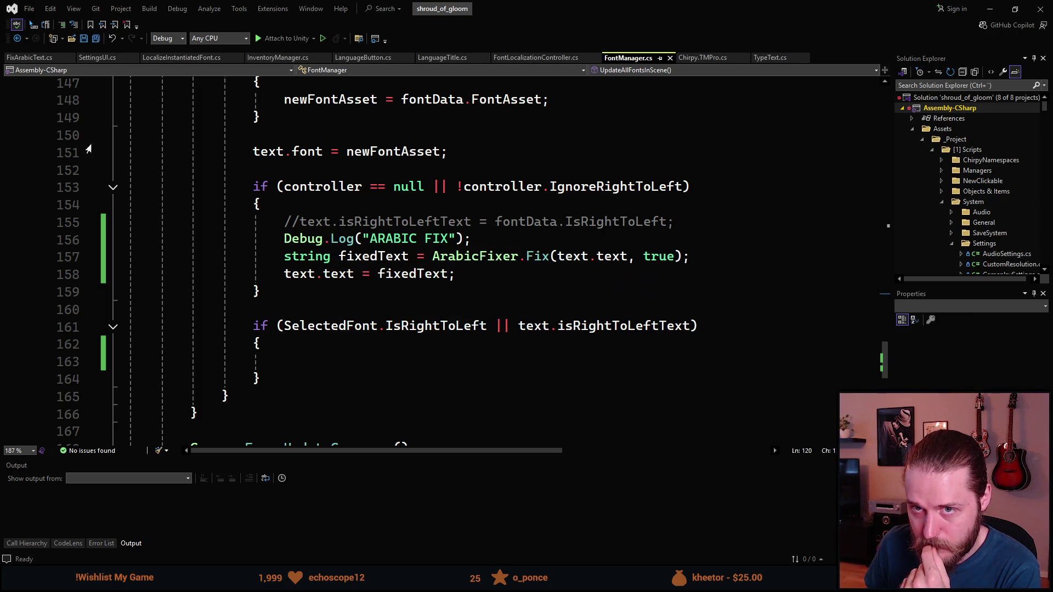
- Compare against FixArabicText.cs, scroll back to FontManager's ArabicFixer block, and minimize Visual Studio
{"action": "left_click", "coordinate": [30, 58]}
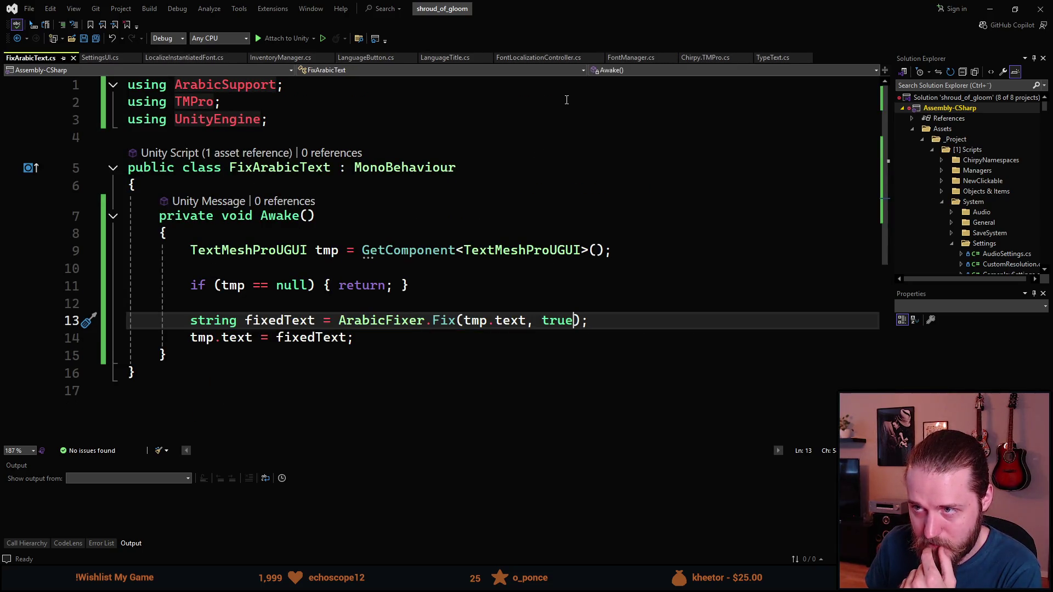
{"action": "left_click", "coordinate": [627, 58]}
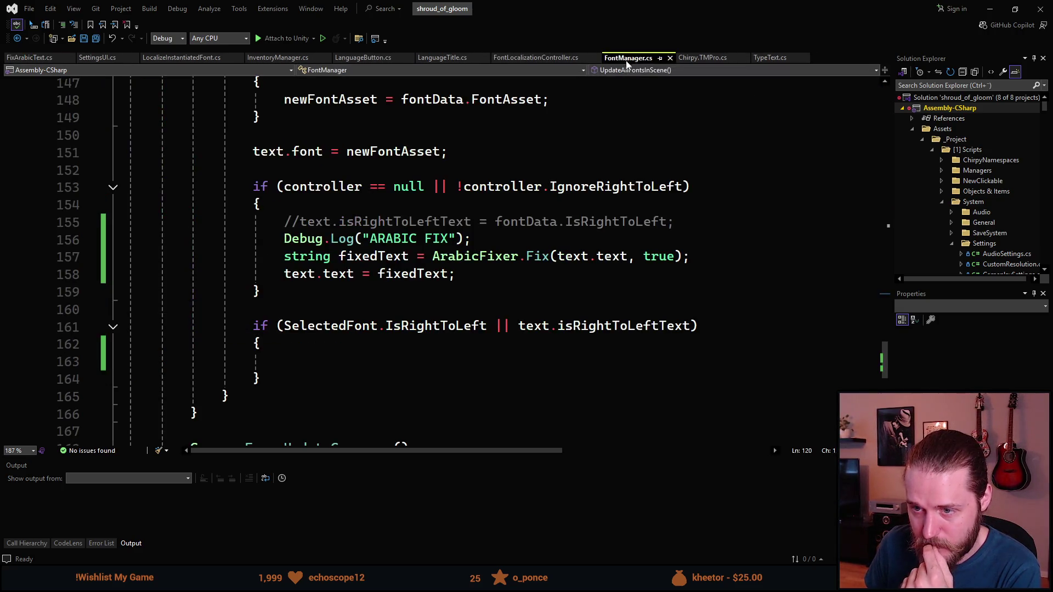
{"action": "scroll", "coordinate": [396, 335], "scroll_direction": "up", "scroll_amount": 1}
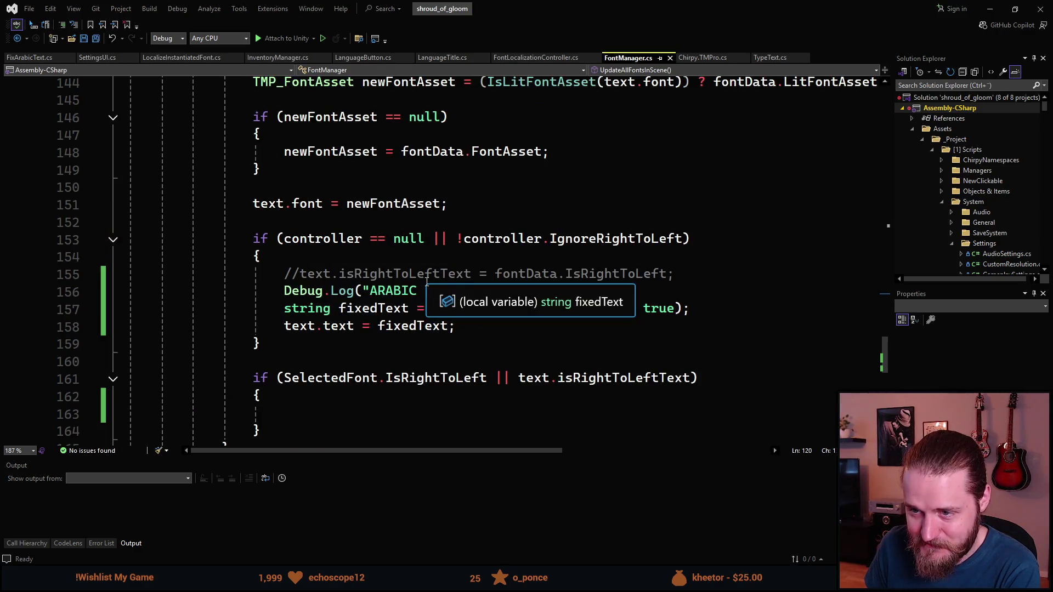
{"action": "scroll", "coordinate": [396, 335], "scroll_direction": "up", "scroll_amount": 3}
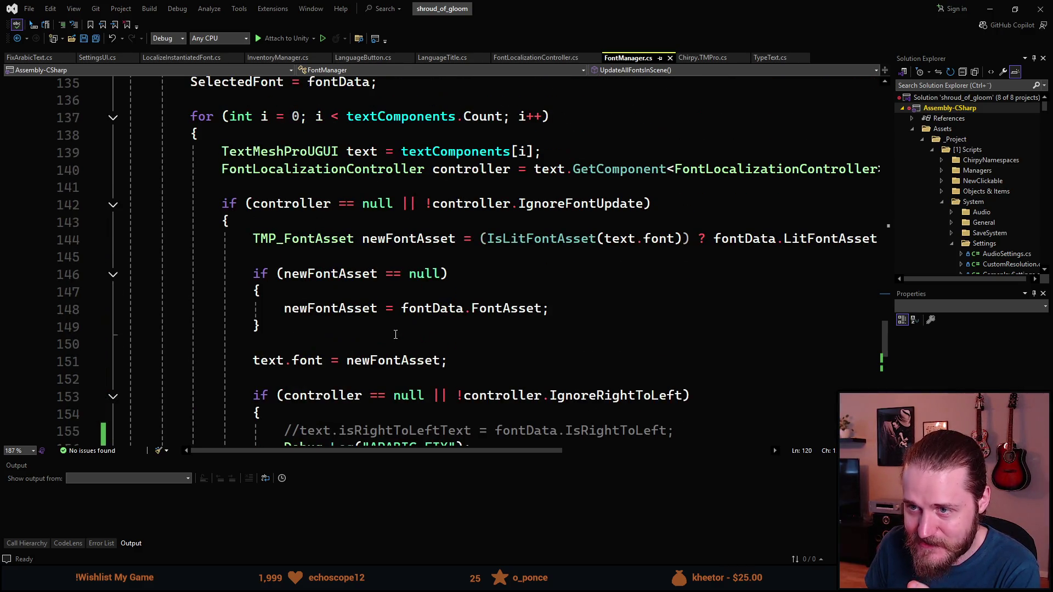
{"action": "scroll", "coordinate": [394, 328], "scroll_direction": "up", "scroll_amount": 1}
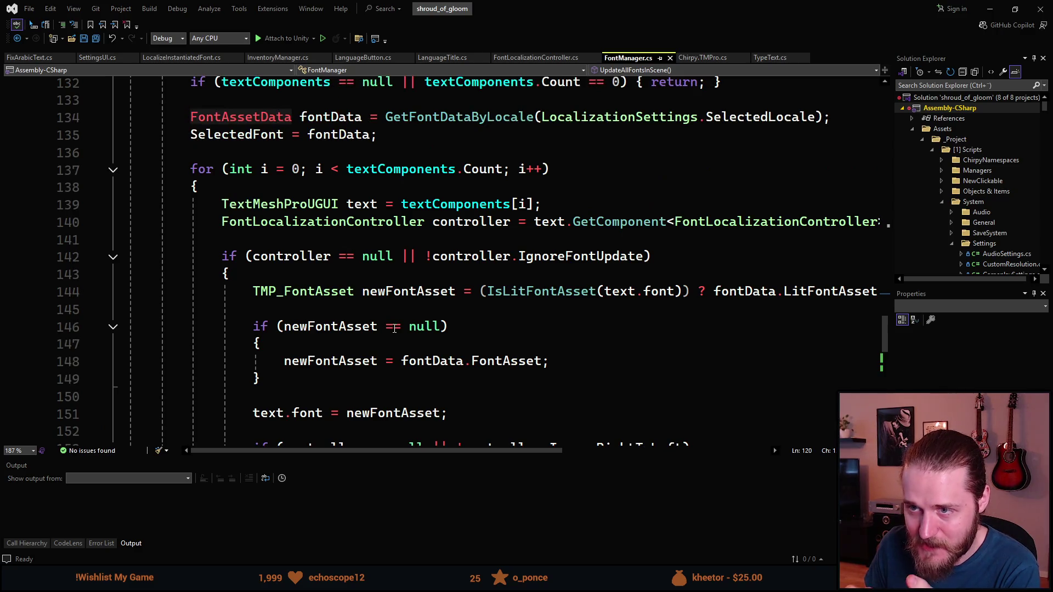
{"action": "scroll", "coordinate": [395, 328], "scroll_direction": "down", "scroll_amount": 4}
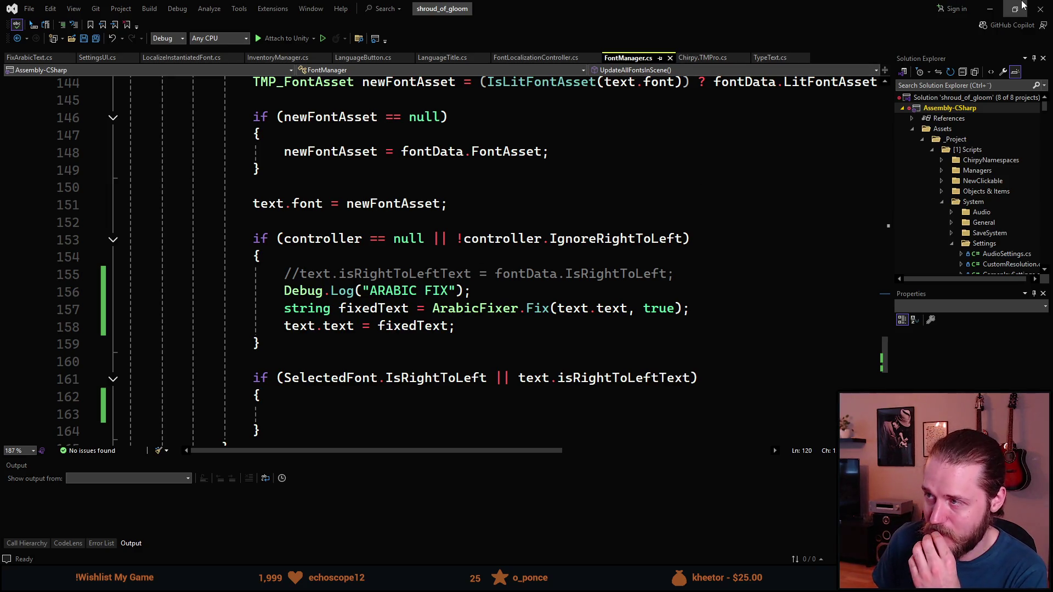
{"action": "left_click", "coordinate": [990, 9]}
- Start the game, open Settings > Language, and select Arabic repeatedly to test its rendering
{"action": "left_click", "coordinate": [505, 33]}
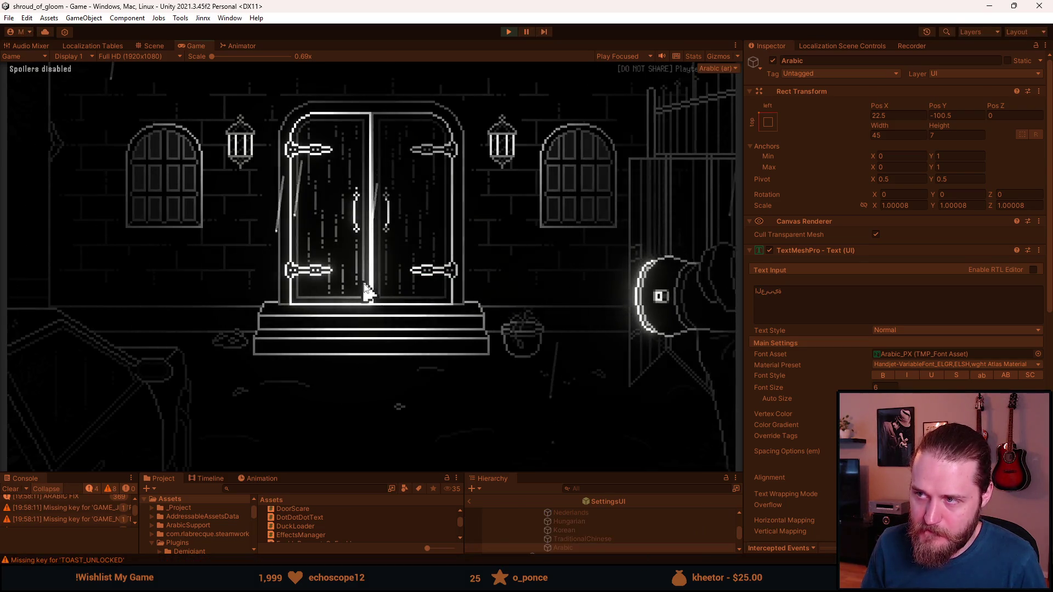
{"action": "left_click", "coordinate": [366, 290]}
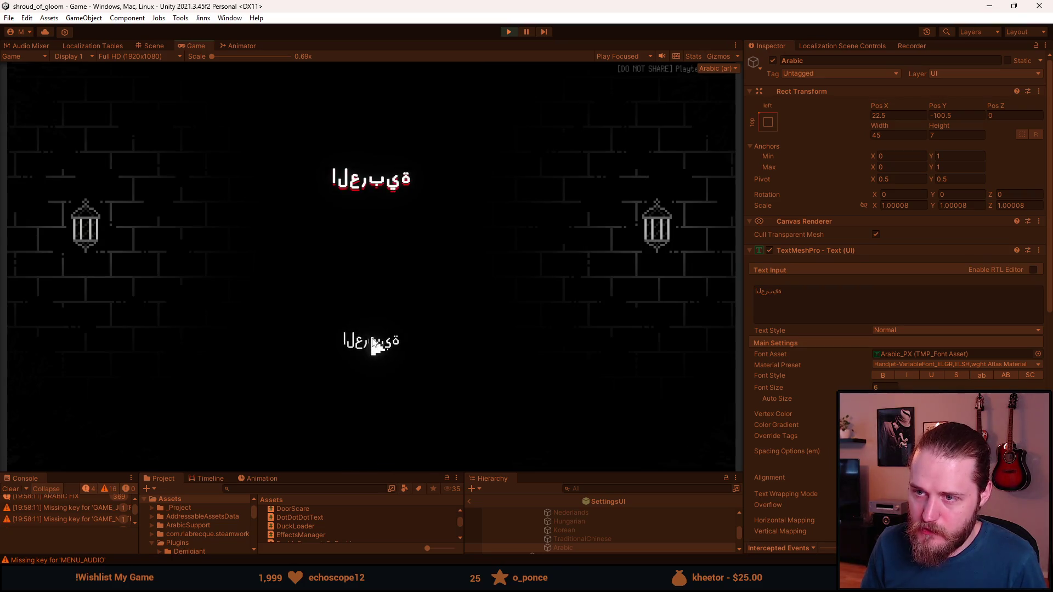
{"action": "left_click", "coordinate": [426, 375]}
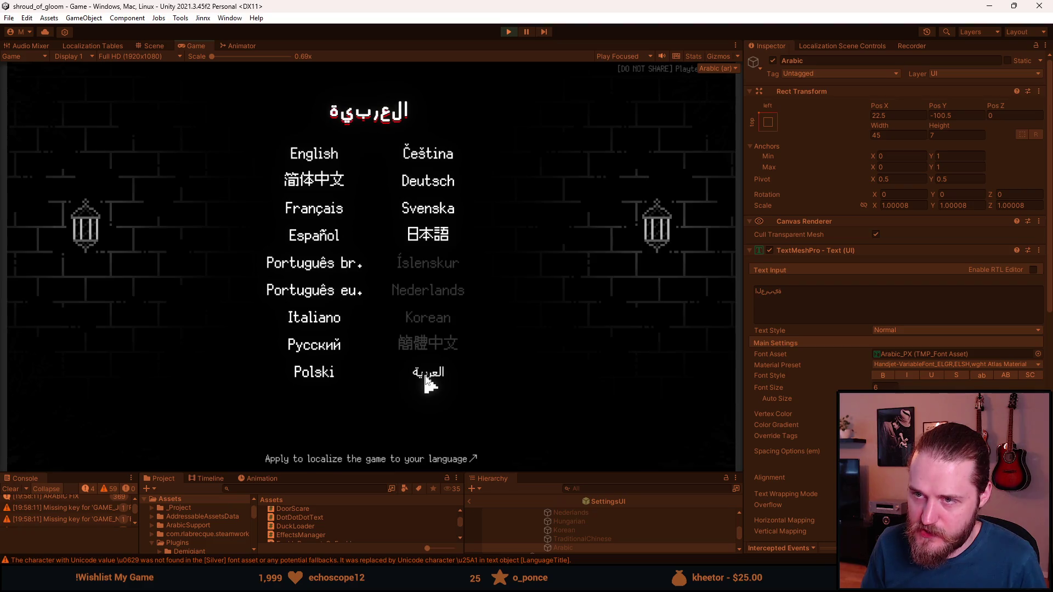
{"action": "left_click", "coordinate": [426, 377]}
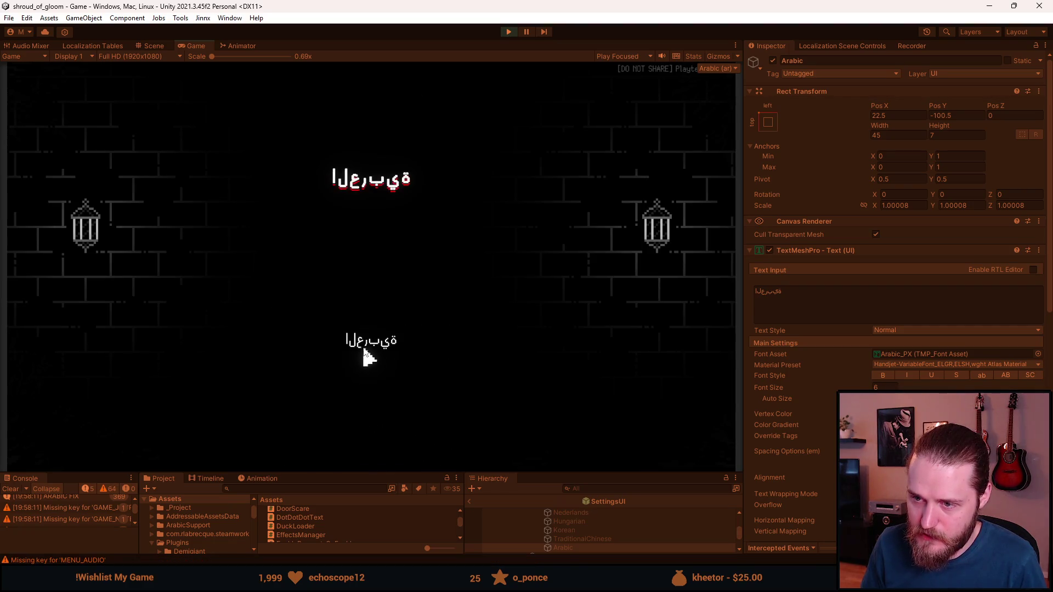
{"action": "left_click", "coordinate": [429, 372]}
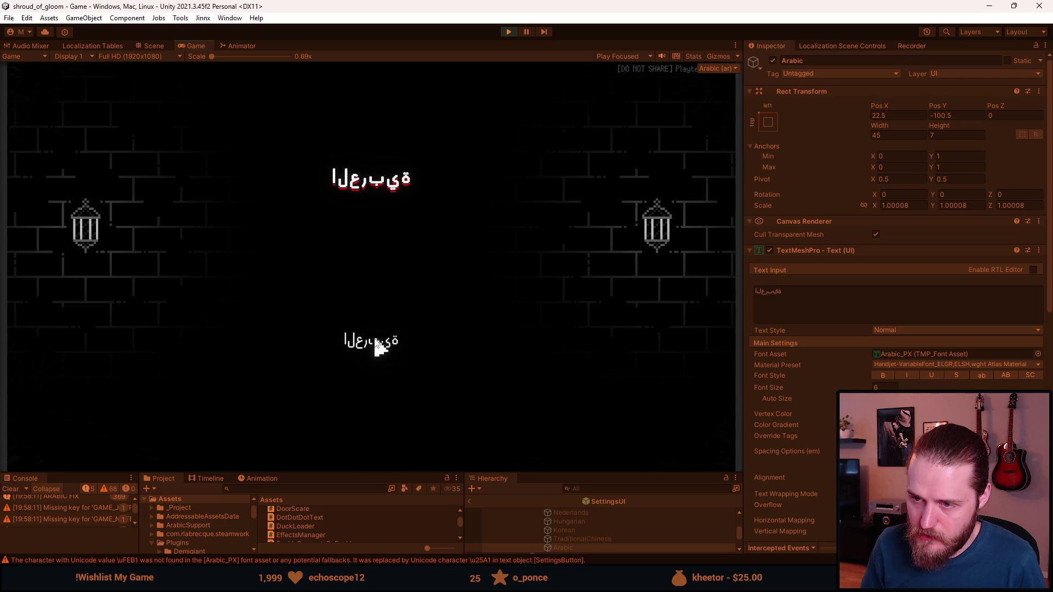
{"action": "left_click", "coordinate": [431, 378]}
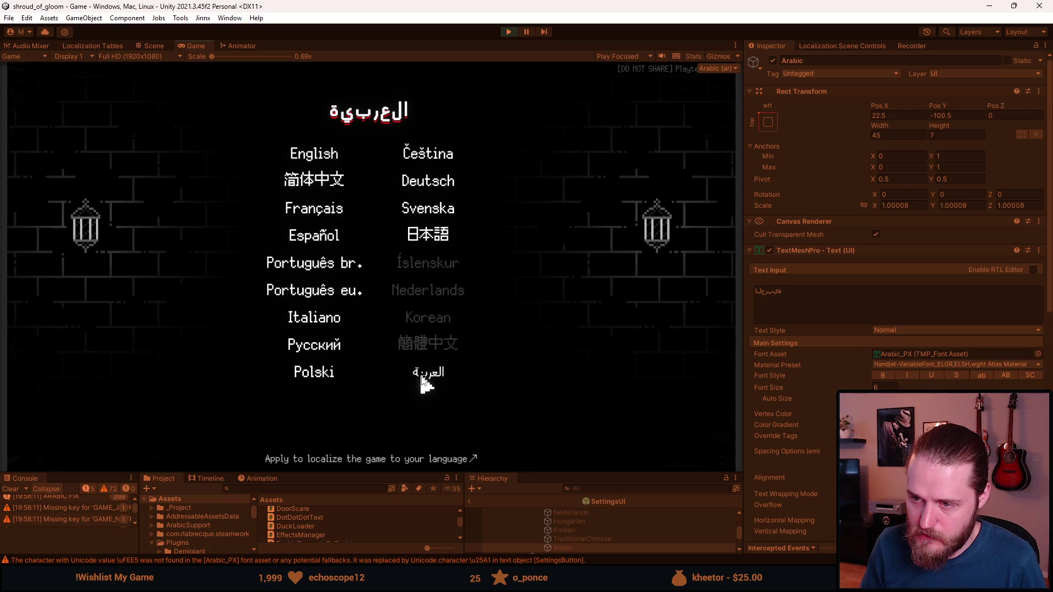
{"action": "left_click", "coordinate": [422, 378]}
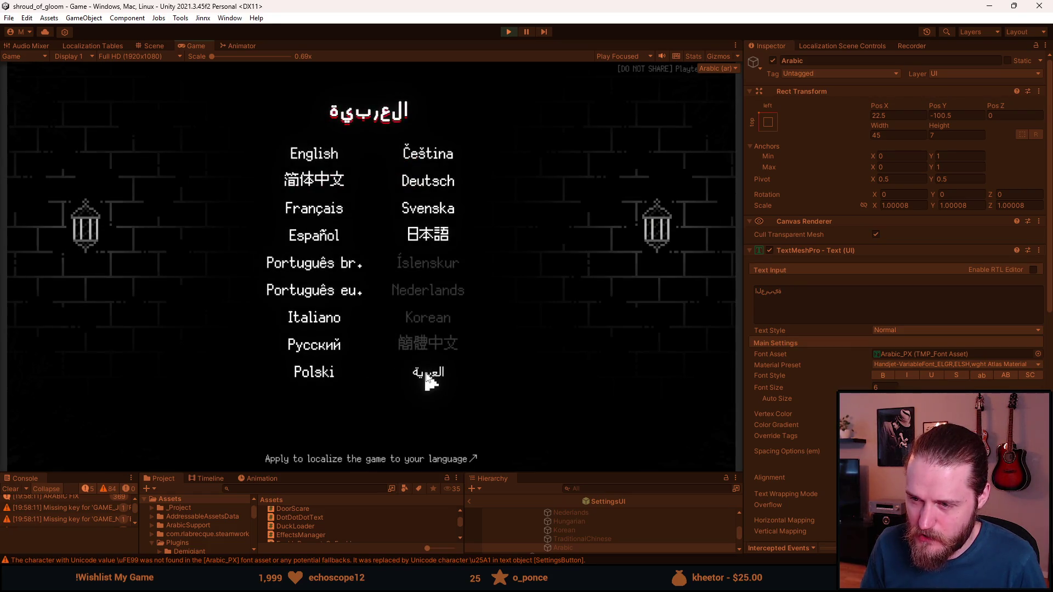
{"action": "left_click", "coordinate": [427, 377]}
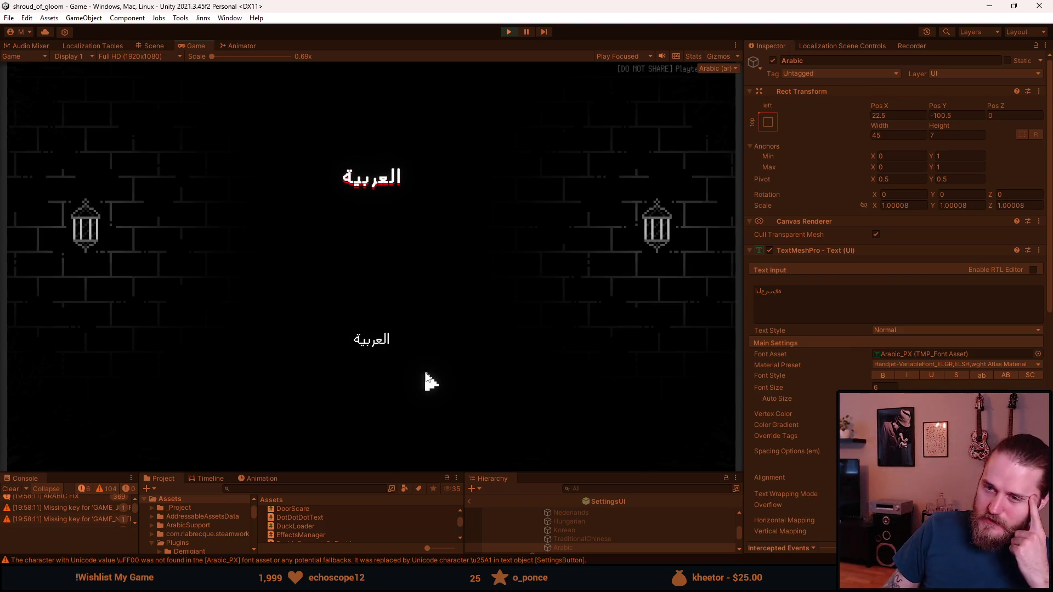
- Reopen the language list, slightly resize the game view, and apply العربية as the language
{"action": "left_click", "coordinate": [380, 342]}
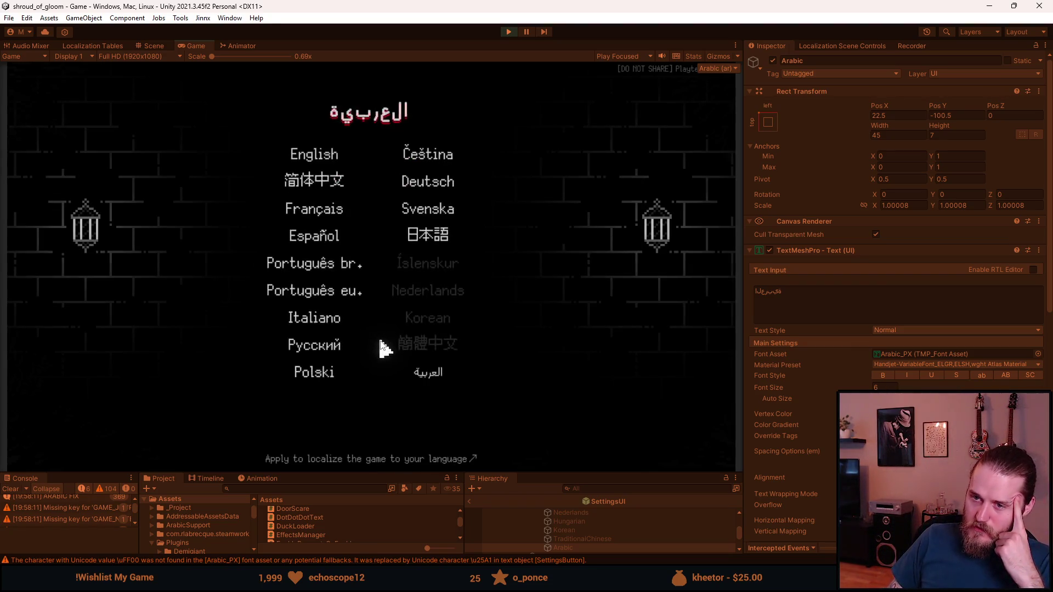
{"action": "left_click", "coordinate": [382, 359]}
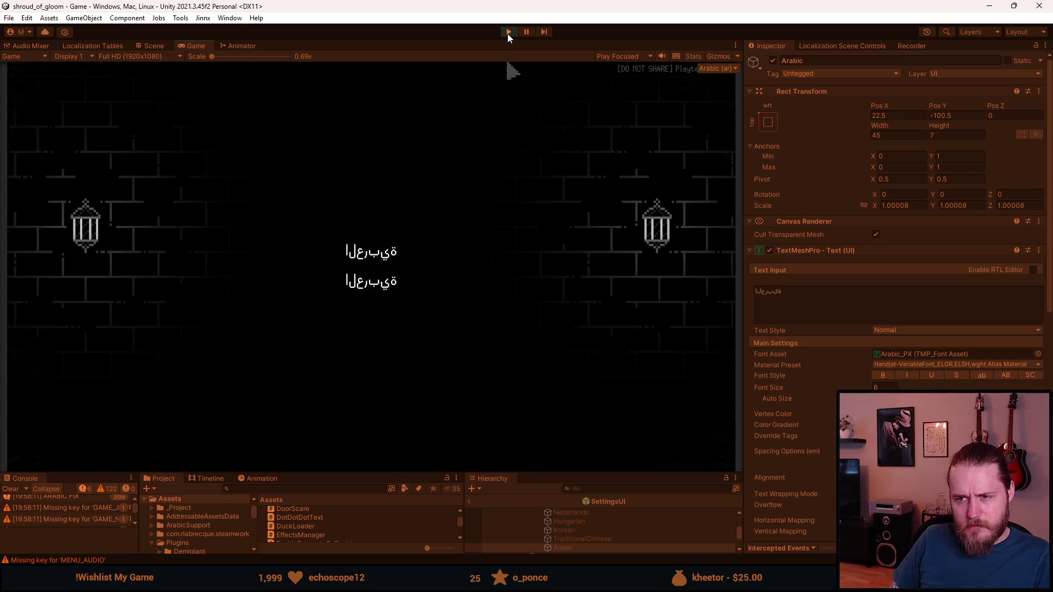
{"action": "left_click", "coordinate": [378, 283]}
{"action": "left_click", "coordinate": [378, 346]}
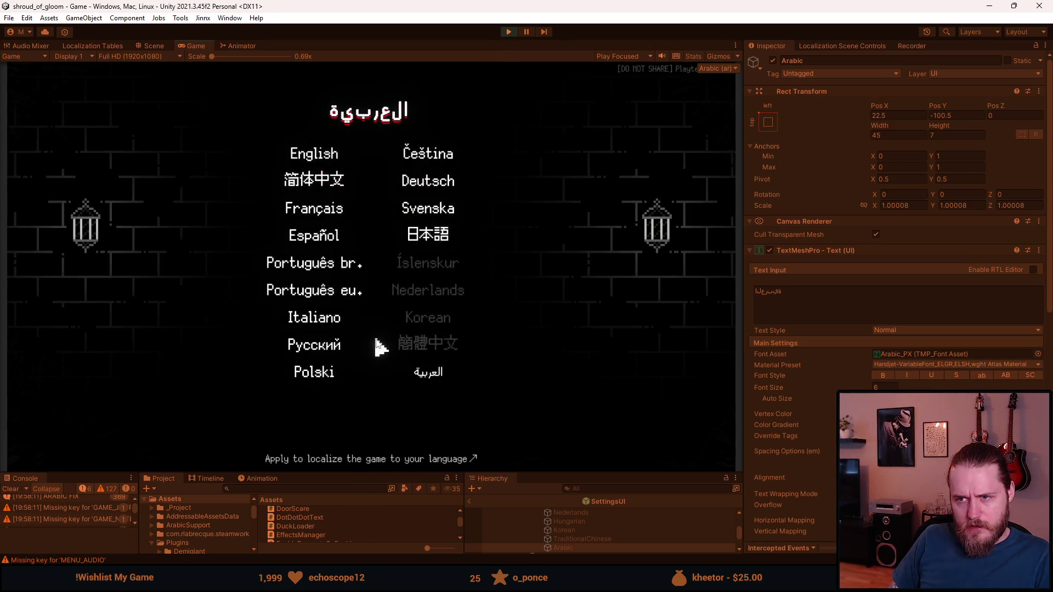
{"action": "mouse_move", "coordinate": [577, 475]}
{"action": "left_mouse_down"}
{"action": "mouse_move", "coordinate": [560, 361]}
{"action": "mouse_move", "coordinate": [554, 488]}
{"action": "mouse_move", "coordinate": [552, 468]}
{"action": "left_mouse_up"}
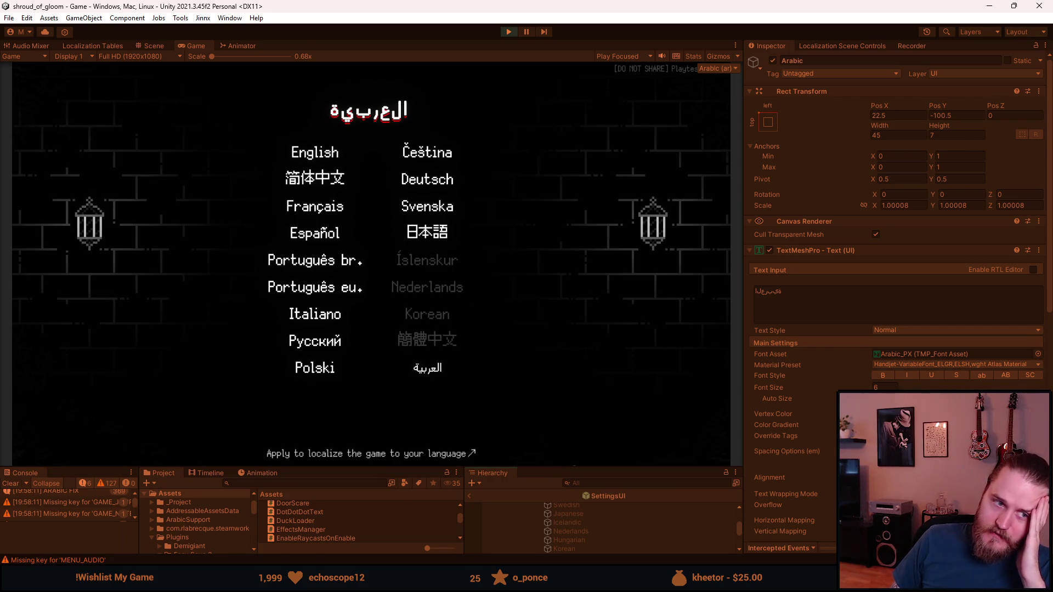
{"action": "left_click", "coordinate": [431, 369]}
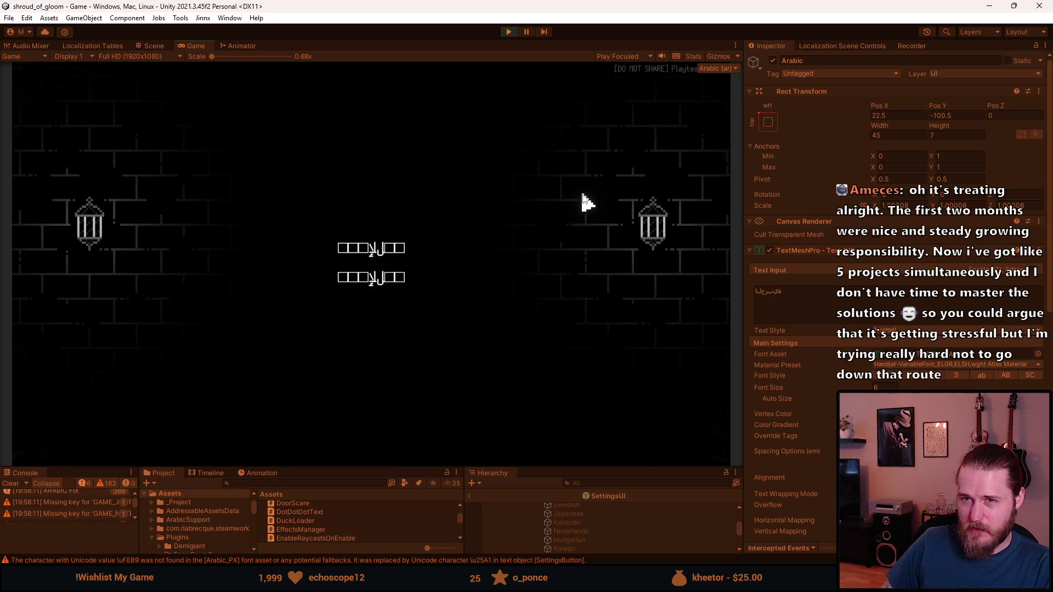
- Stop play mode so the game view returns to the door scene
{"action": "left_click", "coordinate": [508, 31]}
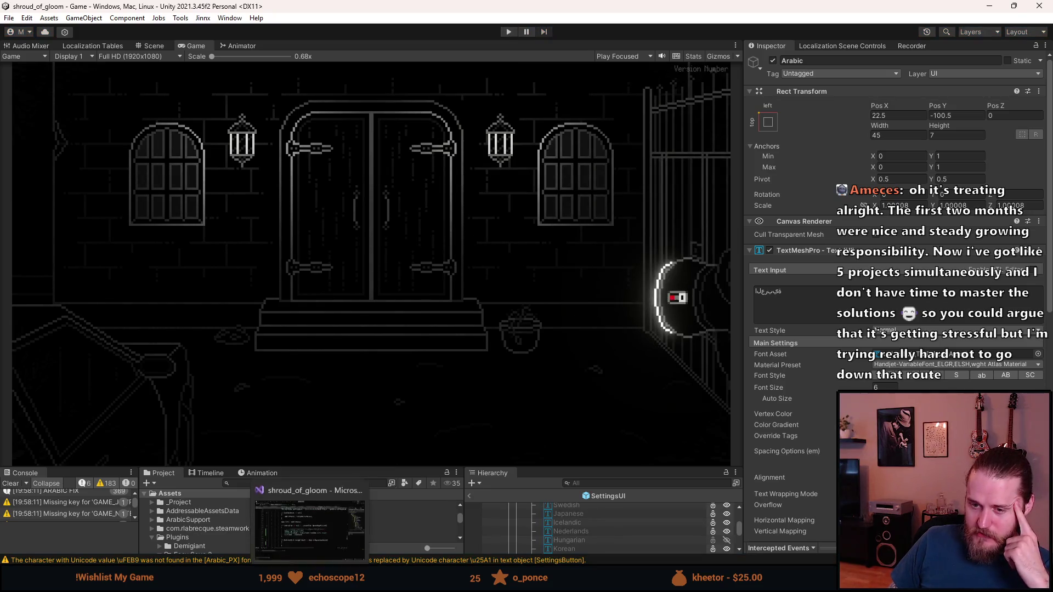
- Delete the empty right-to-left block at lines 160–164 in FontManager.cs and save
{"action": "key", "text": "alt+Tab"}
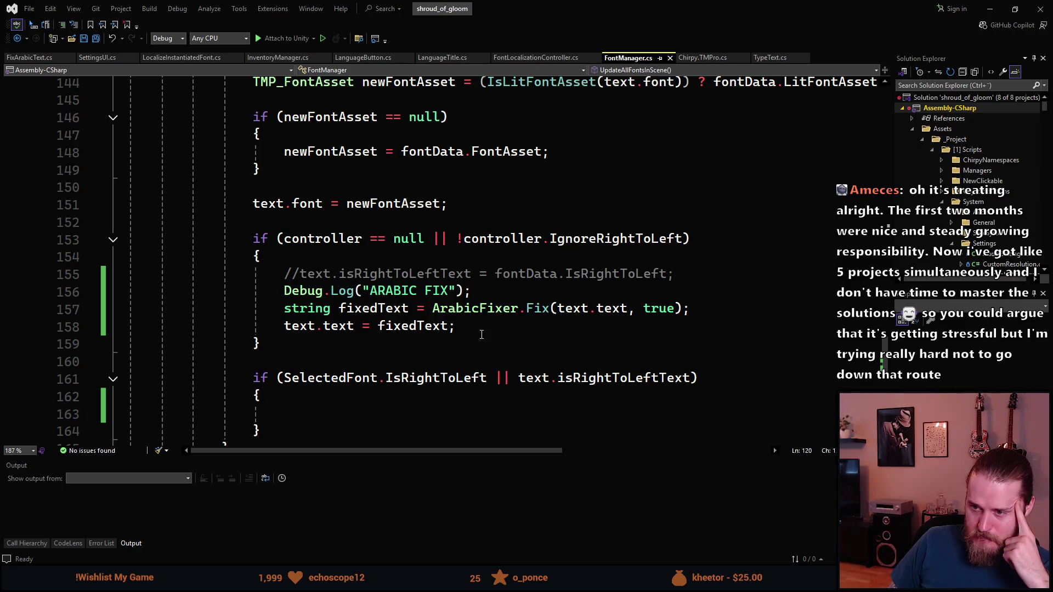
{"action": "scroll", "coordinate": [481, 334], "scroll_direction": "down", "scroll_amount": 1}
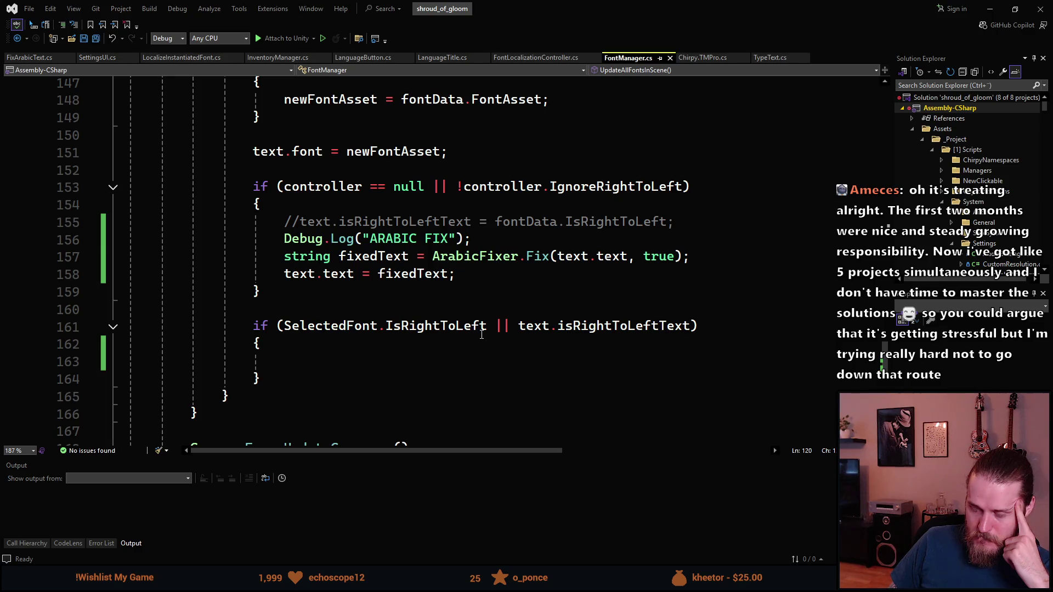
{"action": "mouse_move", "coordinate": [357, 378]}
{"action": "left_mouse_down"}
{"action": "mouse_move", "coordinate": [254, 326]}
{"action": "mouse_move", "coordinate": [86, 310]}
{"action": "left_mouse_up"}
{"action": "key", "text": "BackSpace"}
{"action": "key", "text": "BackSpace"}
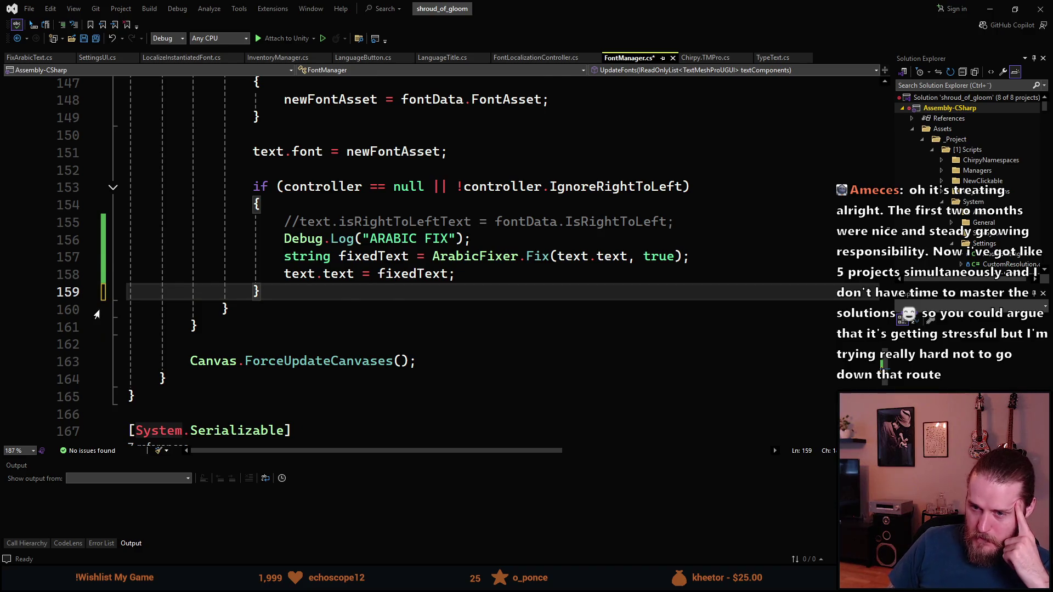
{"action": "scroll", "coordinate": [96, 313], "scroll_direction": "up", "scroll_amount": 1}
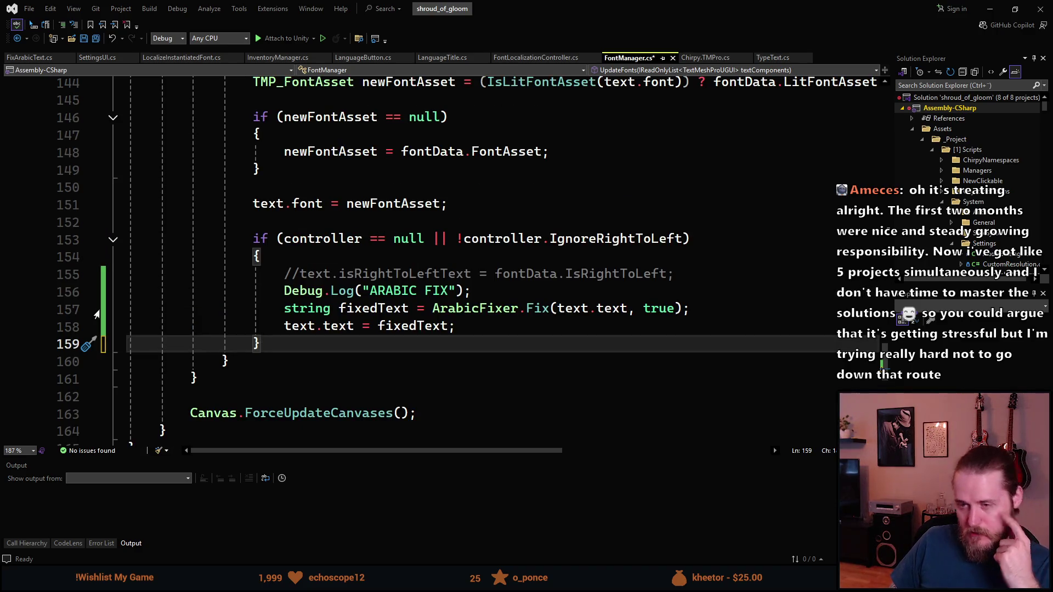
{"action": "key", "text": "ctrl+s"}
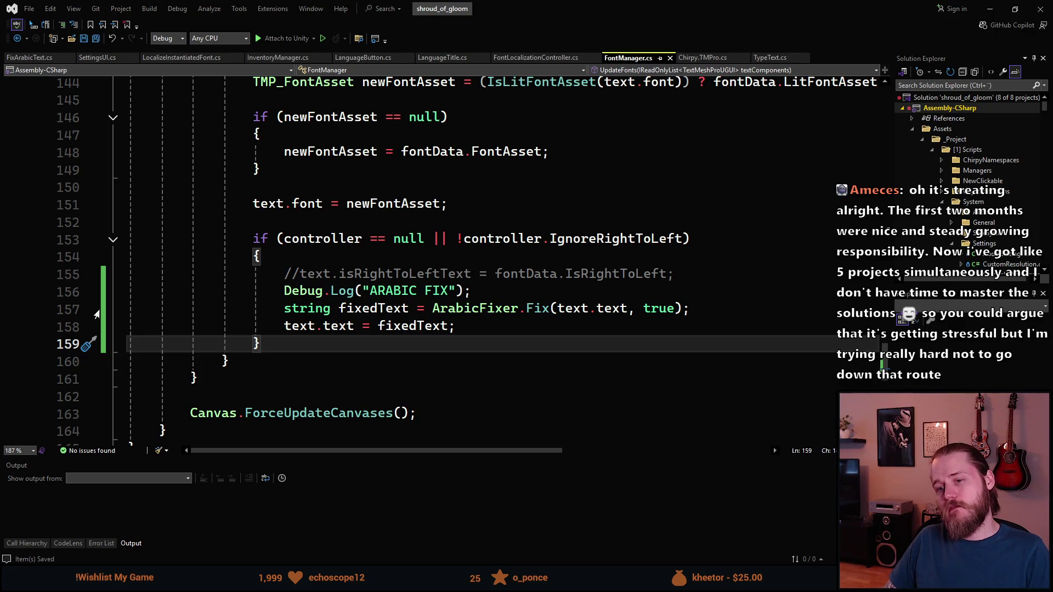
- Comment out Canvas.ForceUpdateCanvases() on line 163, save, and return to Unity
{"action": "scroll", "coordinate": [96, 314], "scroll_direction": "down", "scroll_amount": 1}
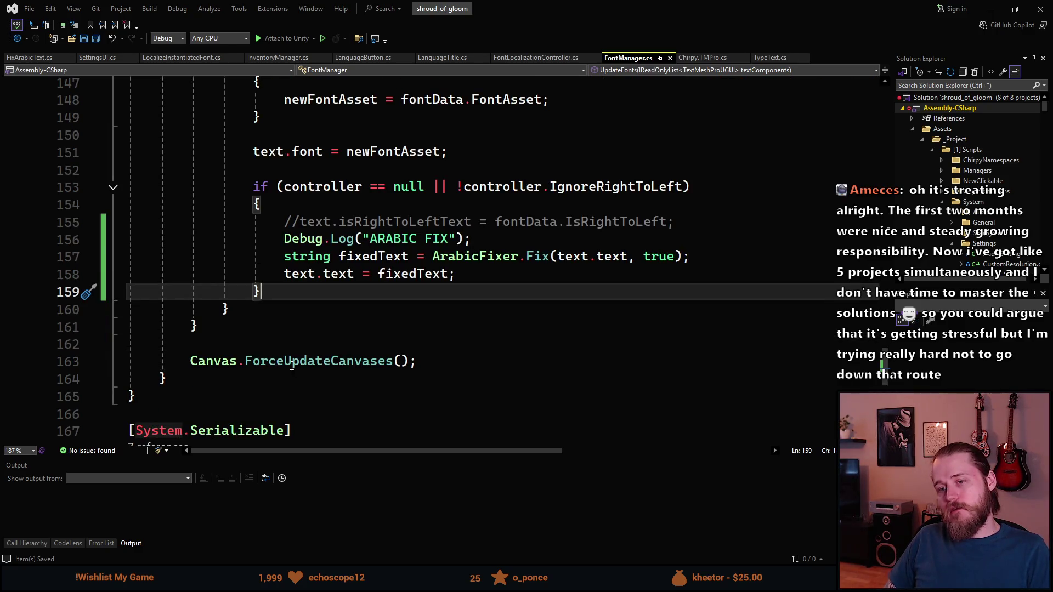
{"action": "mouse_move", "coordinate": [286, 365]}
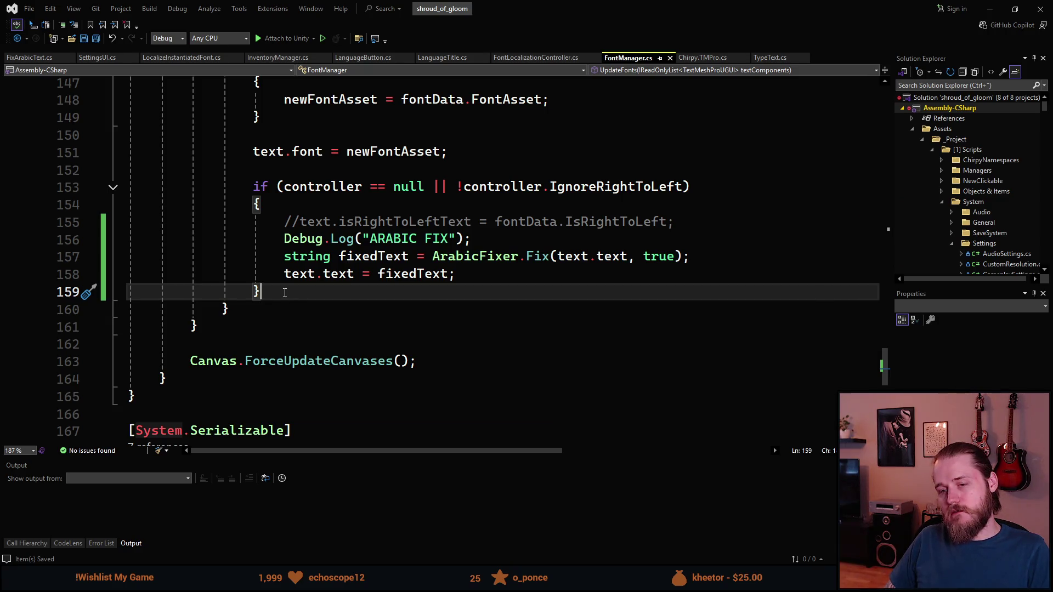
{"action": "left_click", "coordinate": [192, 359]}
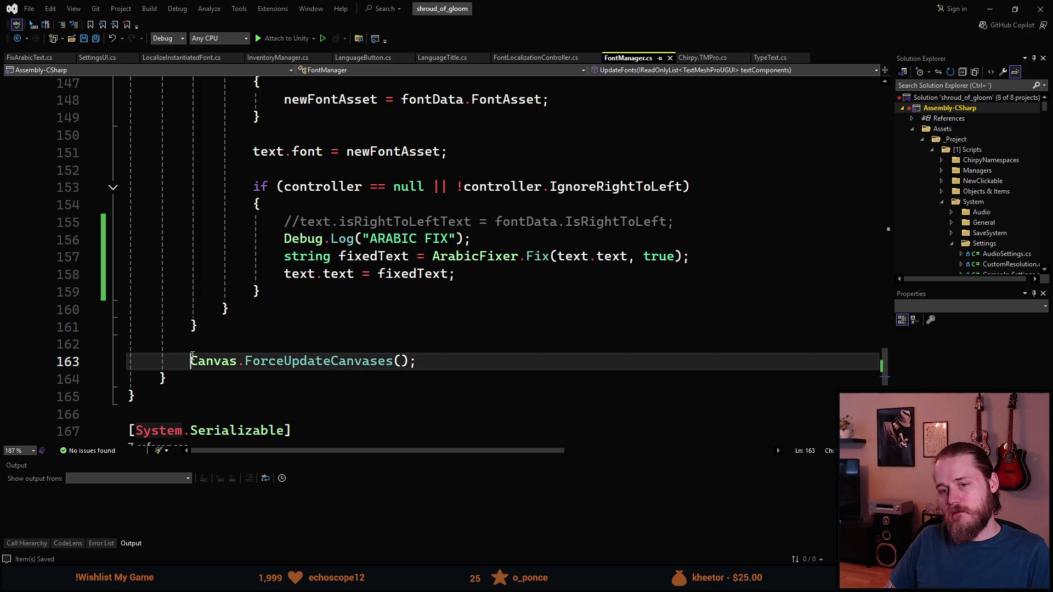
{"action": "type", "text": "//"}
{"action": "key", "text": "ctrl+s"}
{"action": "left_click", "coordinate": [988, 8]}
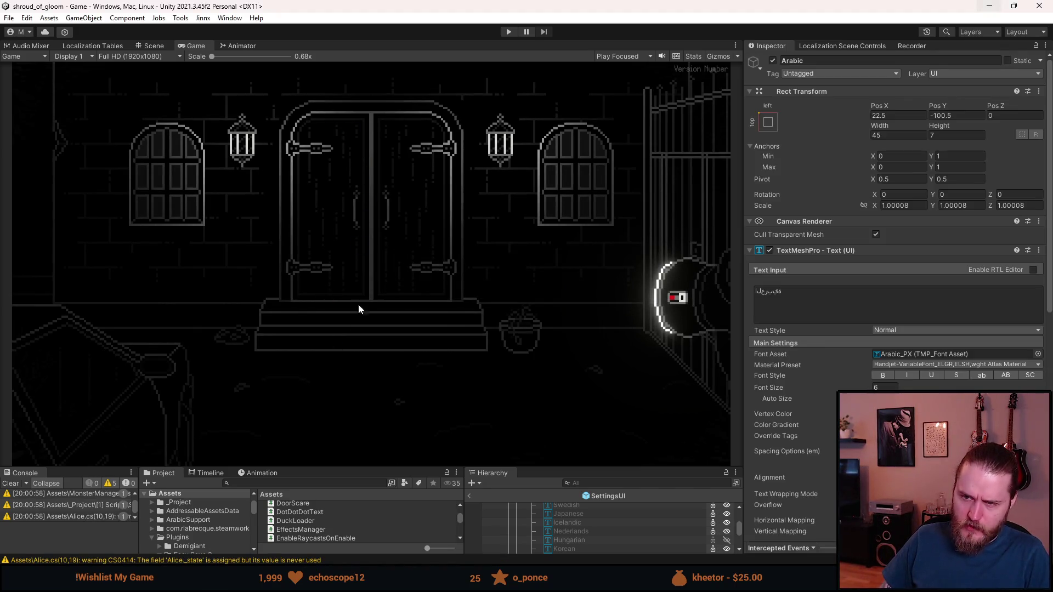
- Uncomment the Canvas.ForceUpdateCanvases() call in FontManager.cs with Ctrl+K, Ctrl+U
{"action": "key", "text": "alt+Tab"}
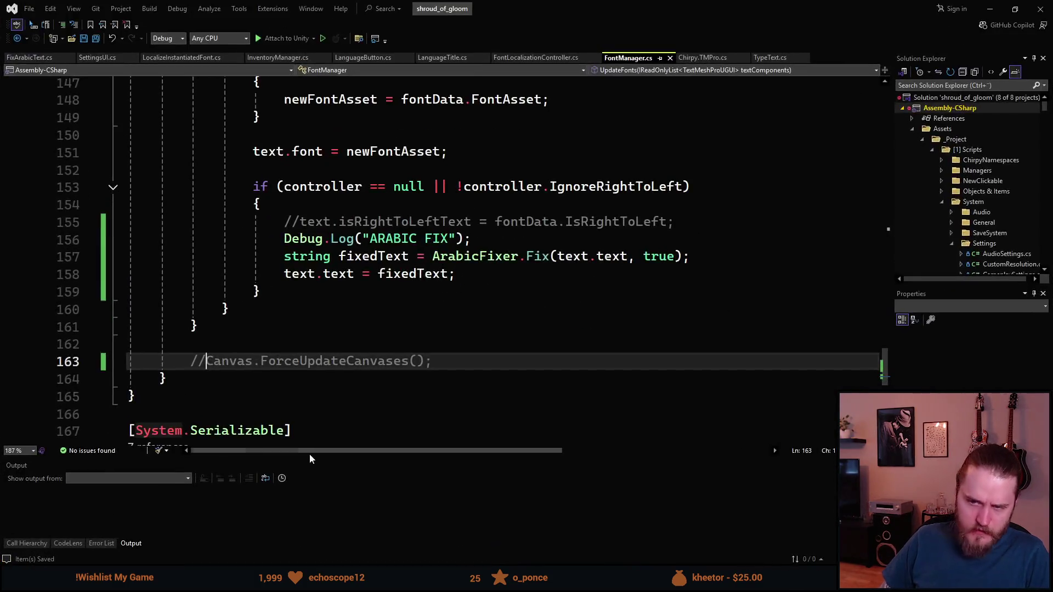
{"action": "key", "text": "ctrl+k"}
{"action": "key", "text": "ctrl+u"}
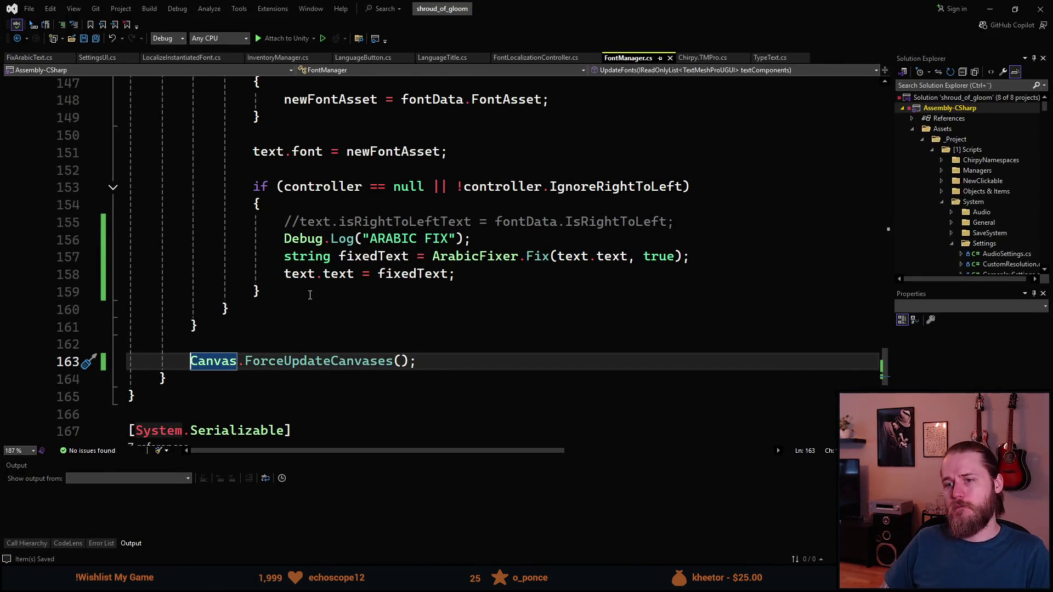
{"action": "scroll", "coordinate": [310, 294], "scroll_direction": "up", "scroll_amount": 2}
{"action": "scroll", "coordinate": [310, 293], "scroll_direction": "up", "scroll_amount": 1}
{"action": "scroll", "coordinate": [311, 291], "scroll_direction": "up", "scroll_amount": 3}
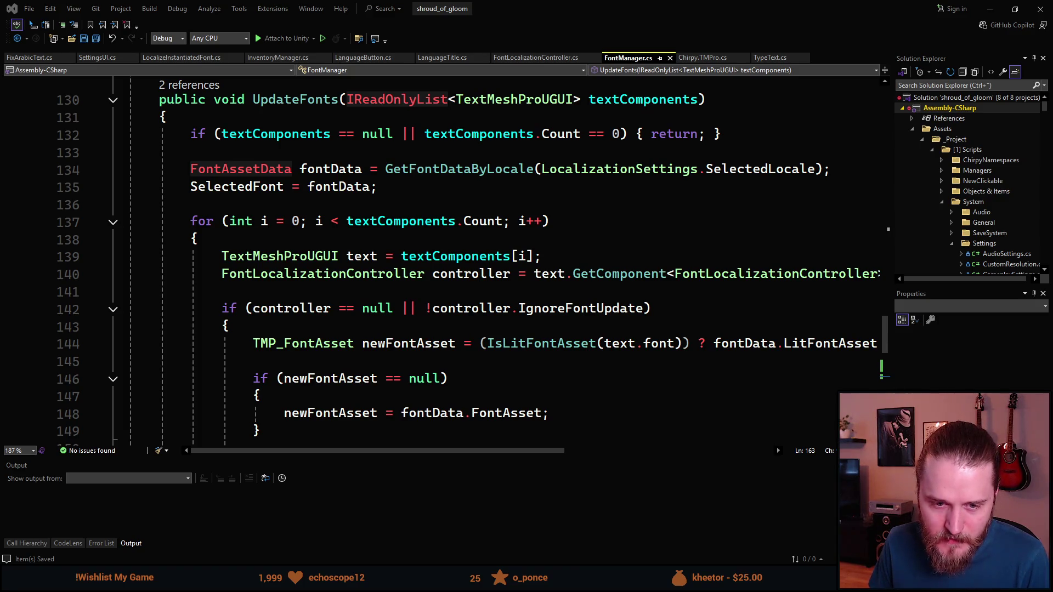
- Look over the UpdateFonts method, then close Visual Studio to show Unity
{"action": "scroll", "coordinate": [285, 395], "scroll_direction": "down", "scroll_amount": 7}
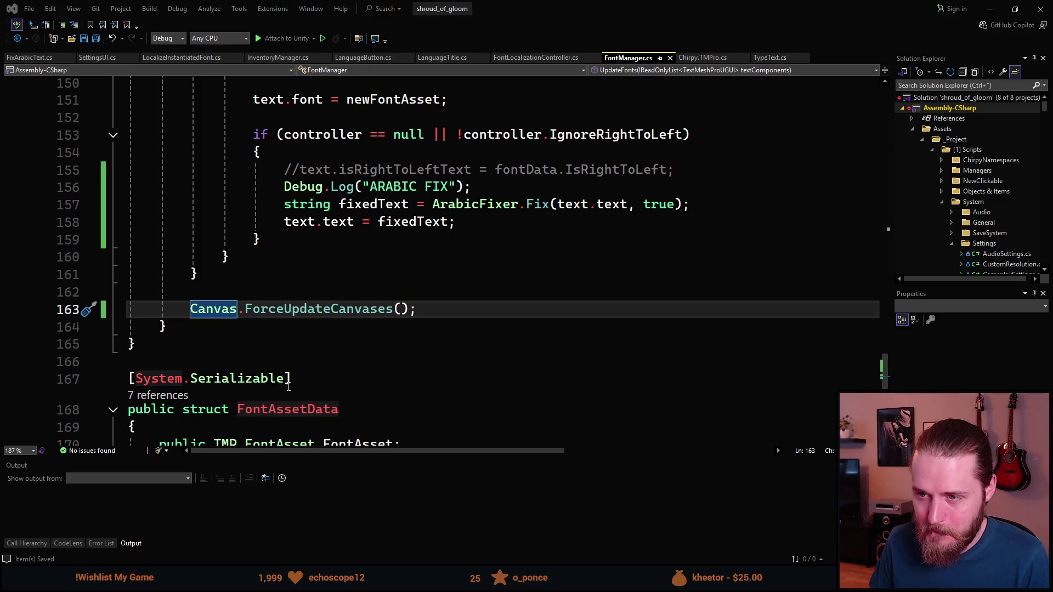
{"action": "scroll", "coordinate": [289, 327], "scroll_direction": "up", "scroll_amount": 4}
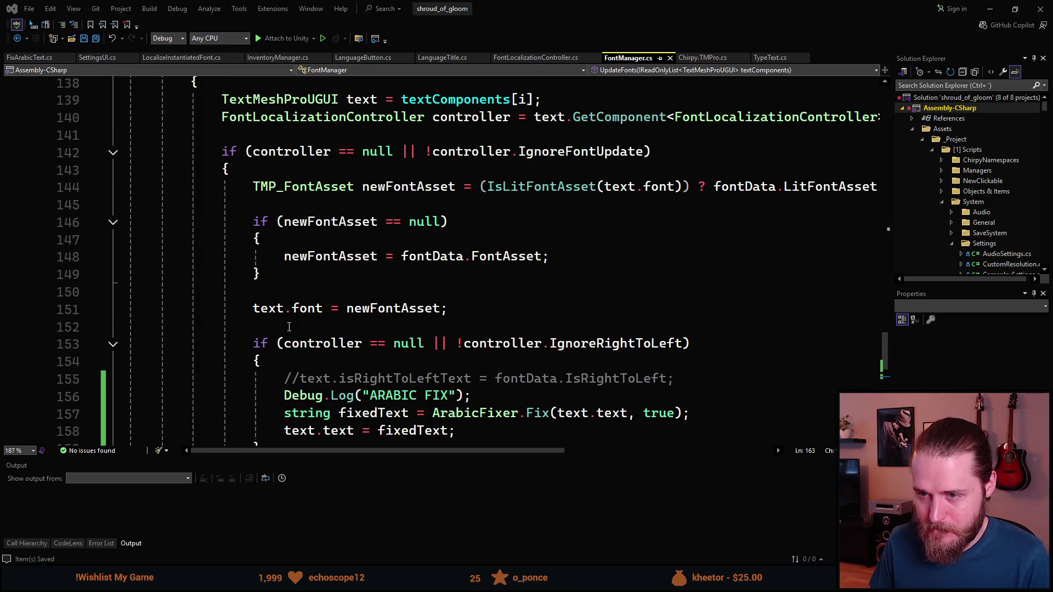
{"action": "scroll", "coordinate": [289, 326], "scroll_direction": "up", "scroll_amount": 2}
{"action": "scroll", "coordinate": [289, 326], "scroll_direction": "up", "scroll_amount": 2}
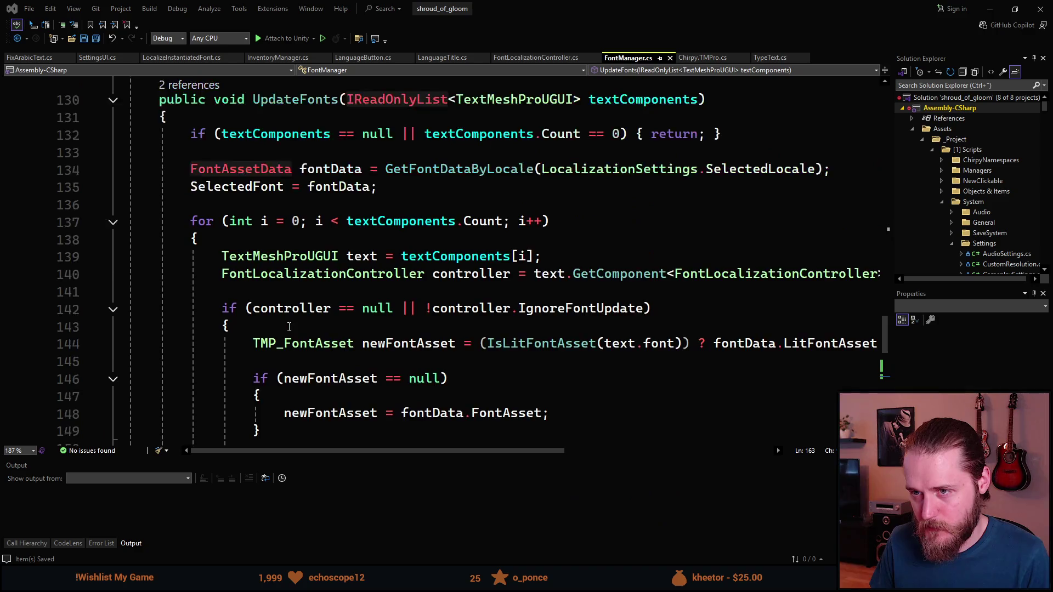
{"action": "left_click", "coordinate": [1036, 8]}
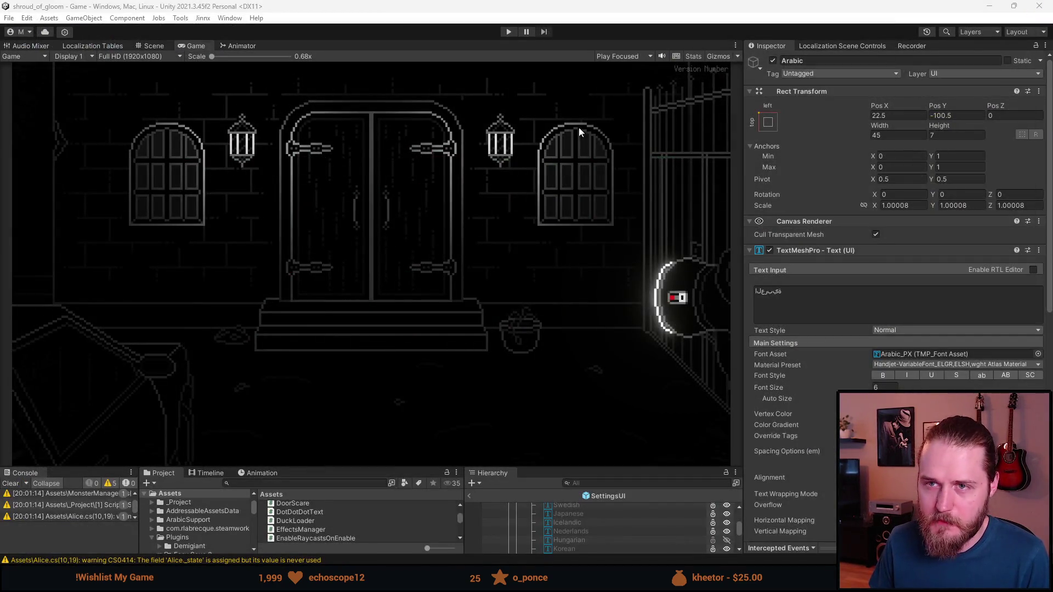
{"action": "left_click", "coordinate": [11, 19]}
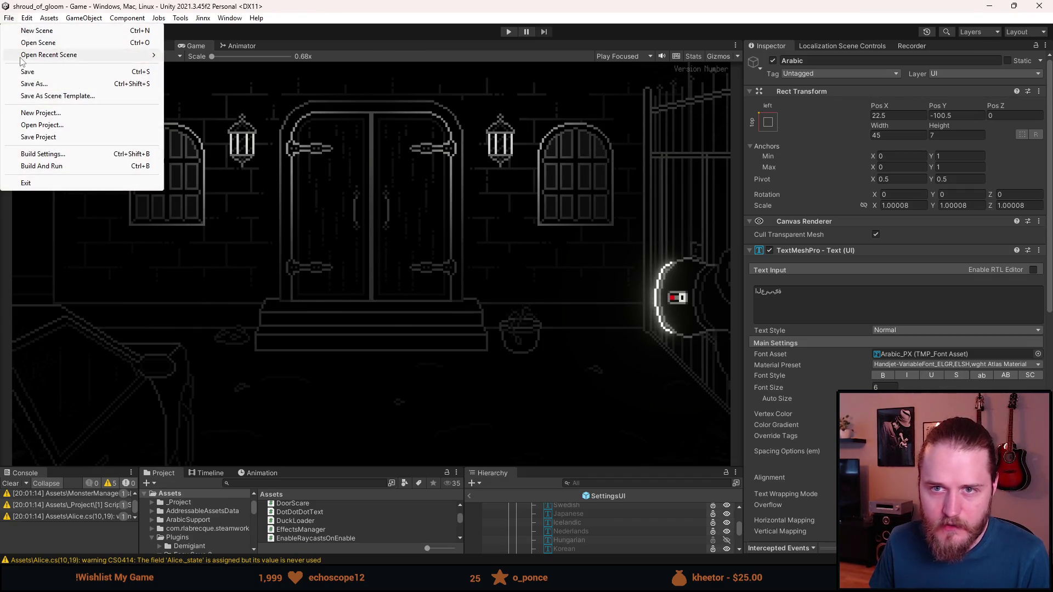
{"action": "left_click", "coordinate": [33, 71]}
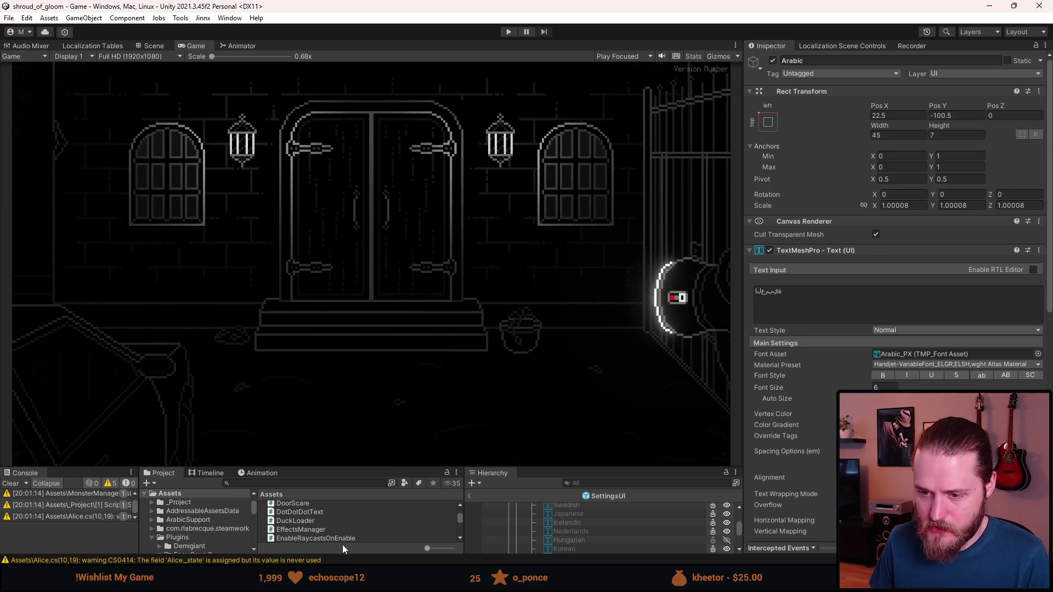
{"action": "key", "text": "alt+Tab"}
{"action": "left_click", "coordinate": [649, 93]}
{"action": "key", "text": "alt+Tab"}
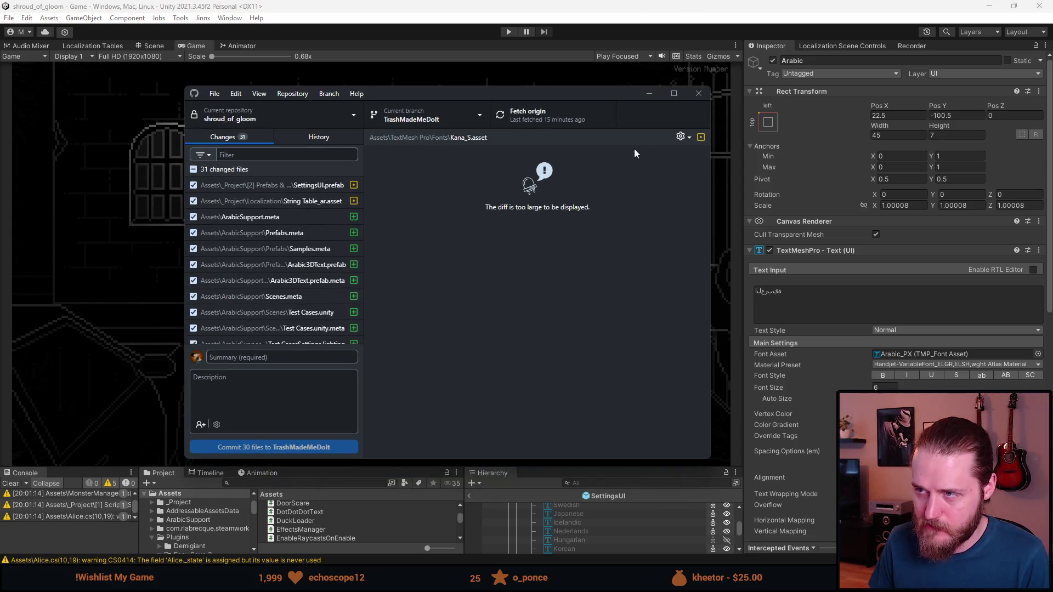
{"action": "left_click", "coordinate": [649, 93]}
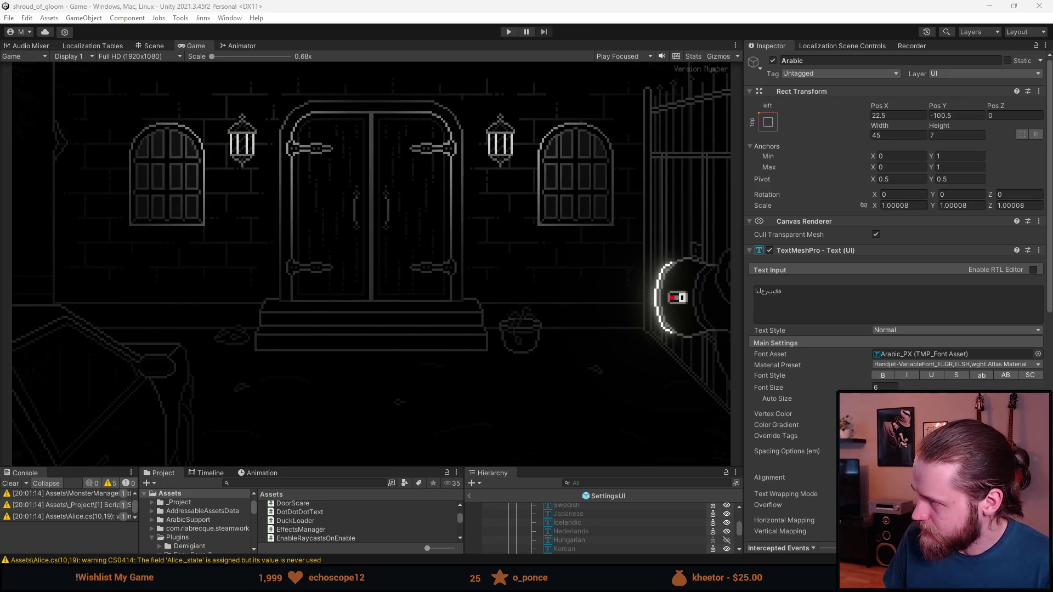
{"action": "key", "text": "alt+Tab"}
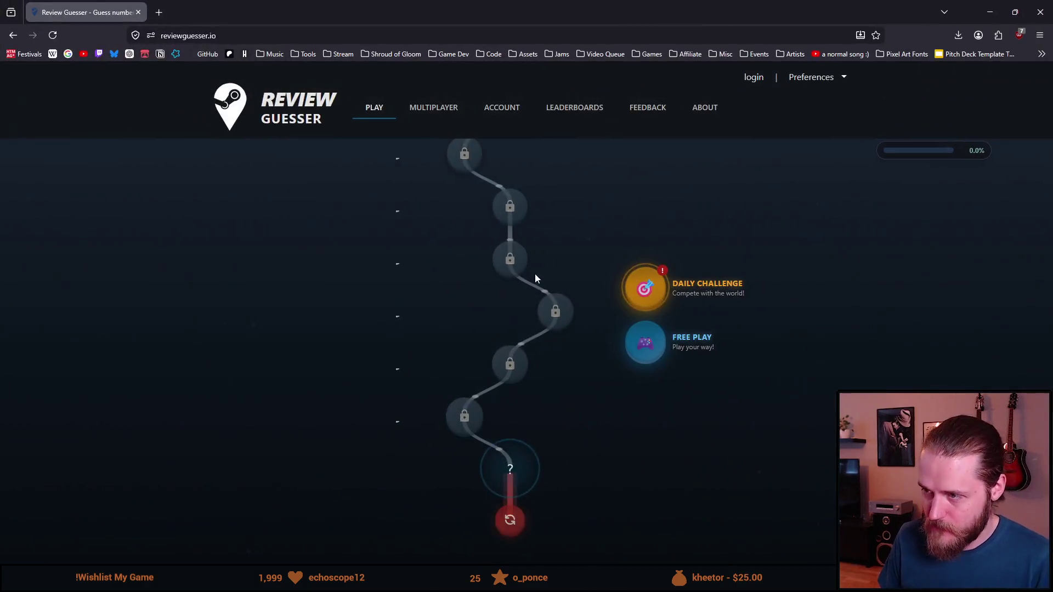
- Start a full-screen 5-round Free Play game with Exclude Free Games on, then go back
{"action": "key", "text": "F11"}
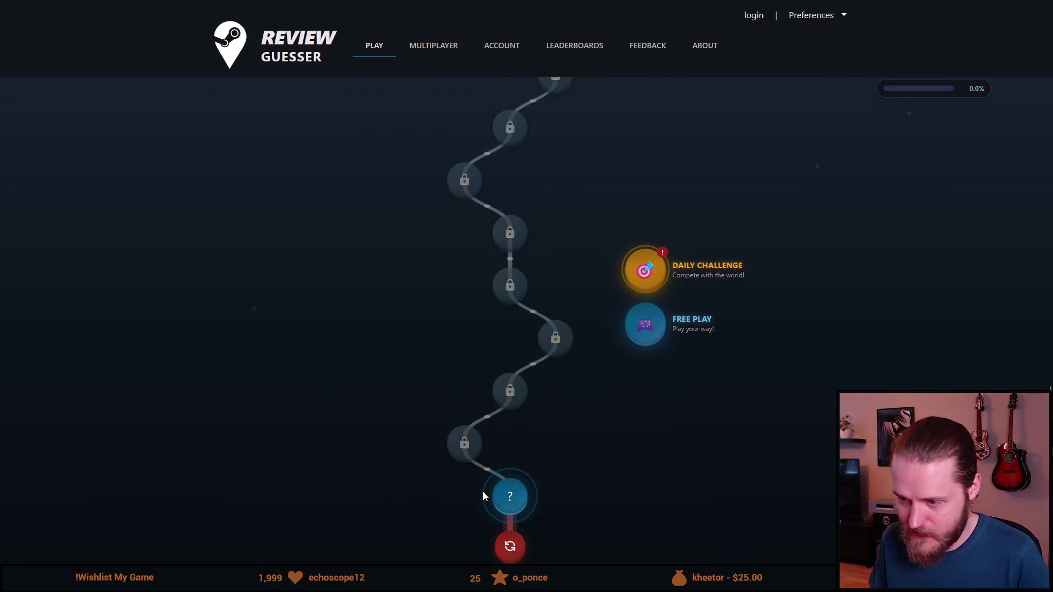
{"action": "left_click", "coordinate": [655, 327]}
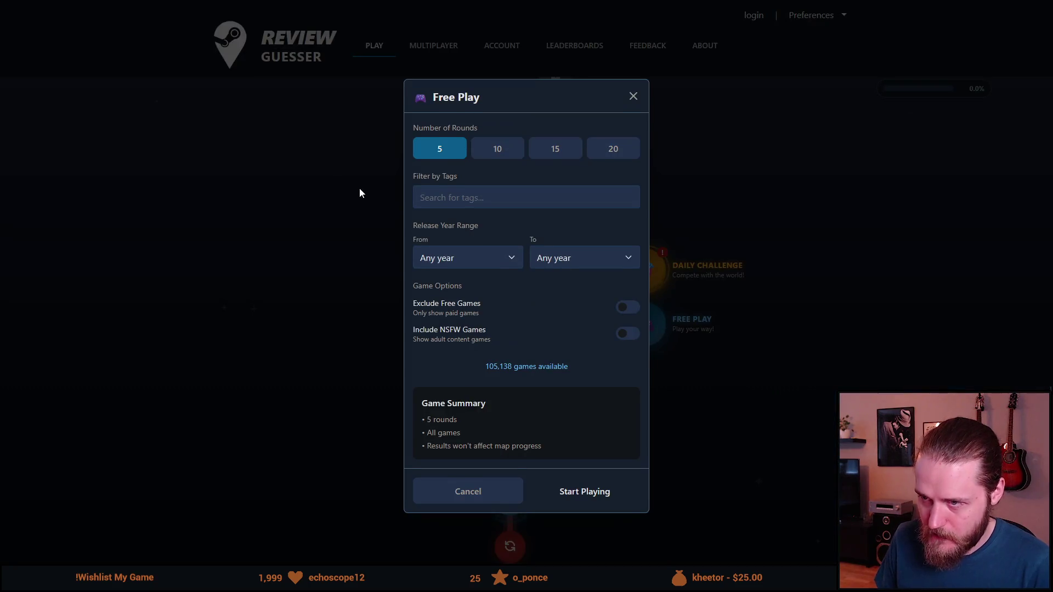
{"action": "left_click", "coordinate": [632, 311]}
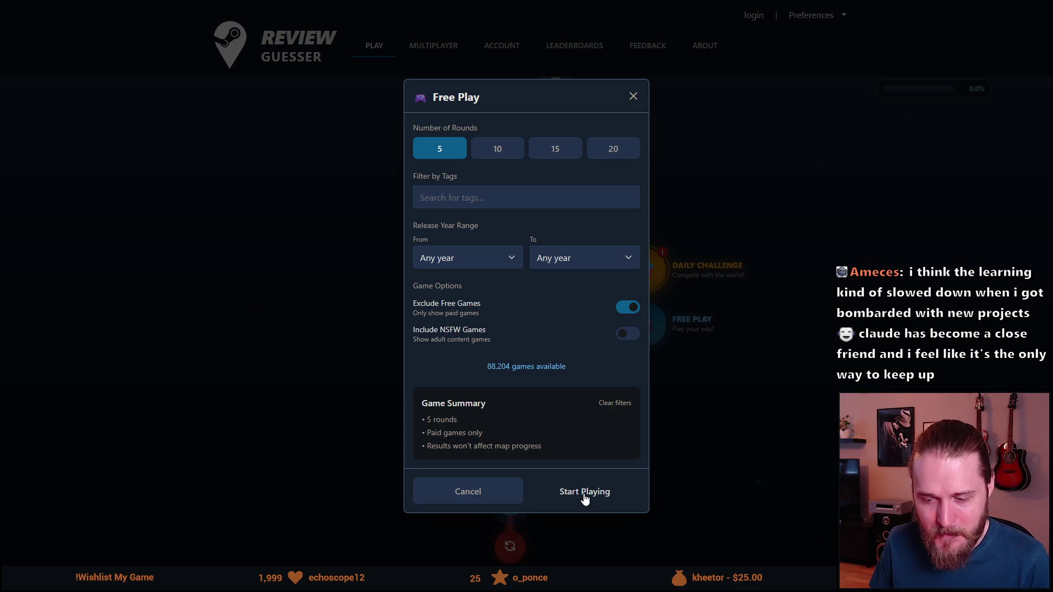
{"action": "left_click", "coordinate": [585, 493]}
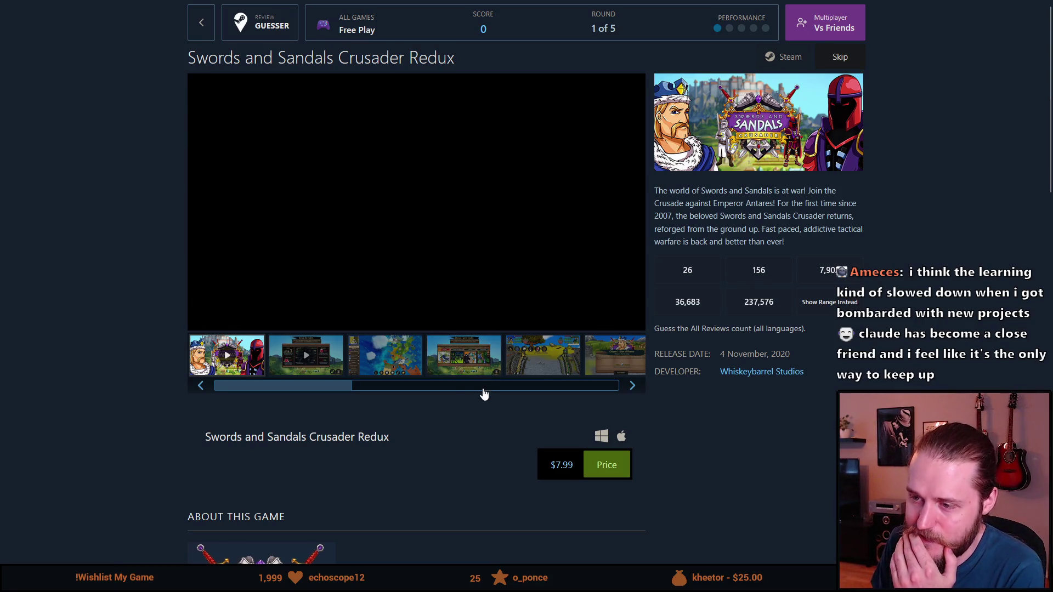
{"action": "key", "text": "alt+Left"}
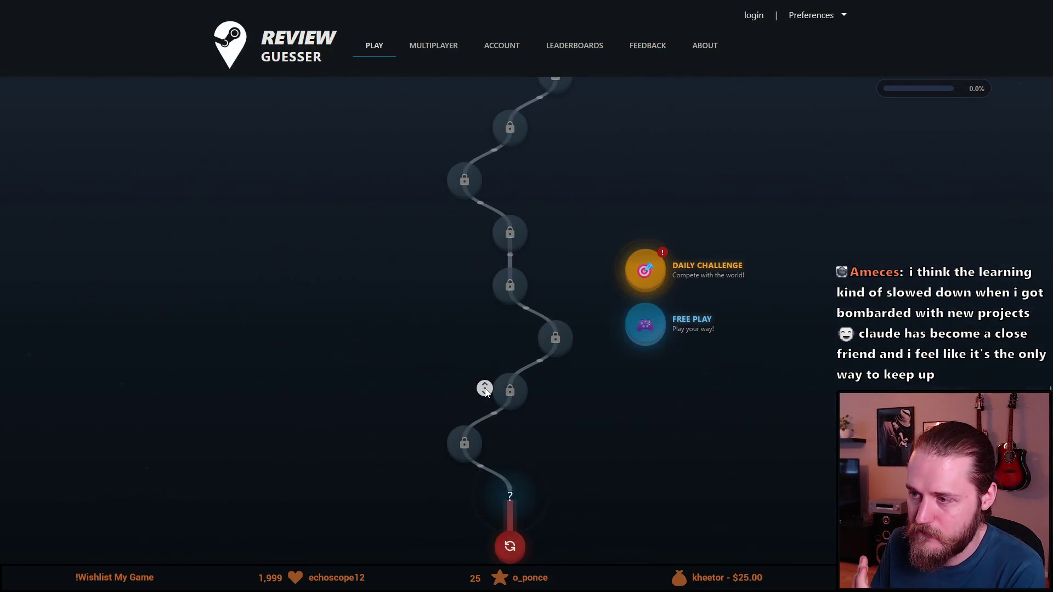
- Go back two pages, leave full screen, then go forward three pages to the Free Play round
{"action": "key", "text": "alt+Left"}
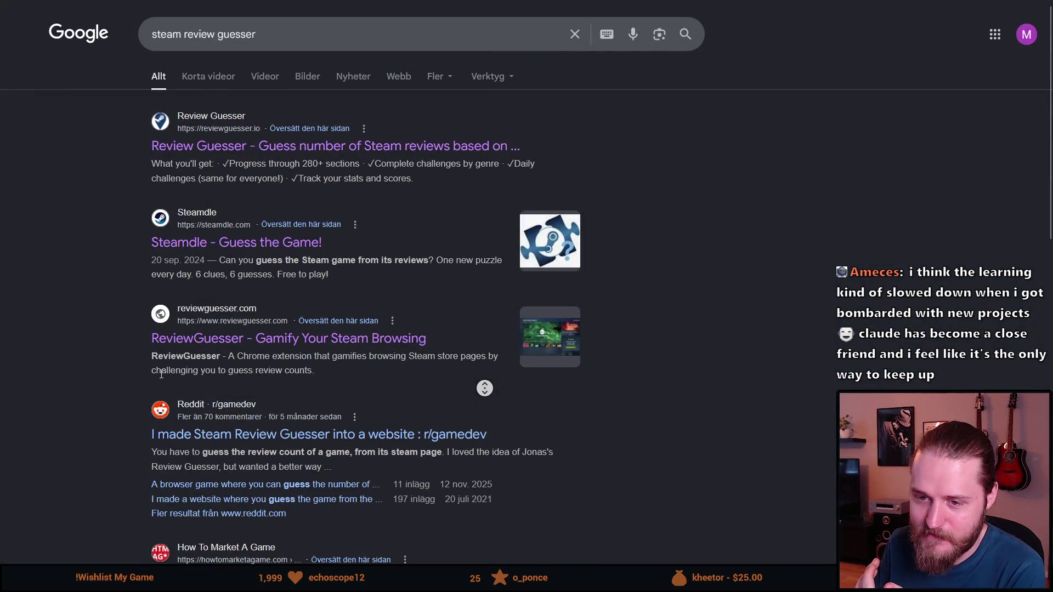
{"action": "key", "text": "alt+Left"}
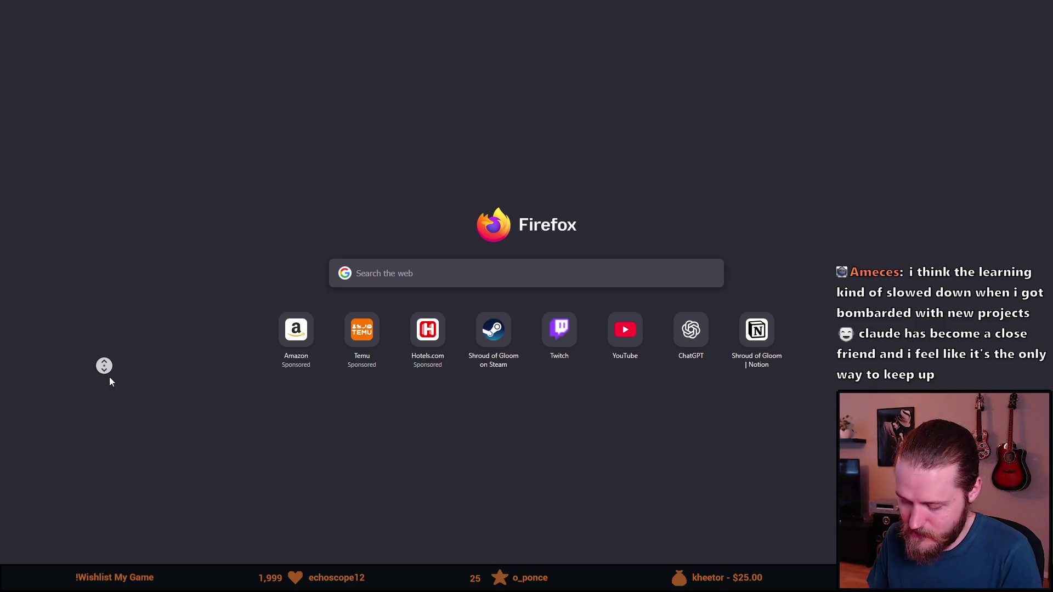
{"action": "key", "text": "F11"}
{"action": "left_click", "coordinate": [36, 42]}
{"action": "left_click", "coordinate": [35, 42]}
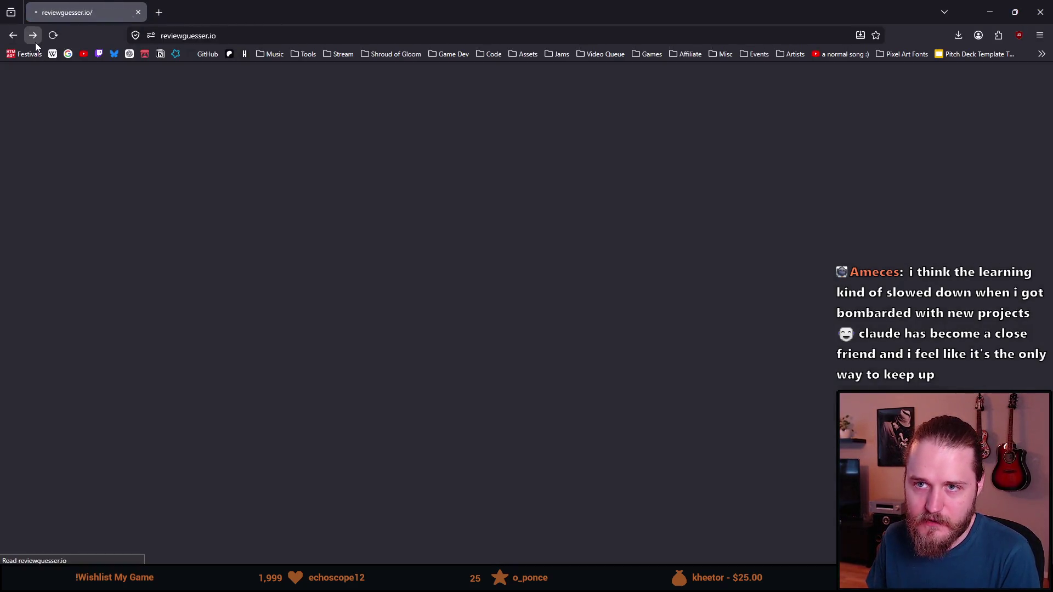
{"action": "left_click", "coordinate": [35, 42]}
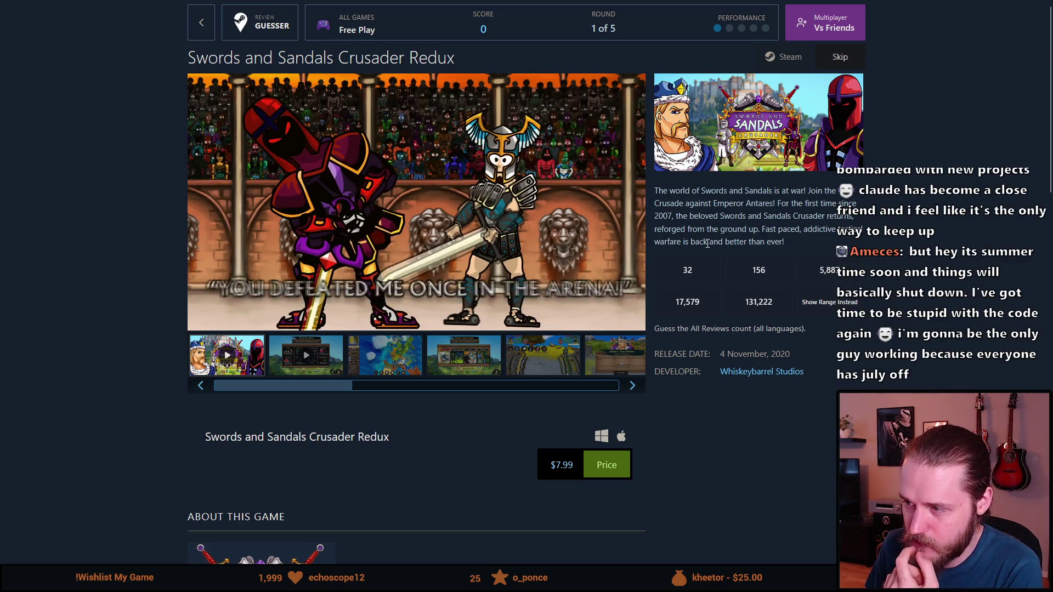
- Scroll round 1 for Swords and Sandals Crusader Redux and select, then deselect, the description's start
{"action": "scroll", "coordinate": [704, 241], "scroll_direction": "down", "scroll_amount": 4}
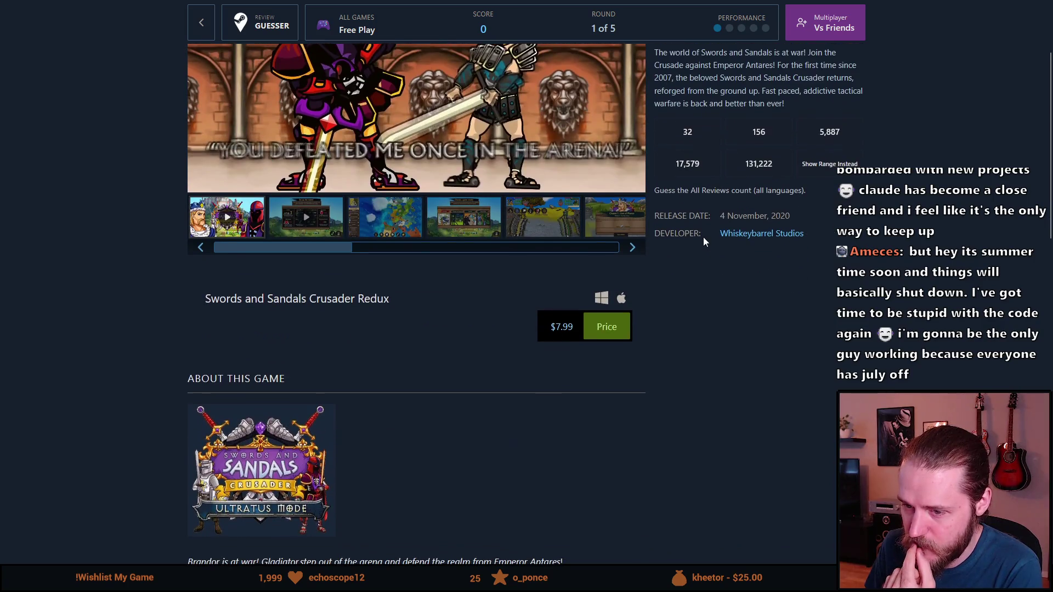
{"action": "scroll", "coordinate": [704, 241], "scroll_direction": "down", "scroll_amount": 7}
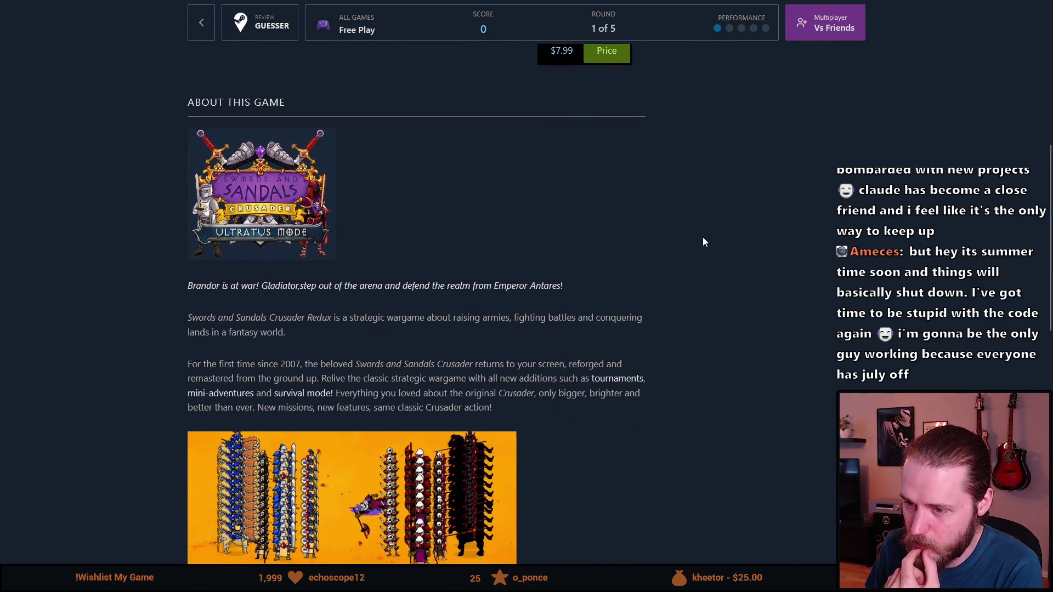
{"action": "scroll", "coordinate": [702, 240], "scroll_direction": "up", "scroll_amount": 3}
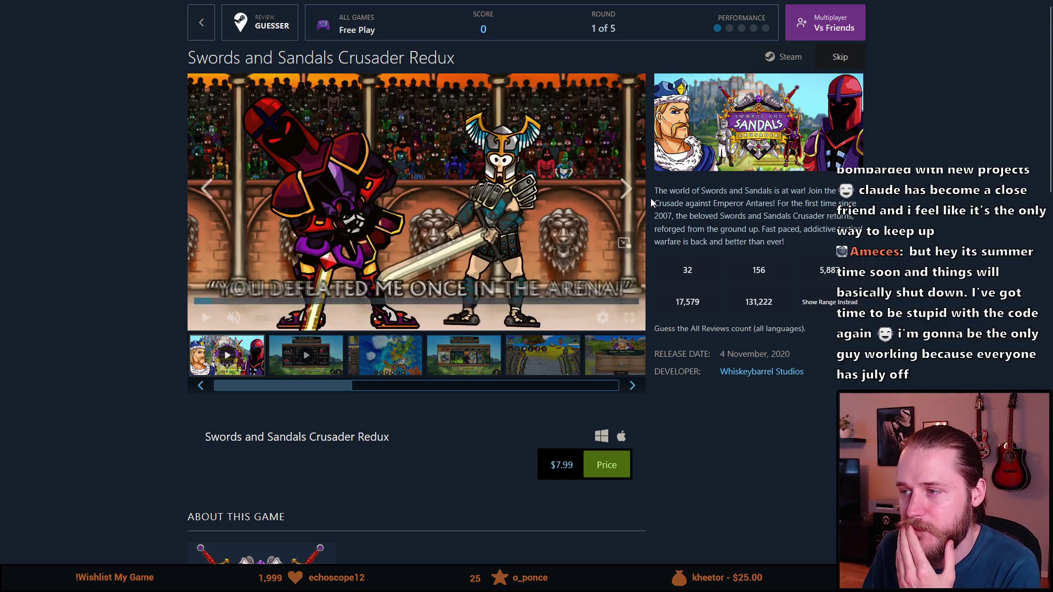
{"action": "mouse_move", "coordinate": [658, 193]}
{"action": "left_mouse_down"}
{"action": "mouse_move", "coordinate": [679, 204]}
{"action": "mouse_move", "coordinate": [682, 195]}
{"action": "left_mouse_up"}
{"action": "left_click", "coordinate": [683, 195]}
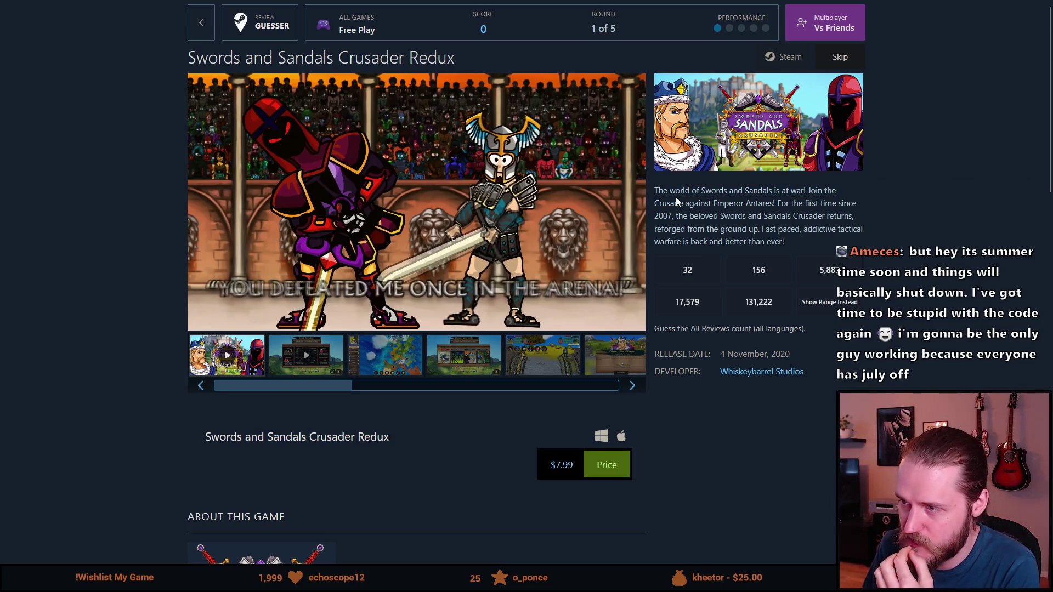